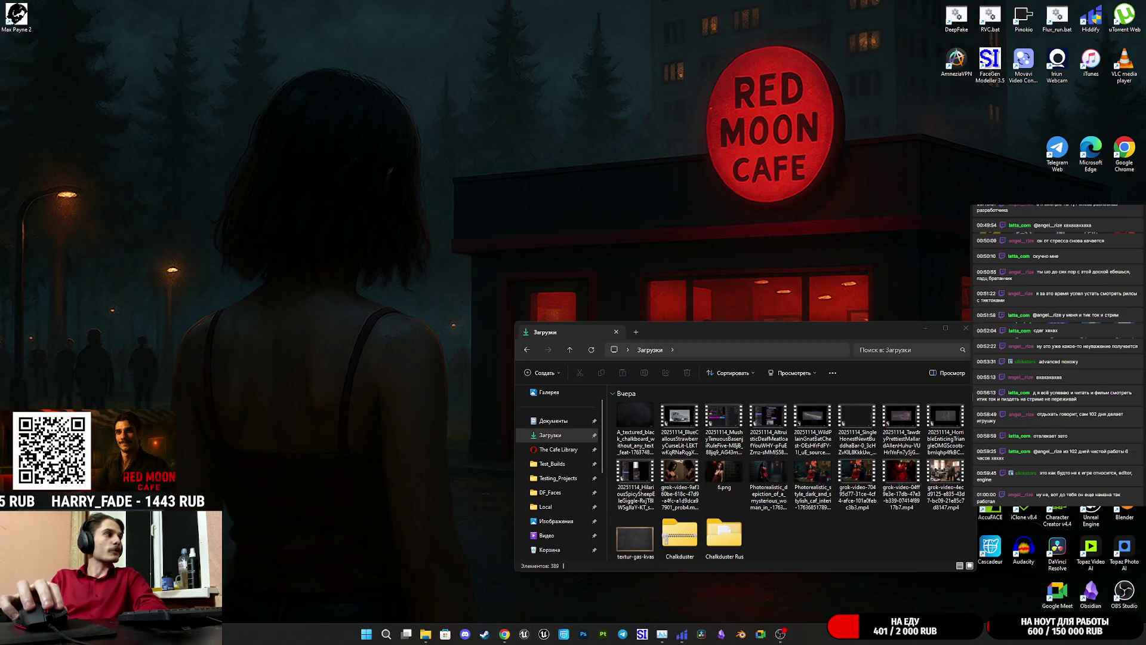
- Bring up the Unreal Editor with the CafeGame project and close the Message Log
click(637, 343)
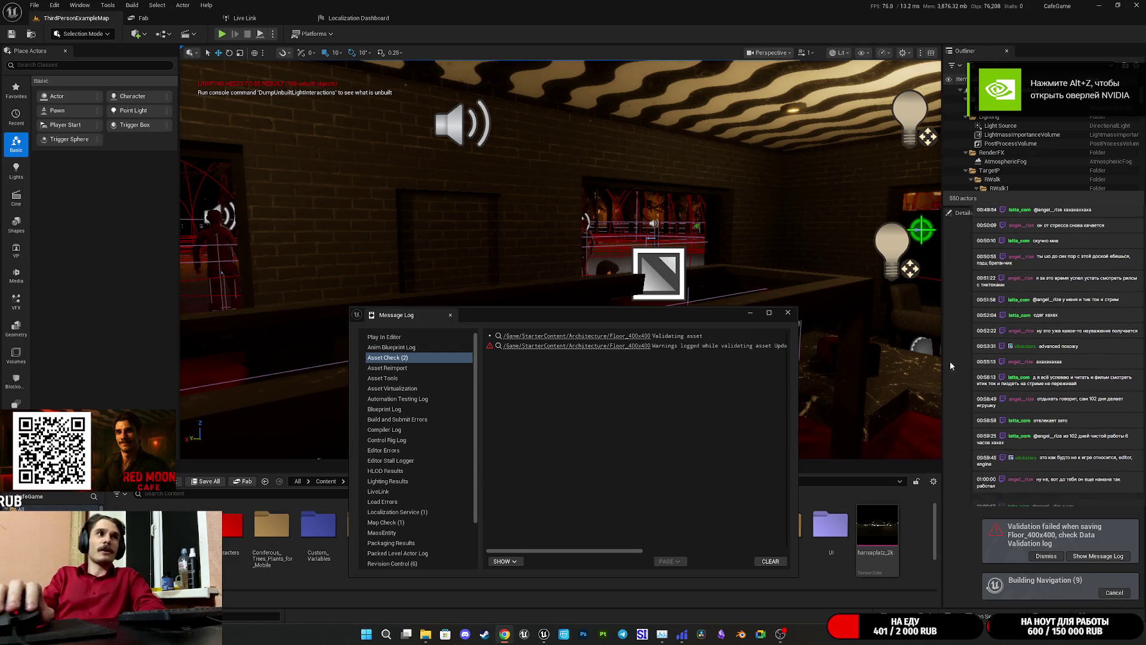
click(788, 313)
- Dismiss the validation notice and start a text gather for the Game target in the Localization Dashboard
click(1042, 593)
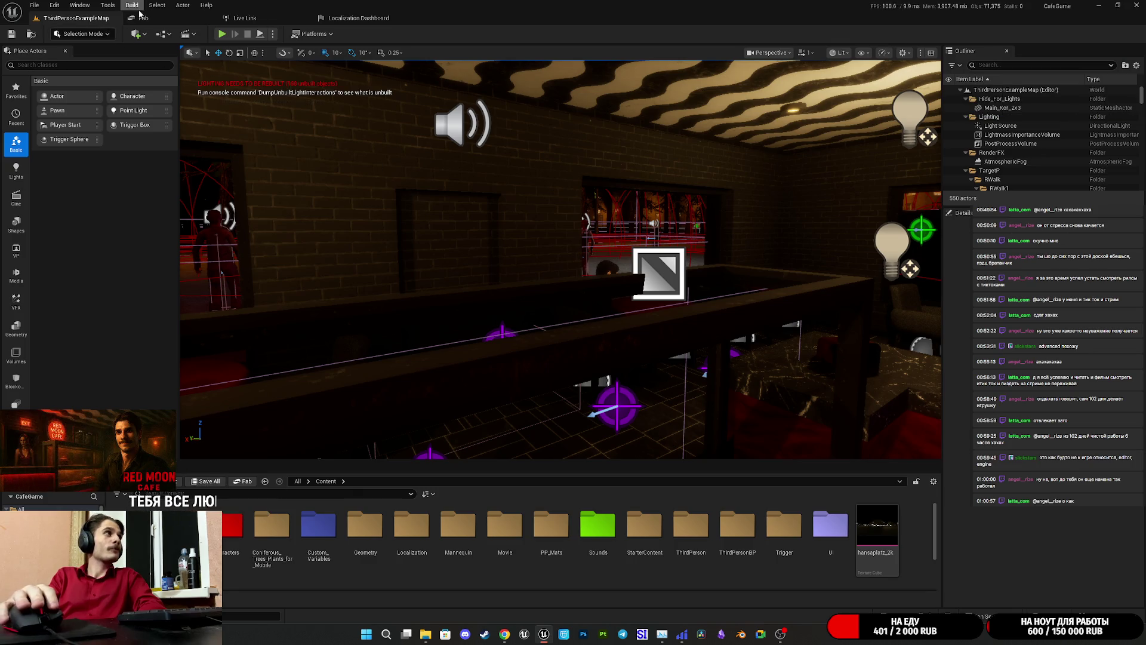
click(372, 21)
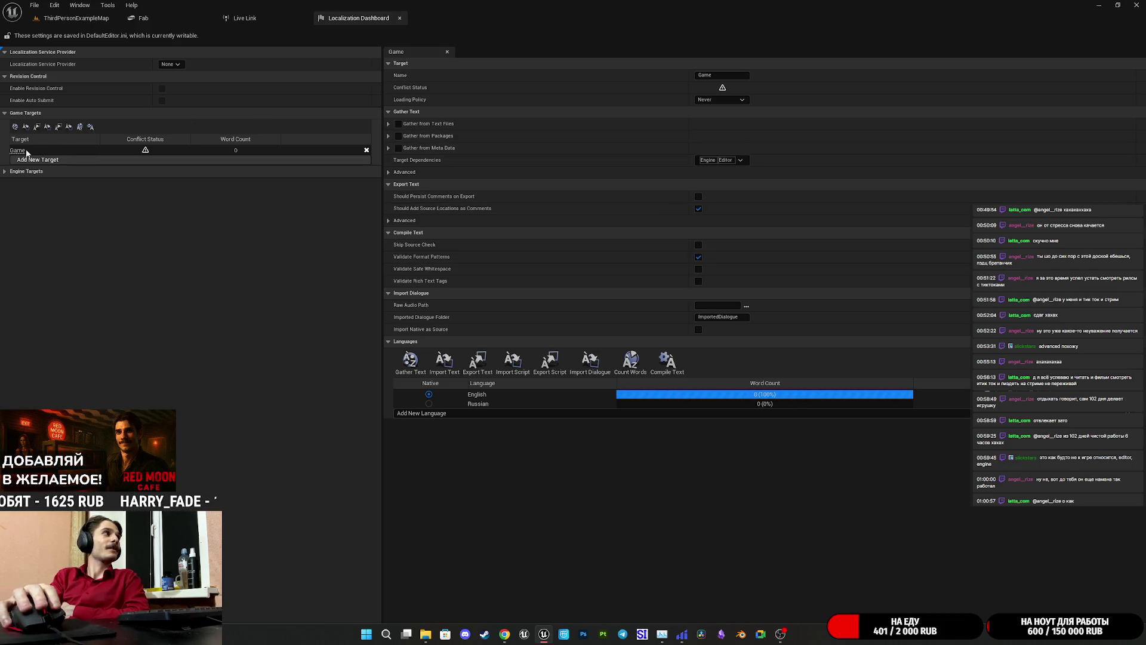
click(412, 368)
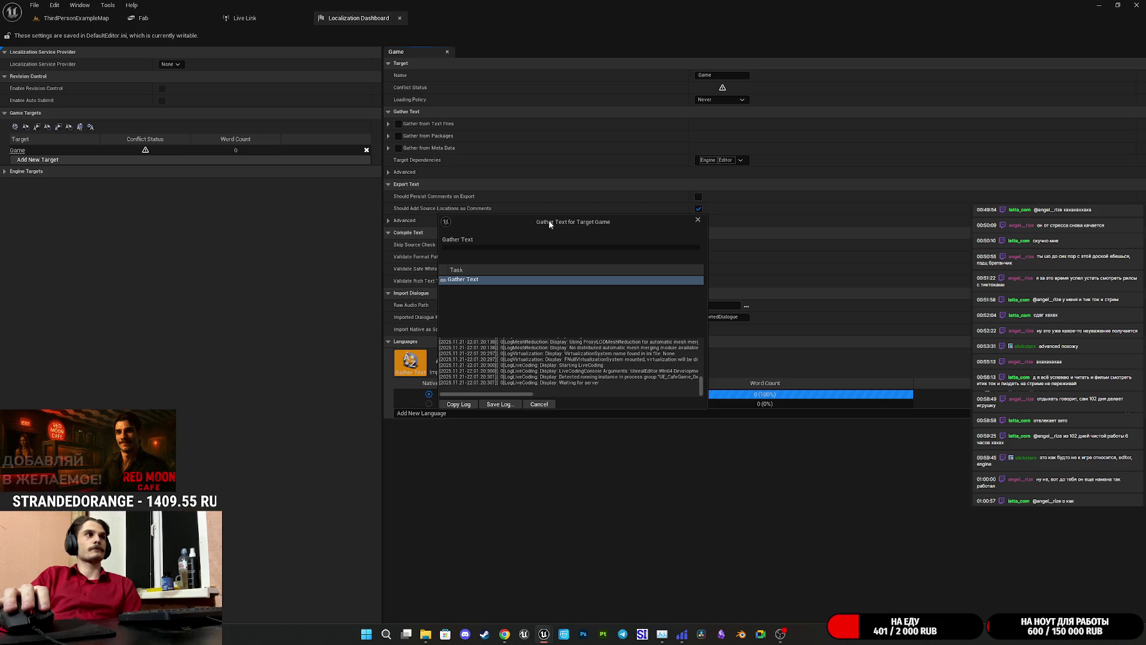
- Read the gather log lines ending at 'Waiting for server', then cancel the stuck gather
drag(549, 222, 523, 240)
drag(534, 401, 622, 401)
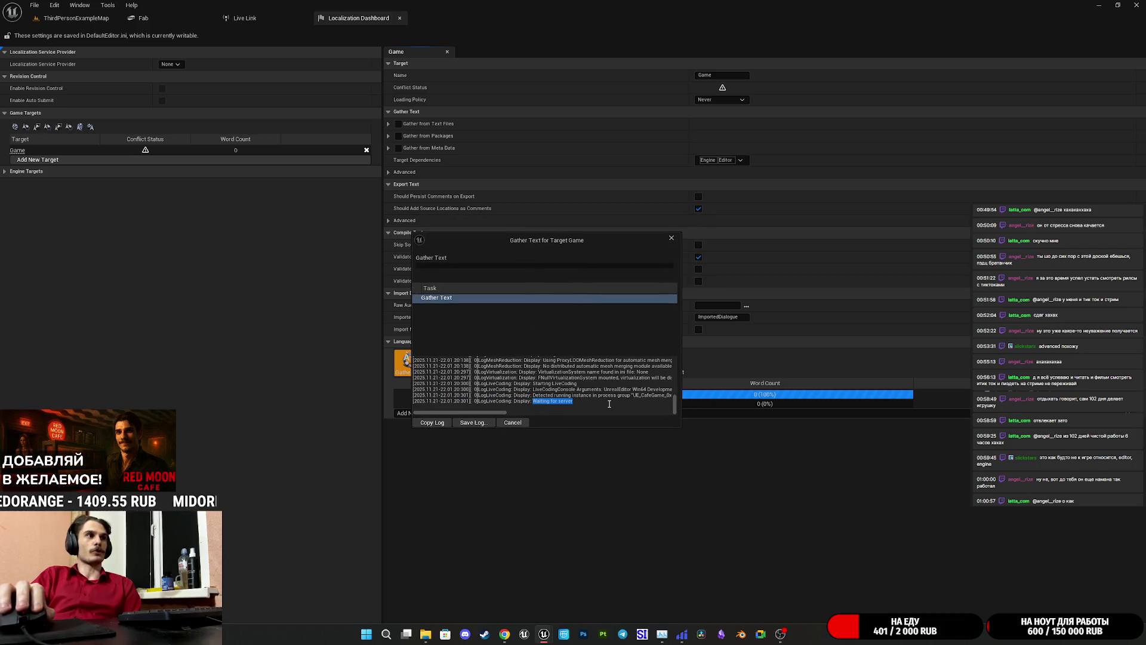
mouse_move(496, 412)
mouse_down()
mouse_move(594, 415)
mouse_move(482, 412)
mouse_up()
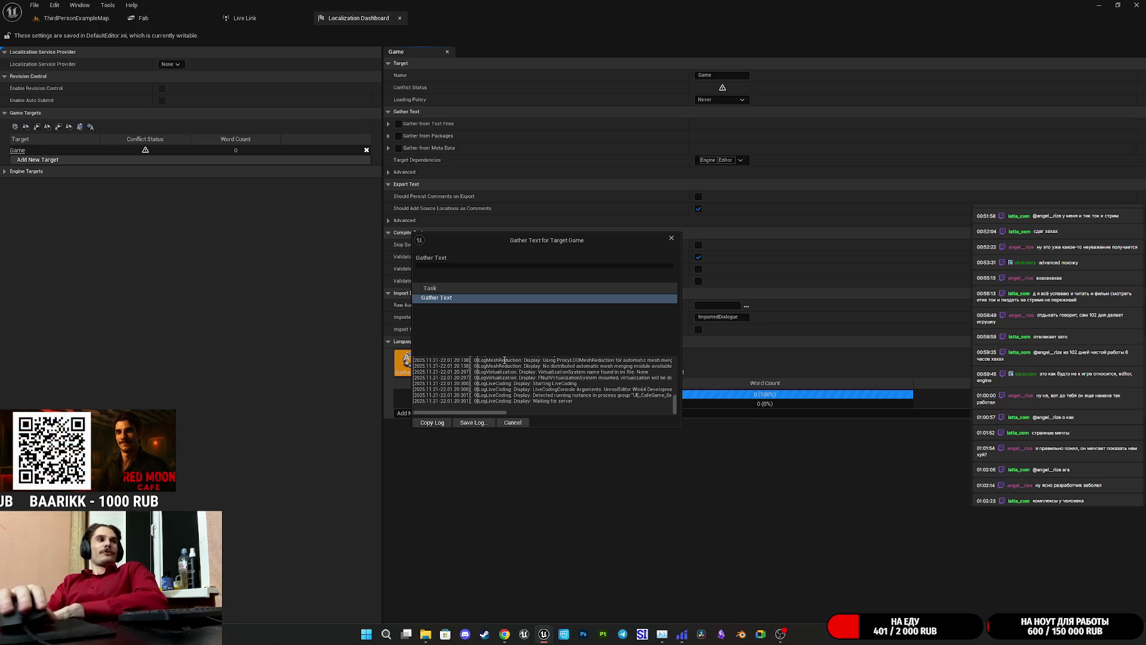
drag(550, 395, 794, 403)
click(716, 399)
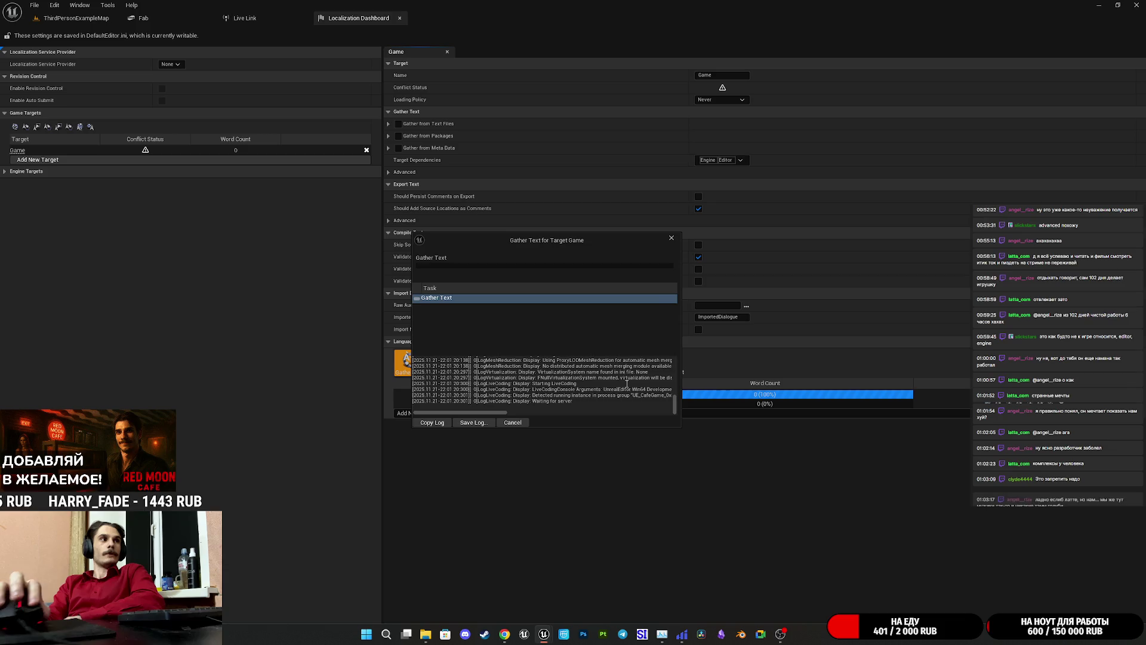
click(672, 240)
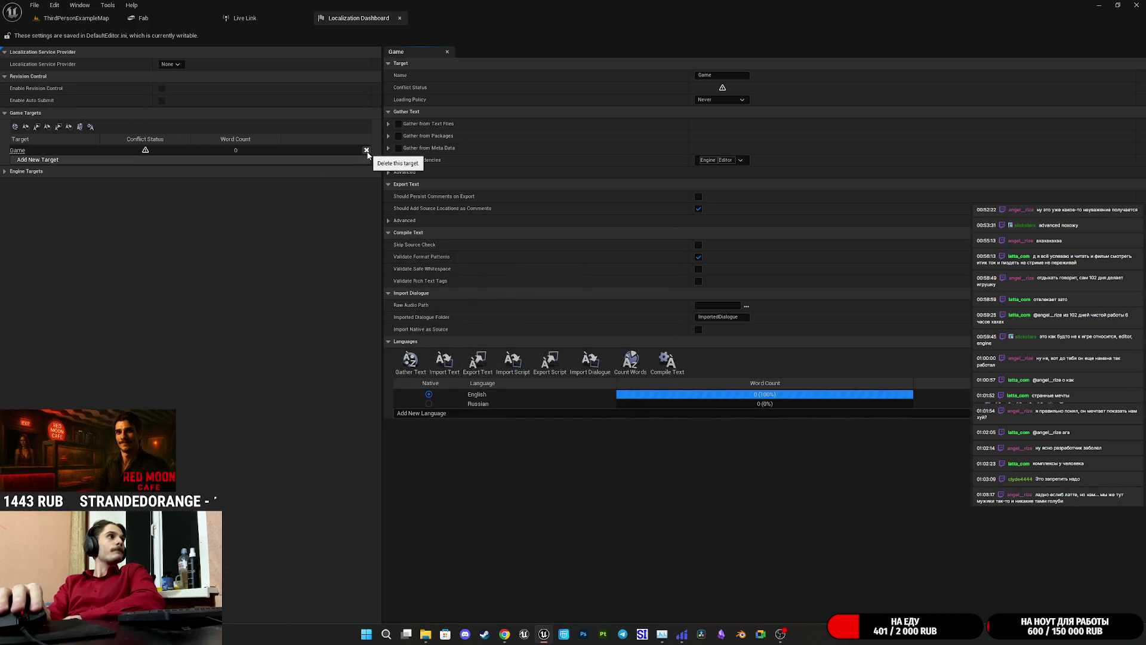
- Add NewTarget, search 'ru' to add Russian as its language, and run Gather Text
click(28, 160)
click(31, 161)
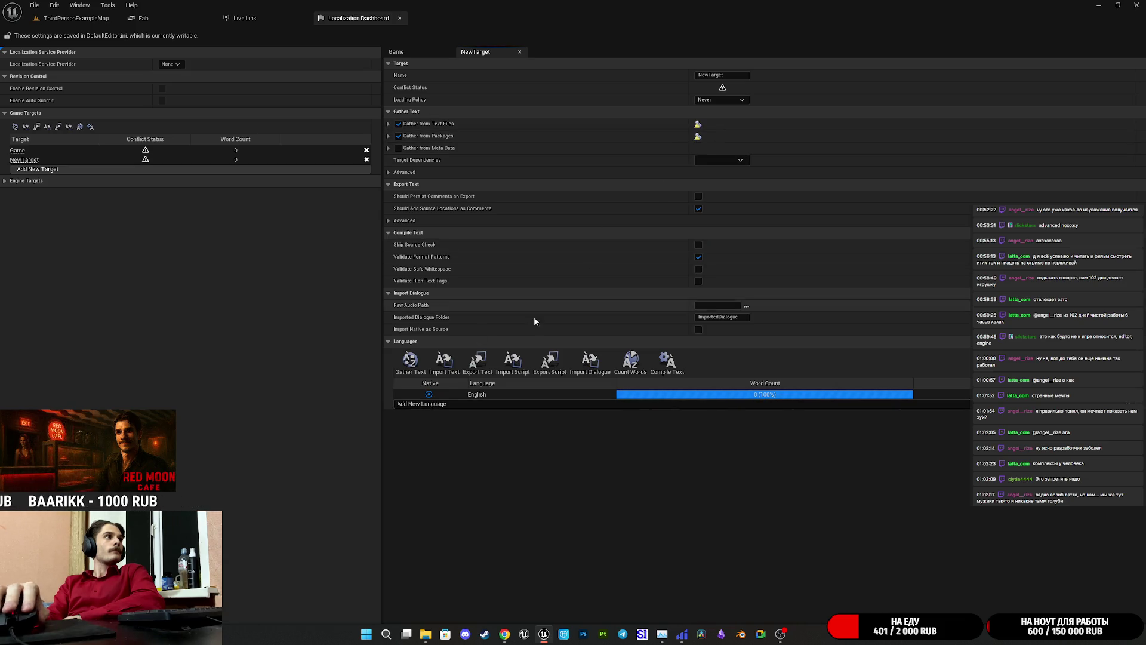
click(428, 404)
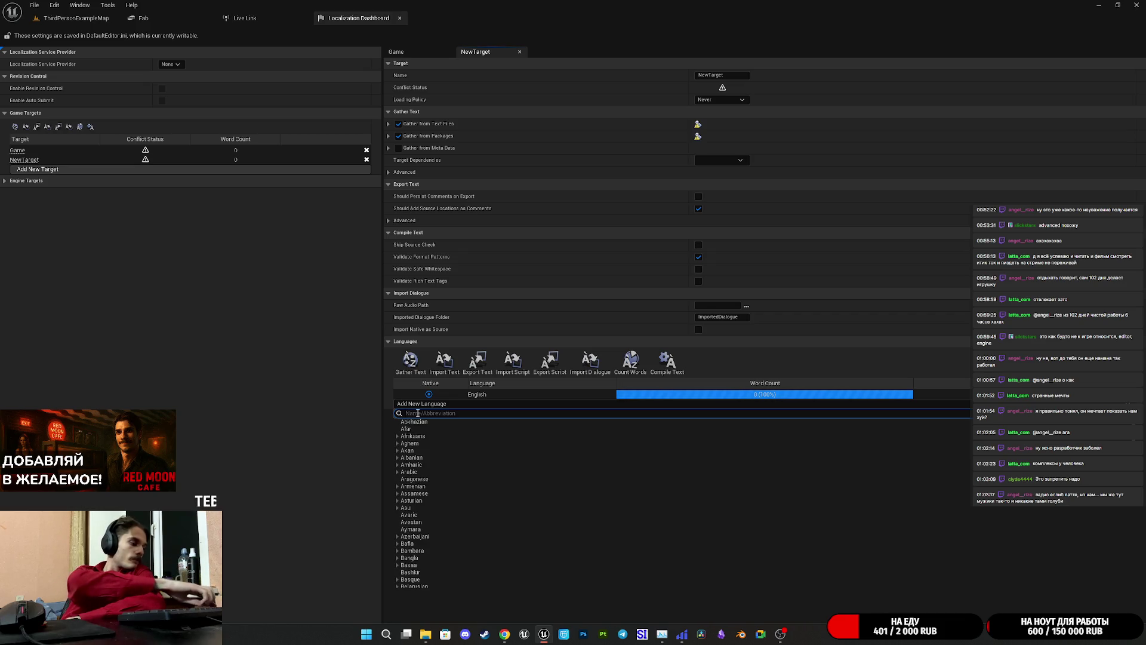
text(ru)
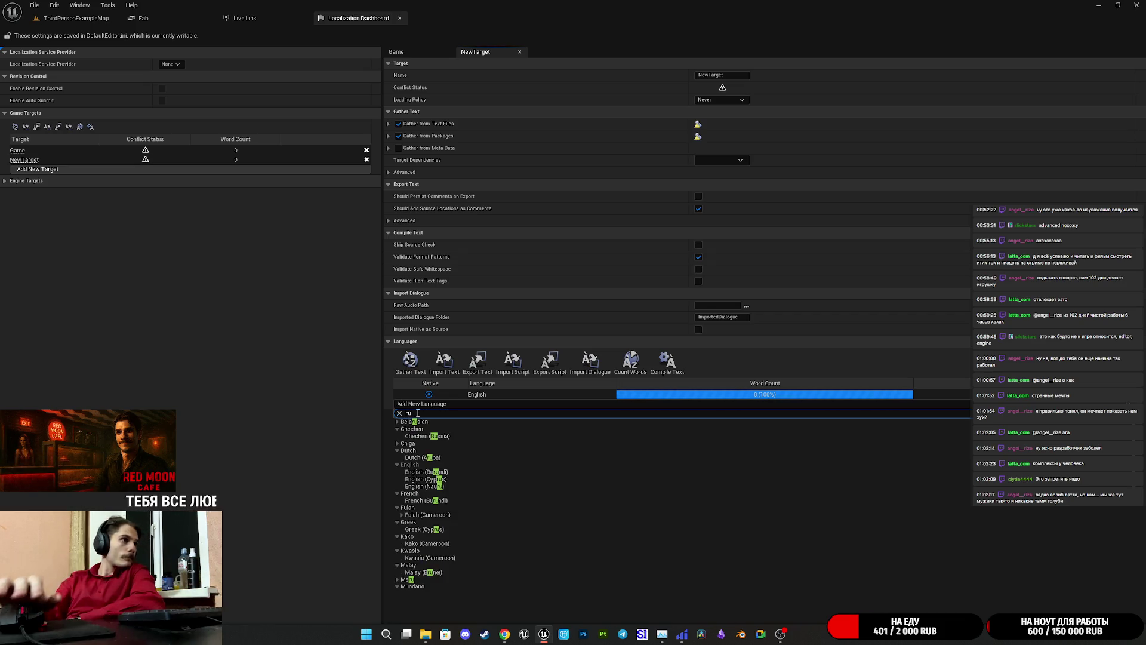
scroll(431, 514, down, 10)
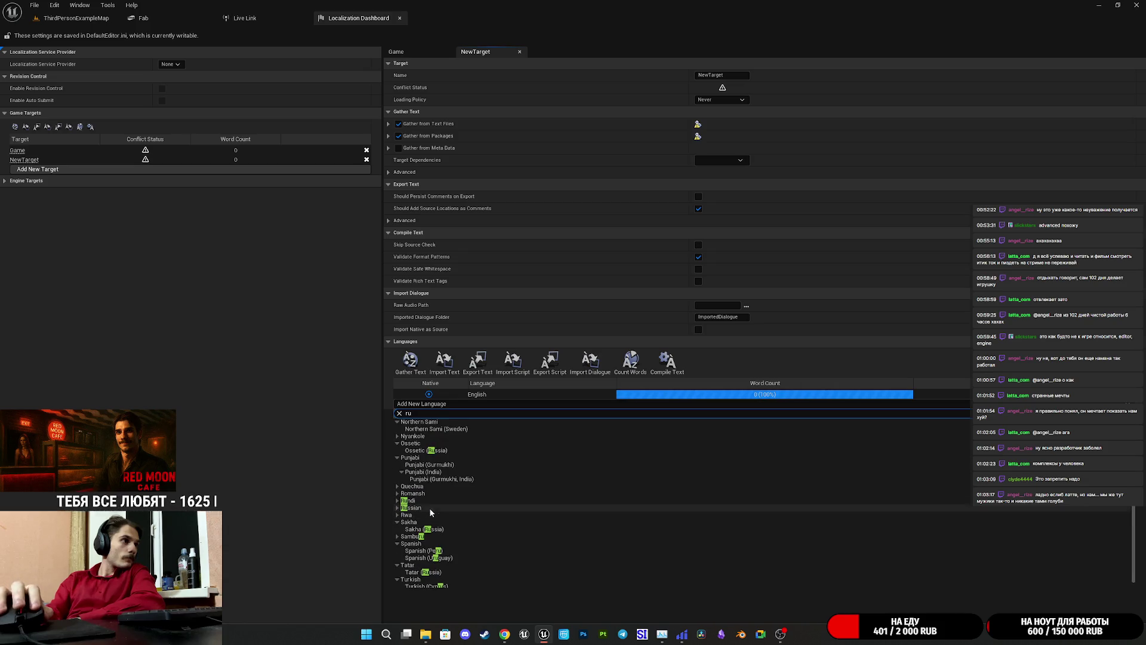
click(422, 507)
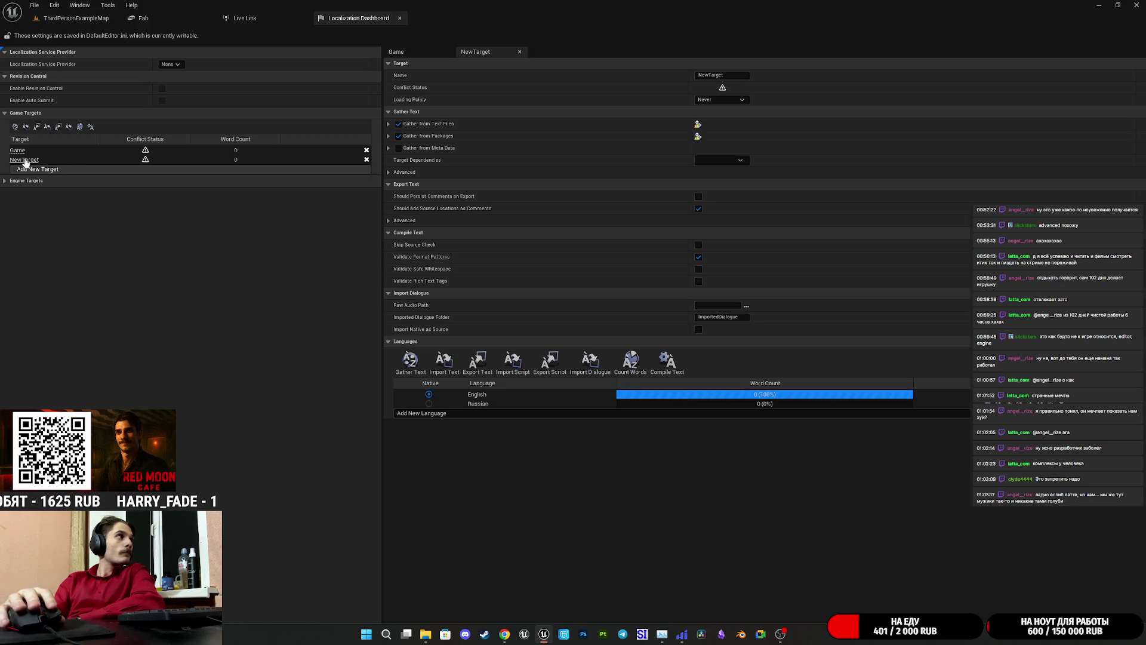
click(410, 360)
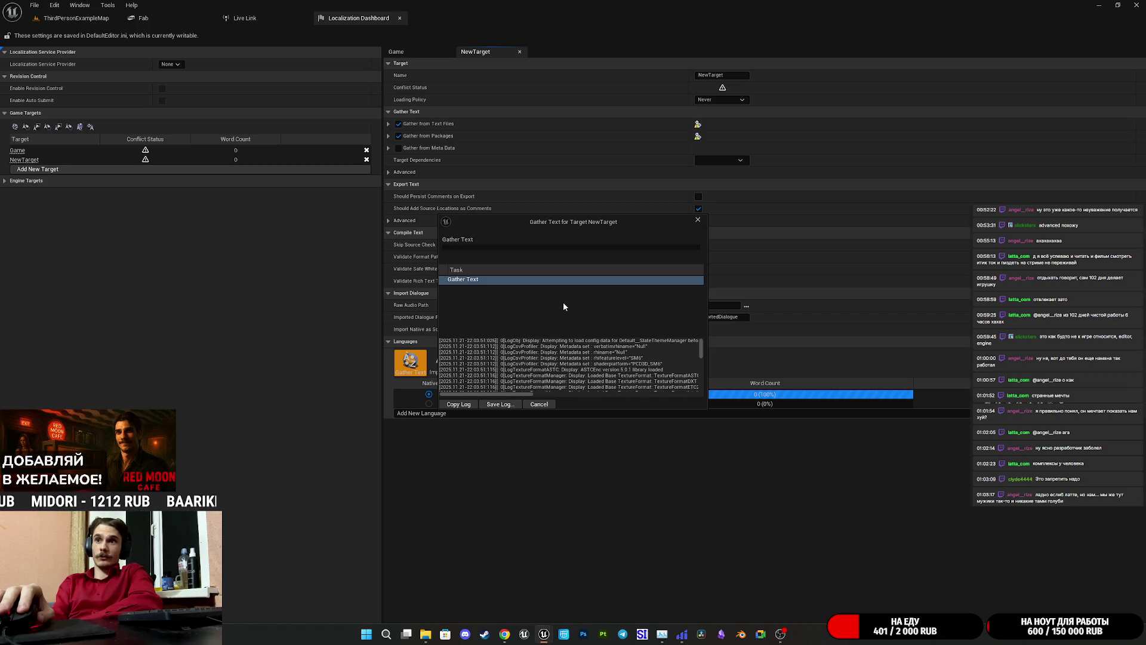
- Scroll the NewTarget gather log down to 'Waiting for server', then delete NewTarget
scroll(704, 368, down, 3)
scroll(701, 374, down, 5)
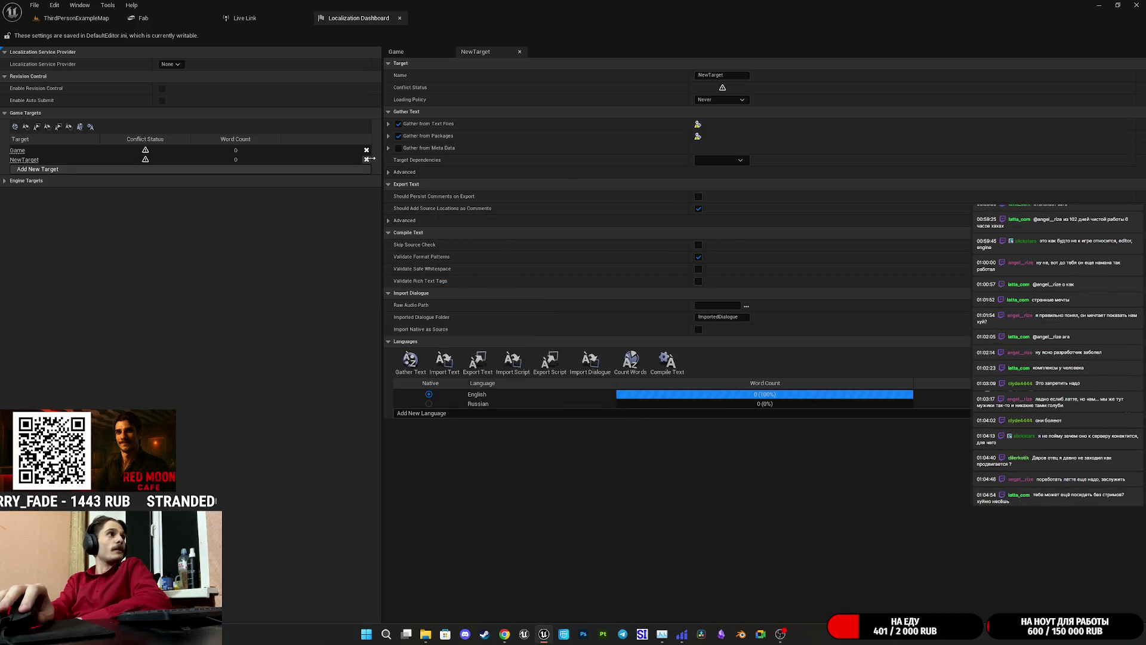
click(367, 159)
- Confirm NewTarget's removal and go back to the ThirdPersonExampleMap level
click(638, 333)
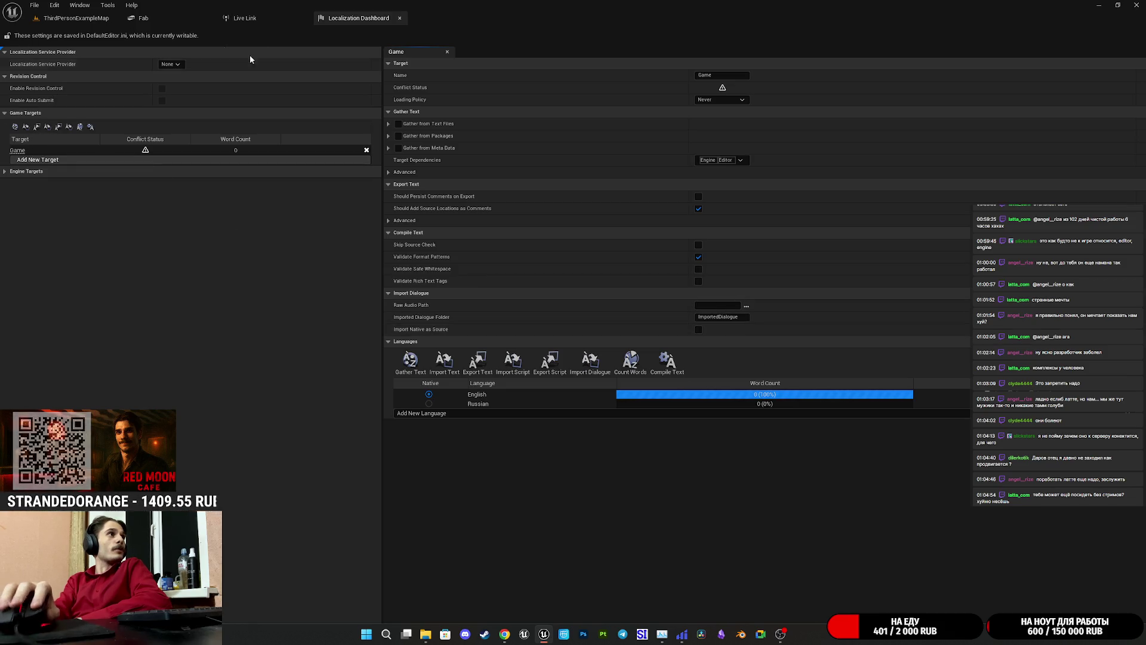
click(76, 18)
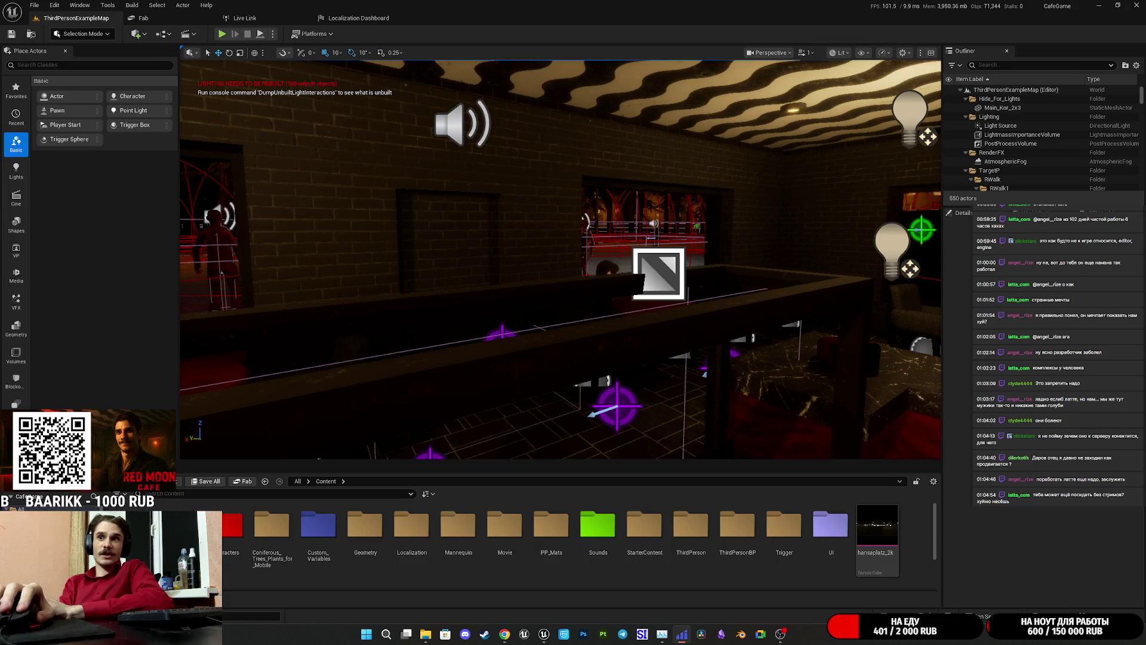
- Return to the Localization Dashboard and run Gather Text for the Game target again
click(358, 19)
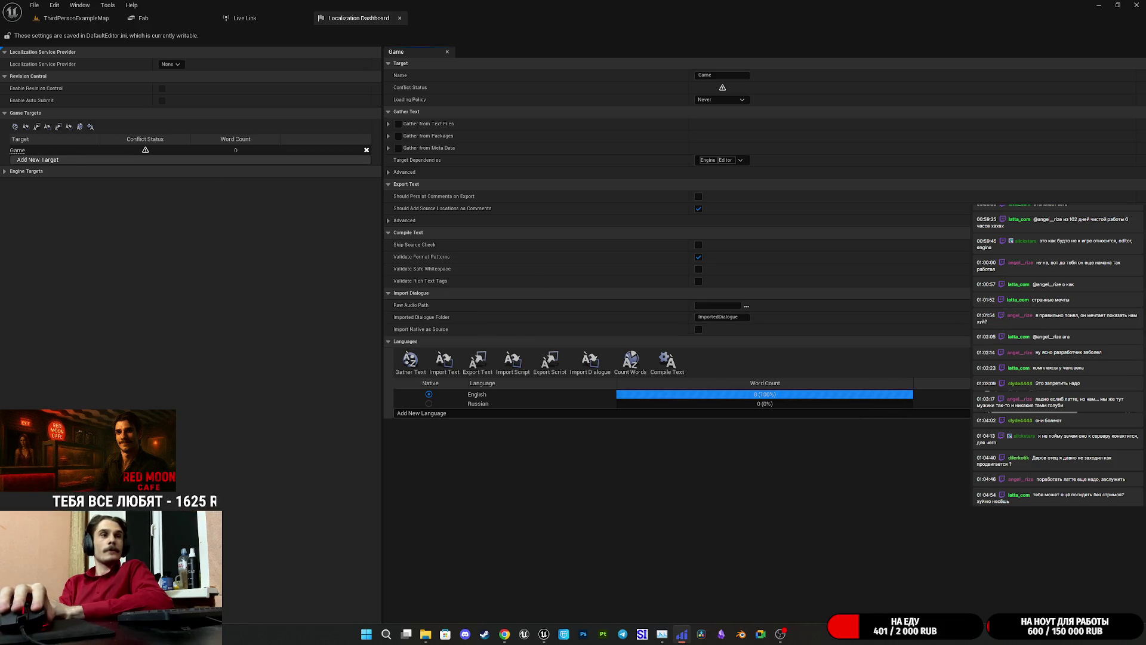
click(410, 360)
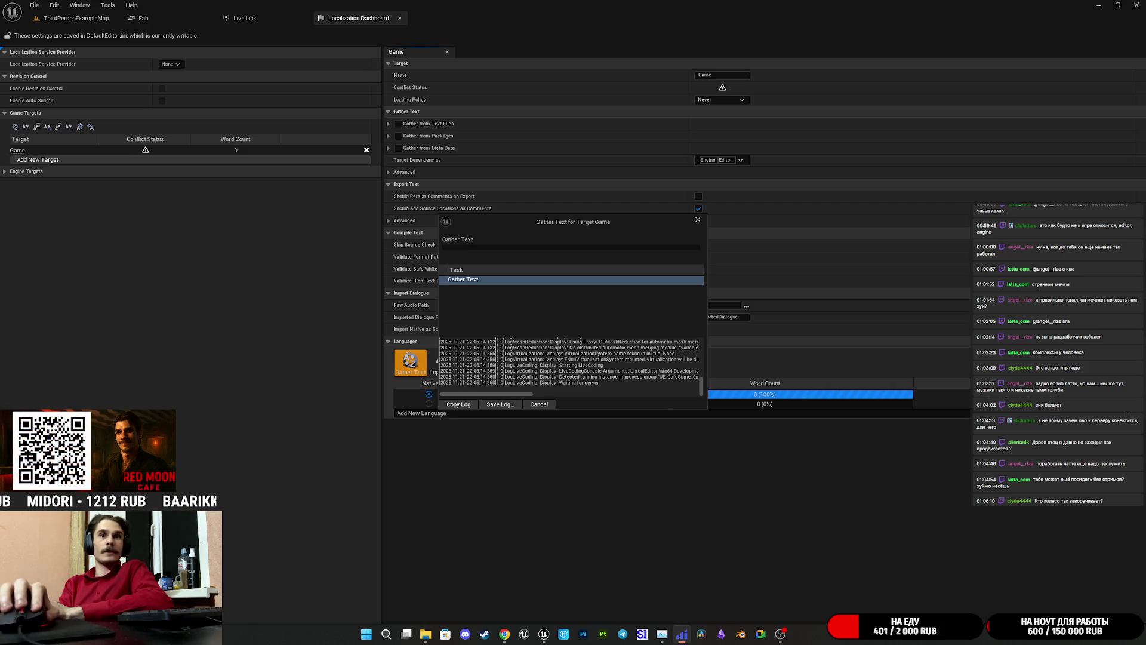
- Close the hung gather window and retry the Game gather twice, closing each stalled window
click(698, 219)
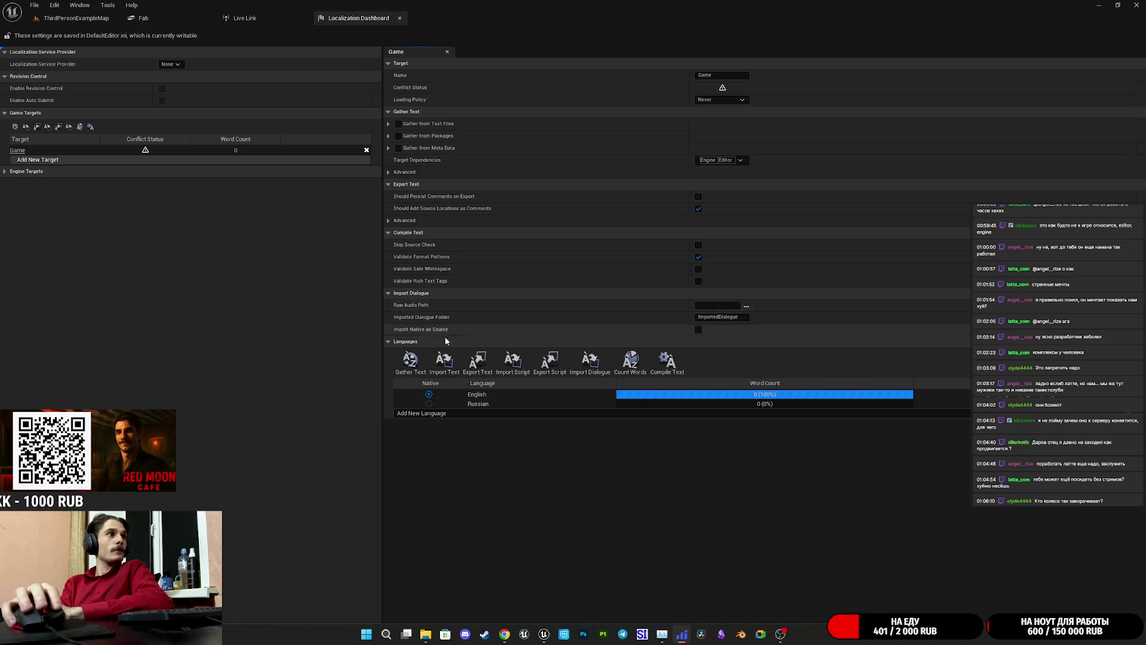
click(422, 360)
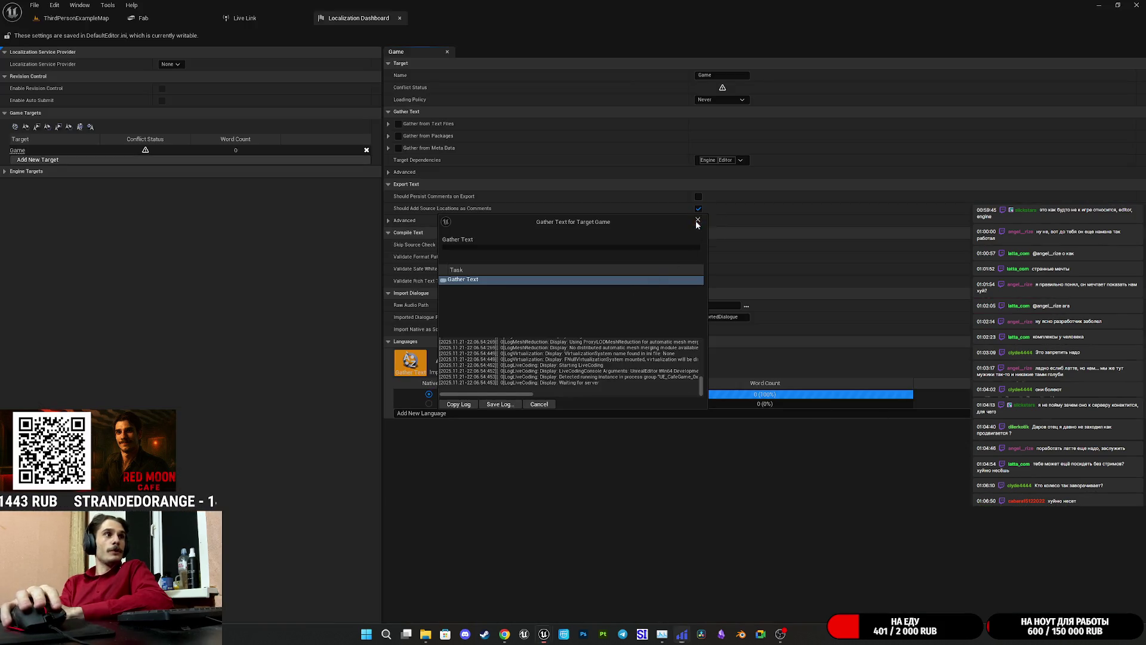
click(699, 219)
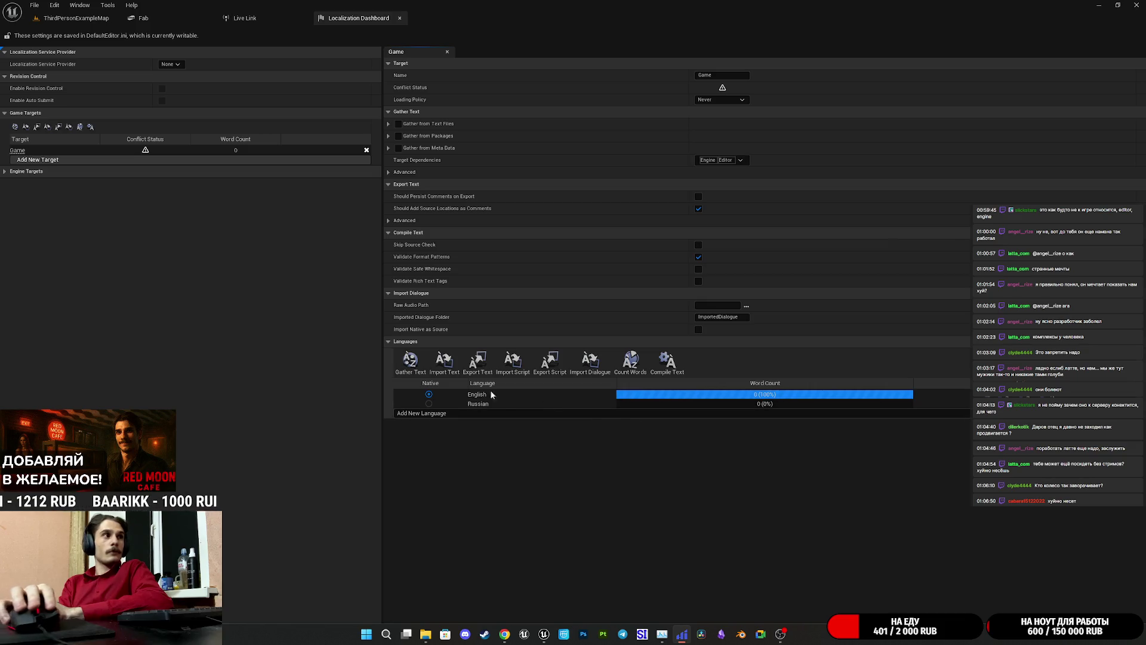
click(410, 360)
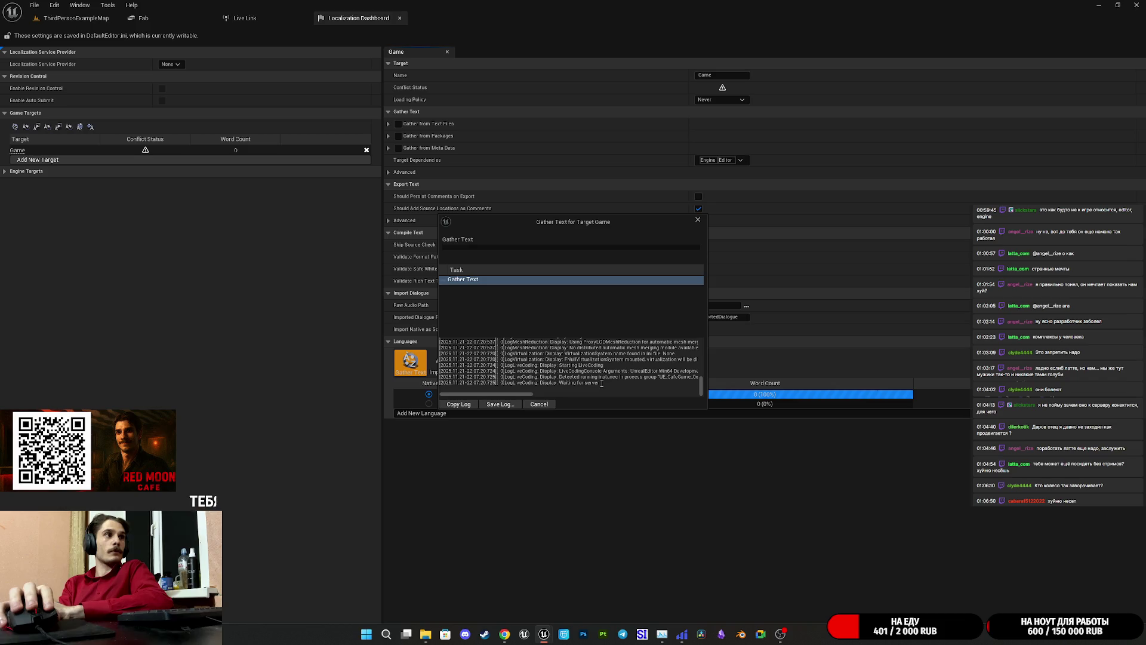
click(697, 219)
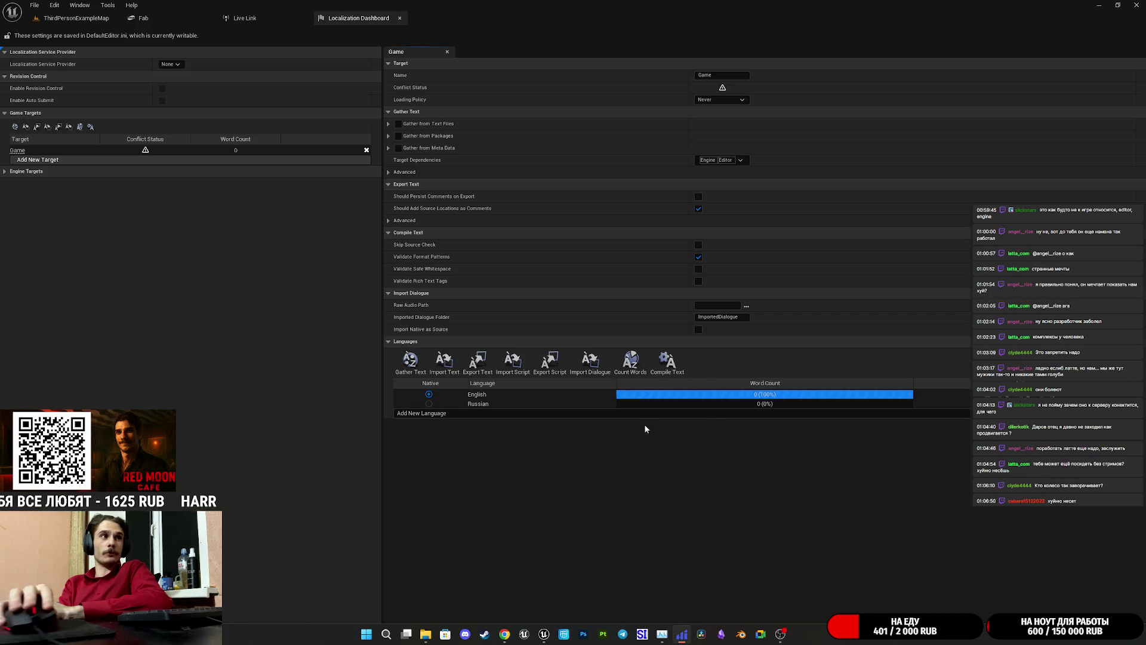
click(490, 399)
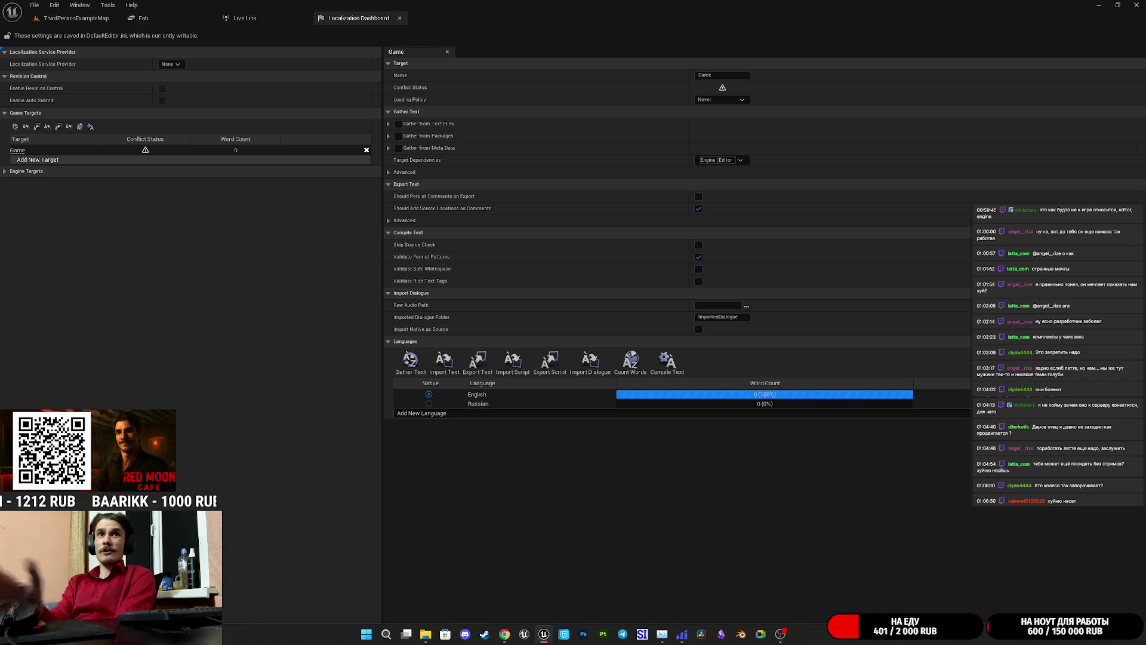
- Compile translations for Game, select its 'Waiting for server' log line, then switch to Grok
click(558, 362)
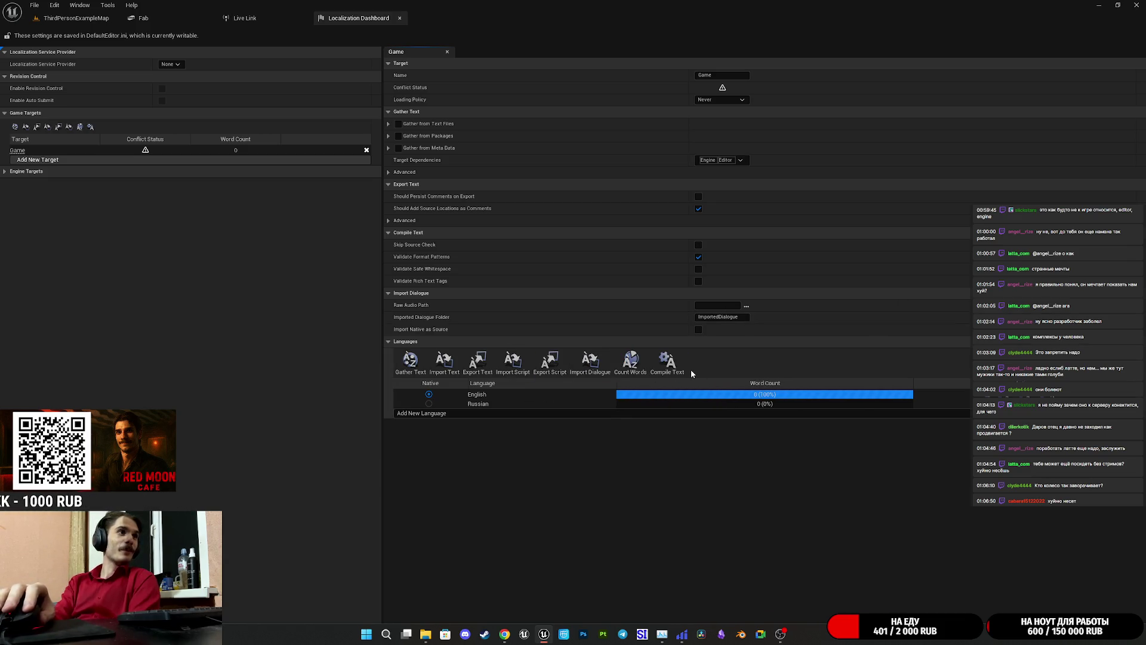
click(667, 361)
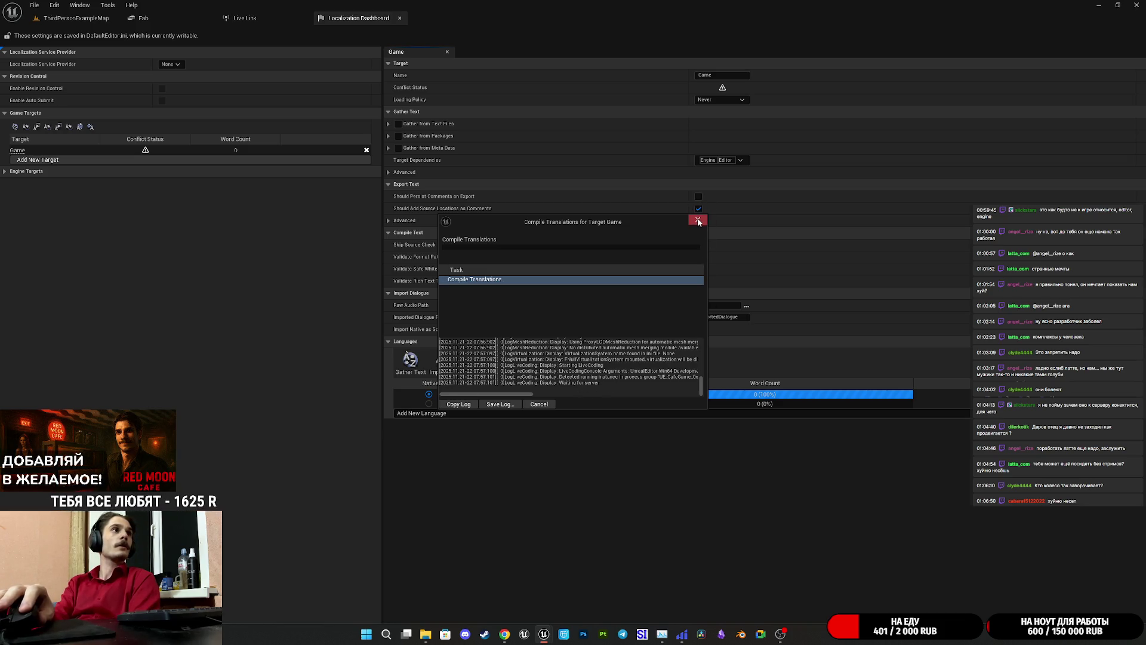
double_click(568, 382)
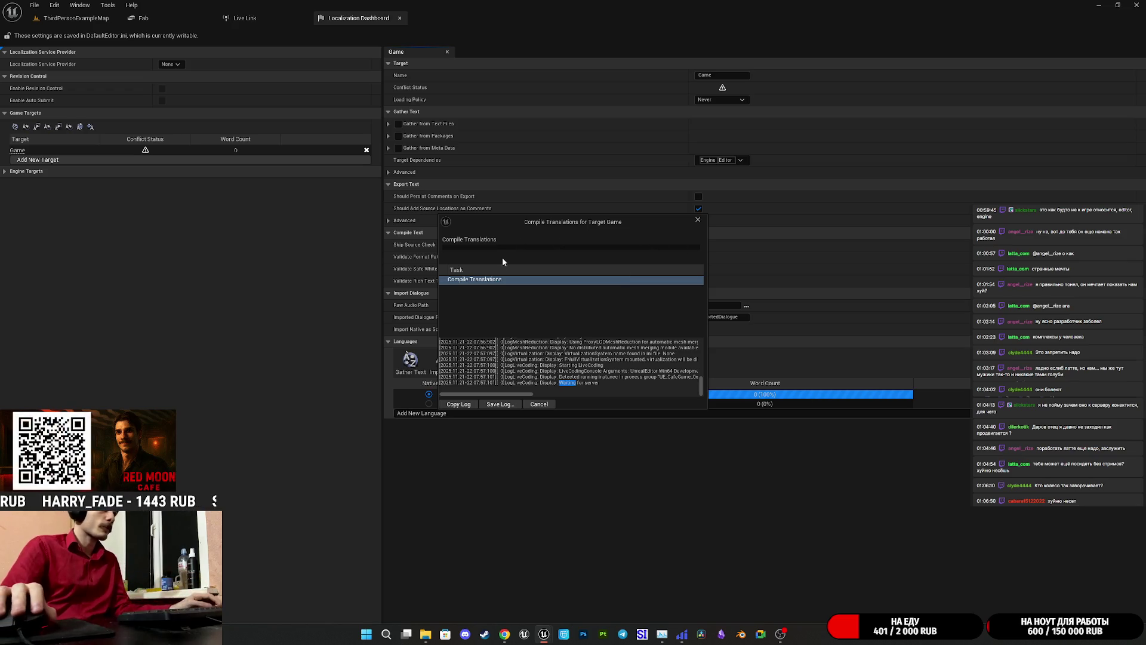
click(562, 382)
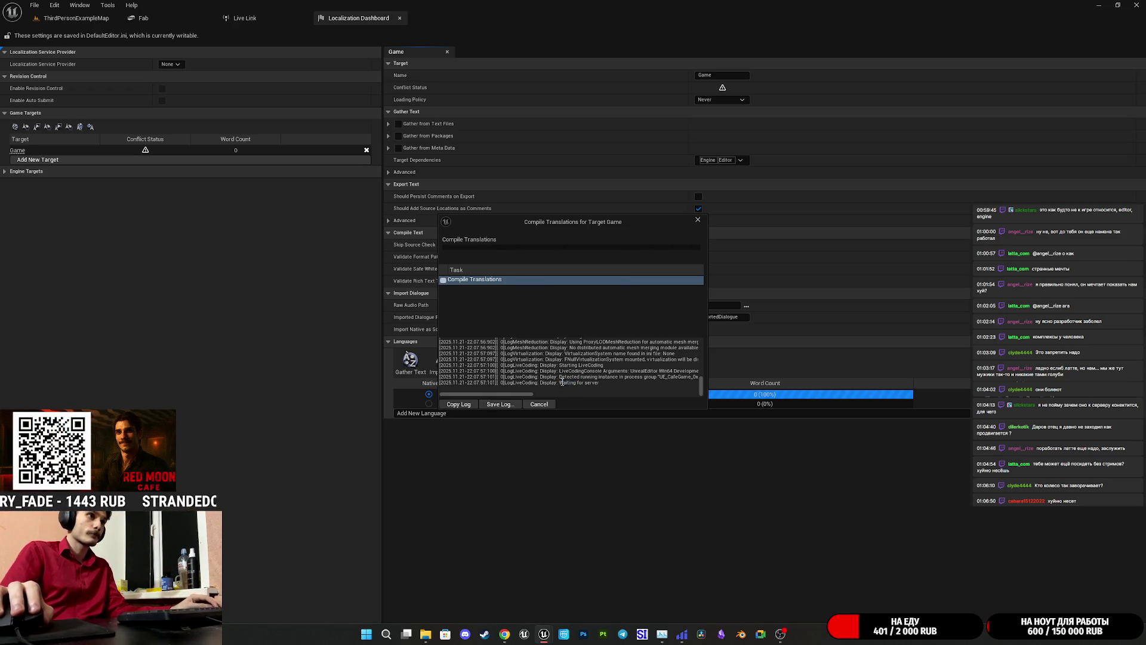
drag(560, 383, 599, 383)
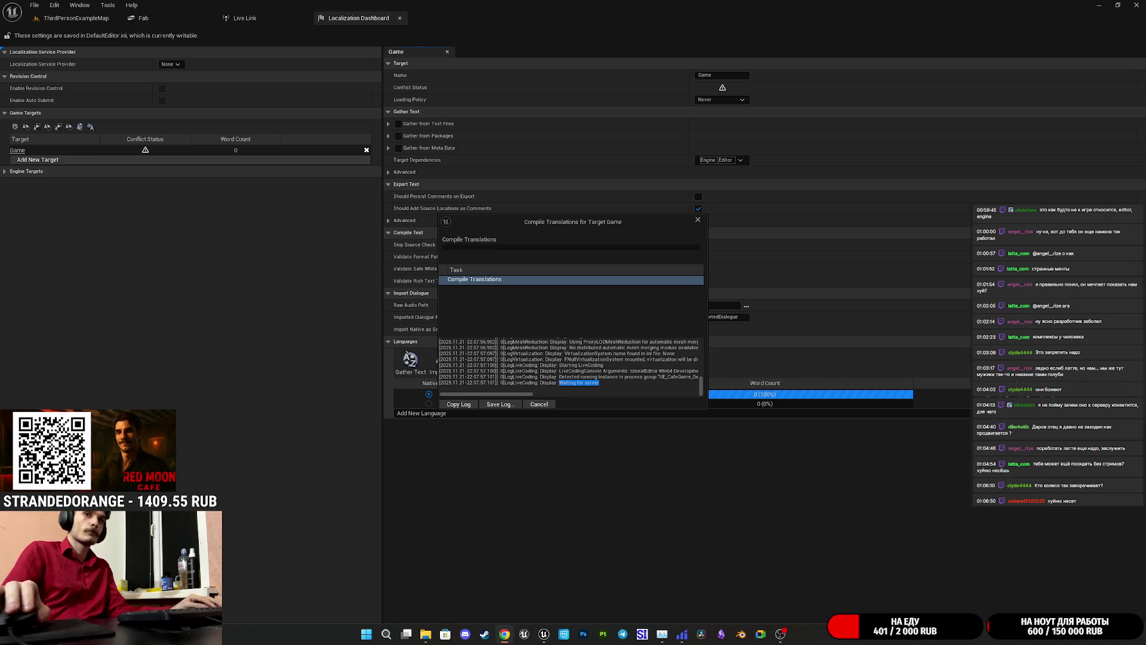
click(505, 634)
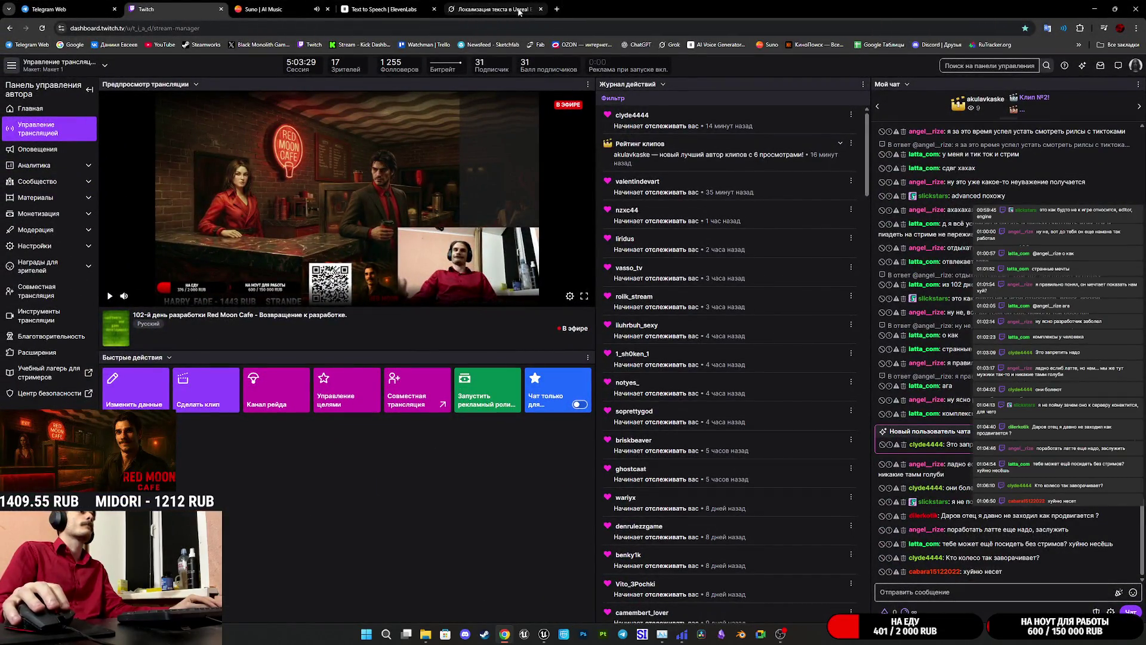
click(509, 13)
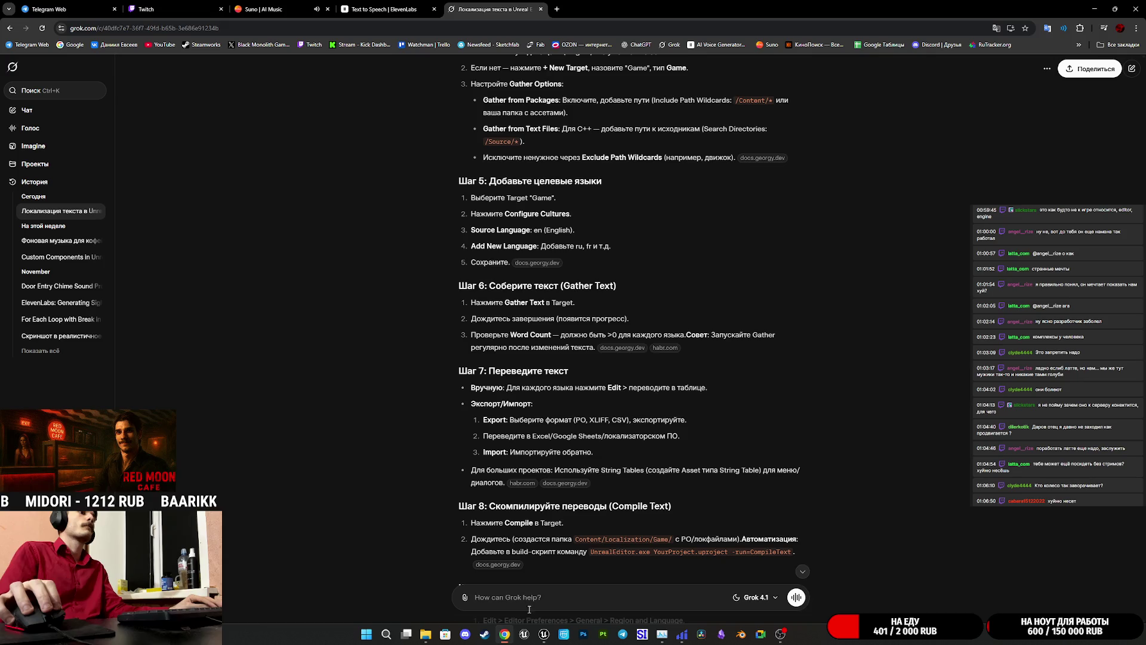
- Check on the stalled Compile Translations job, then return to the Grok chat
mouse_move(525, 634)
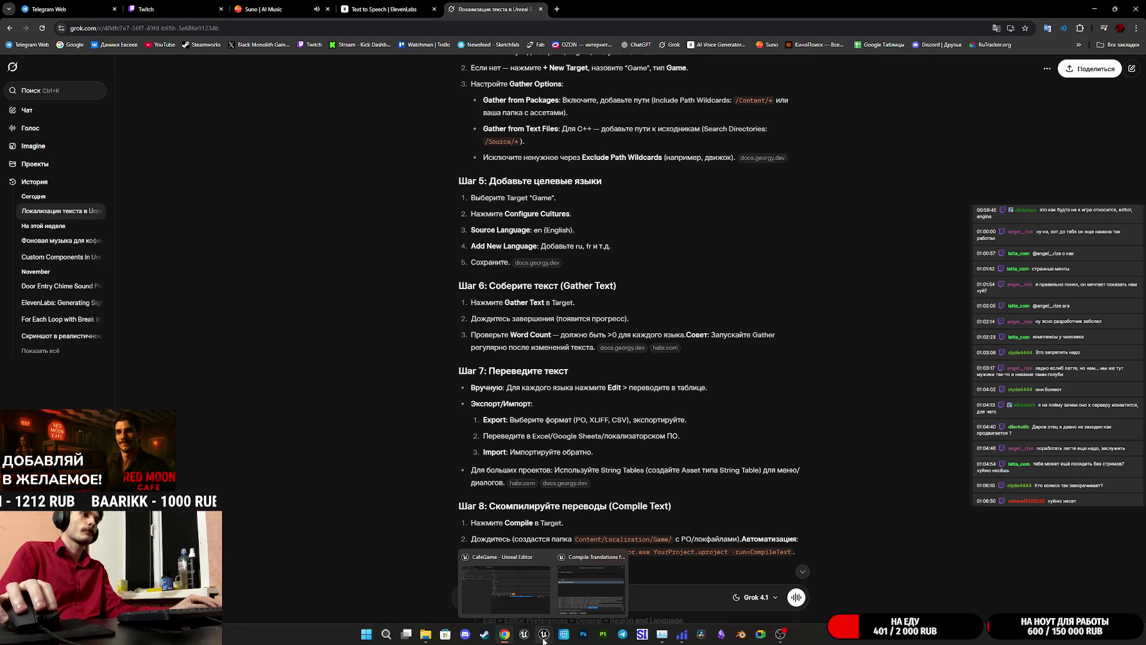
mouse_move(593, 594)
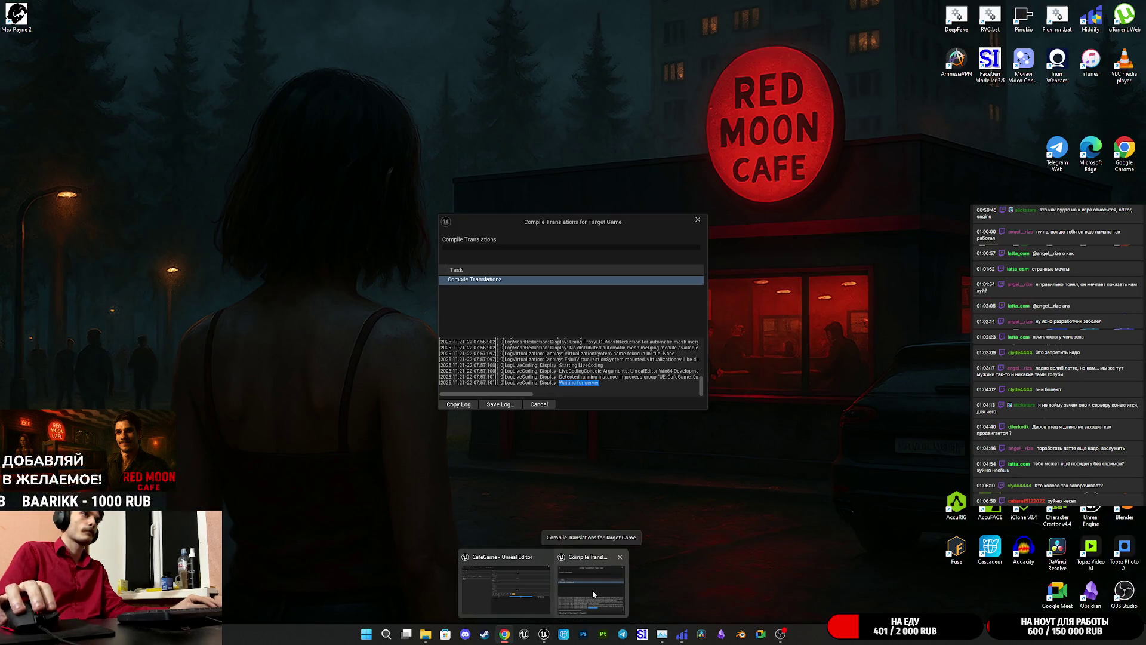
click(592, 594)
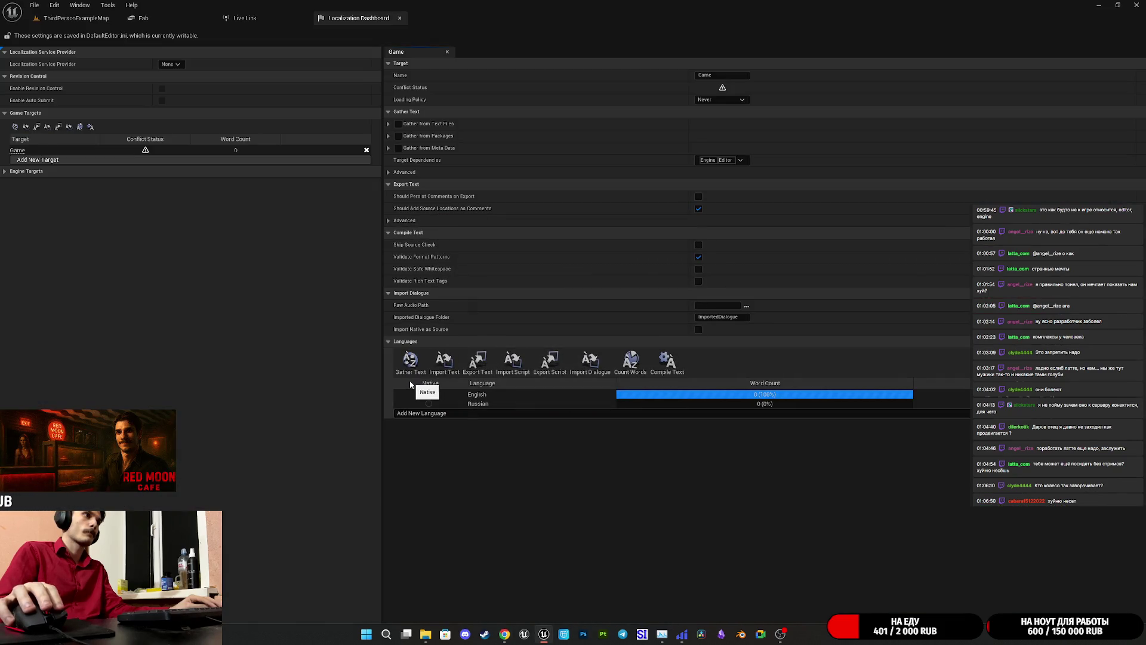
mouse_move(505, 634)
click(535, 594)
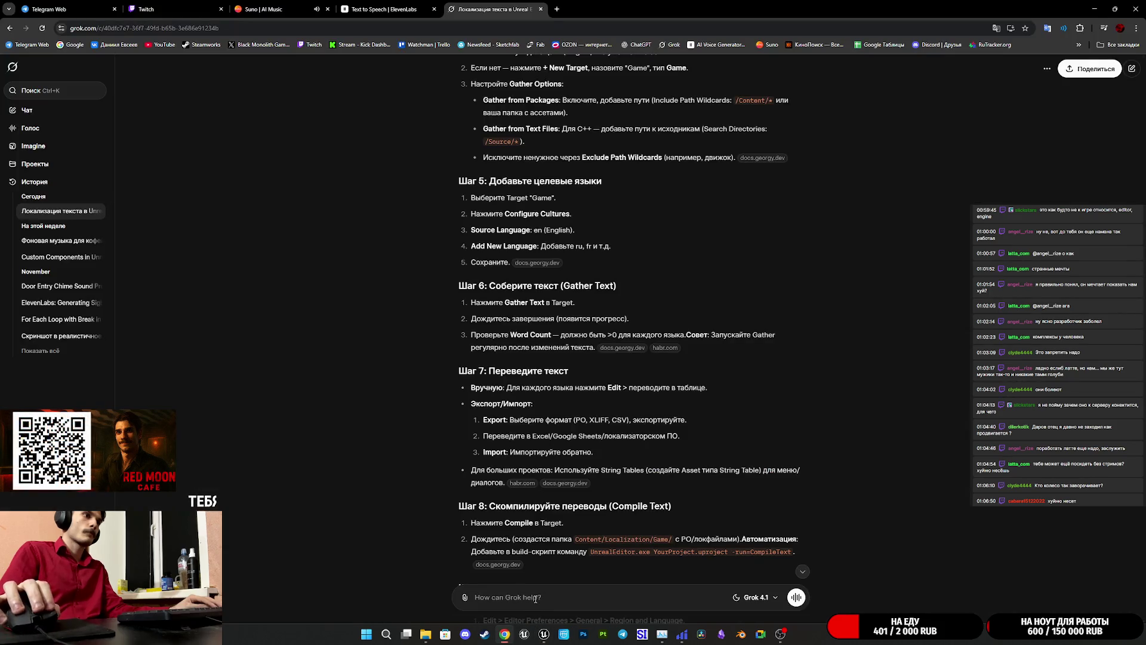
- Ask Grok, in Russian, why Gather Text hangs on 'Waiting for server', and send it
text(rjulf)
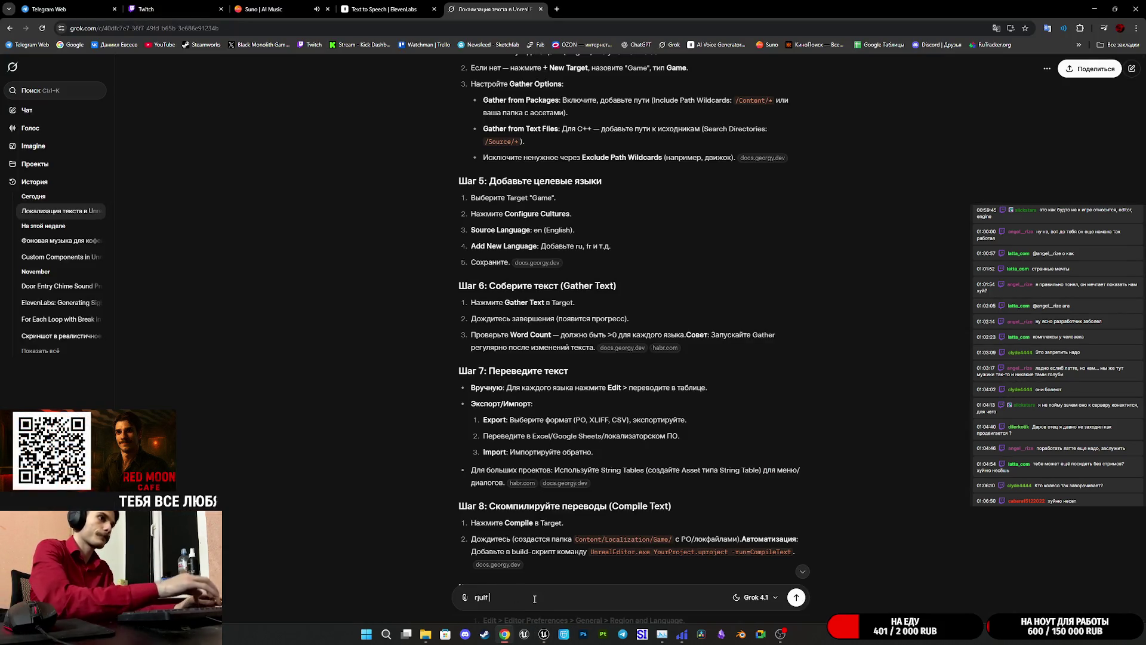
key(BackSpace)
key(BackSpace)
key(BackSpace)
text(когда нажимаю)
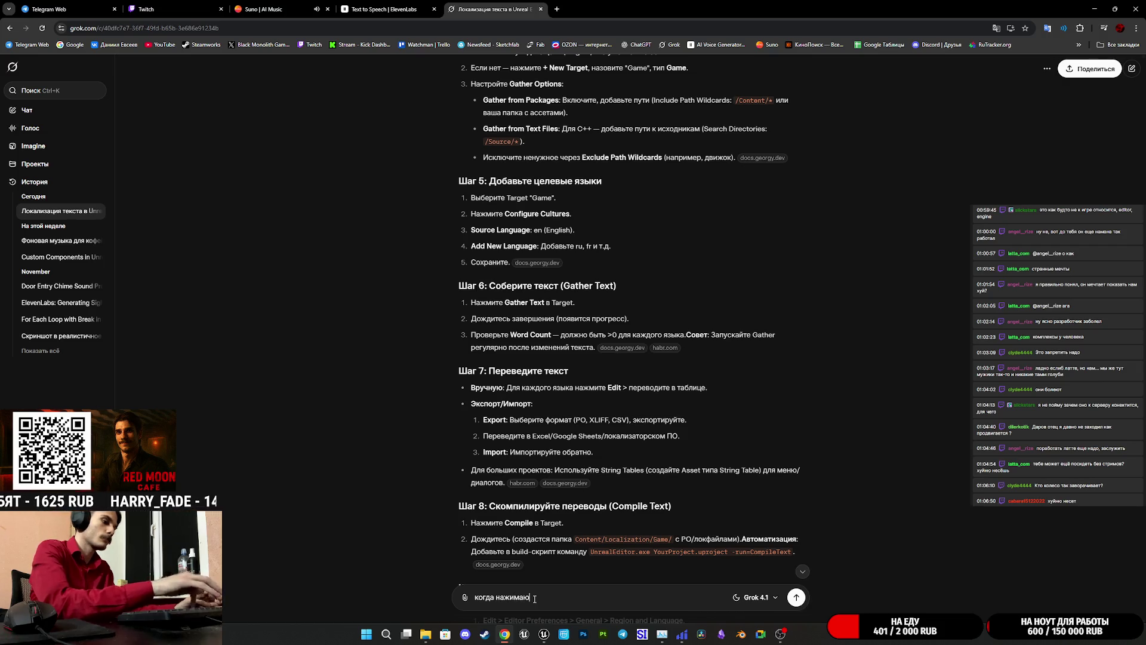
text( gather)
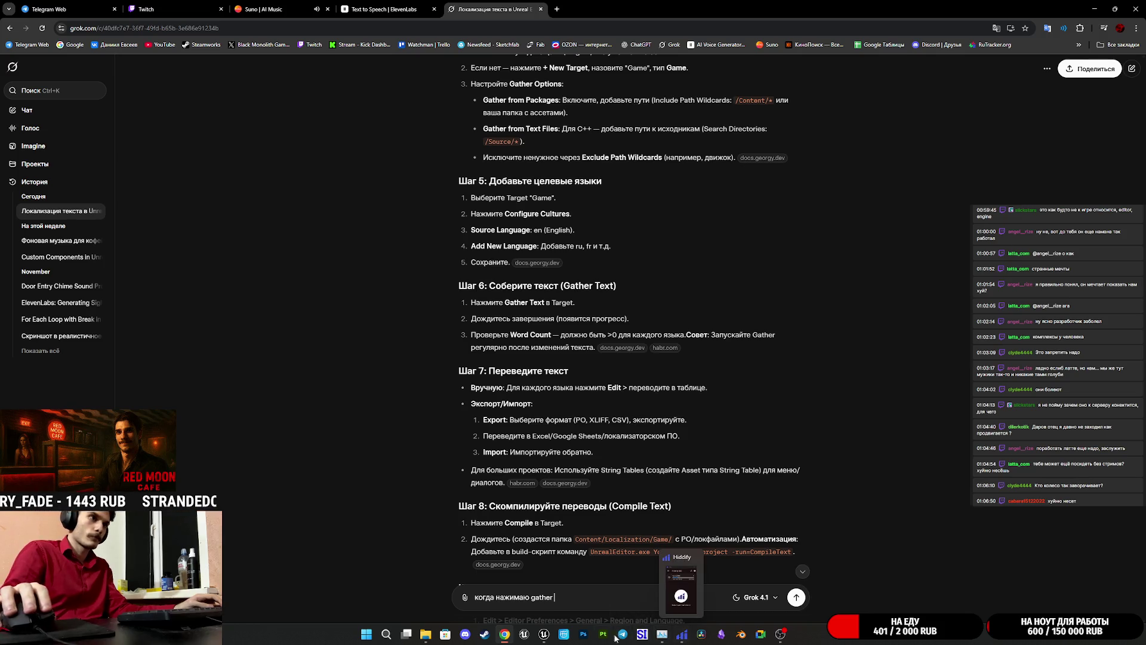
mouse_move(544, 634)
click(562, 596)
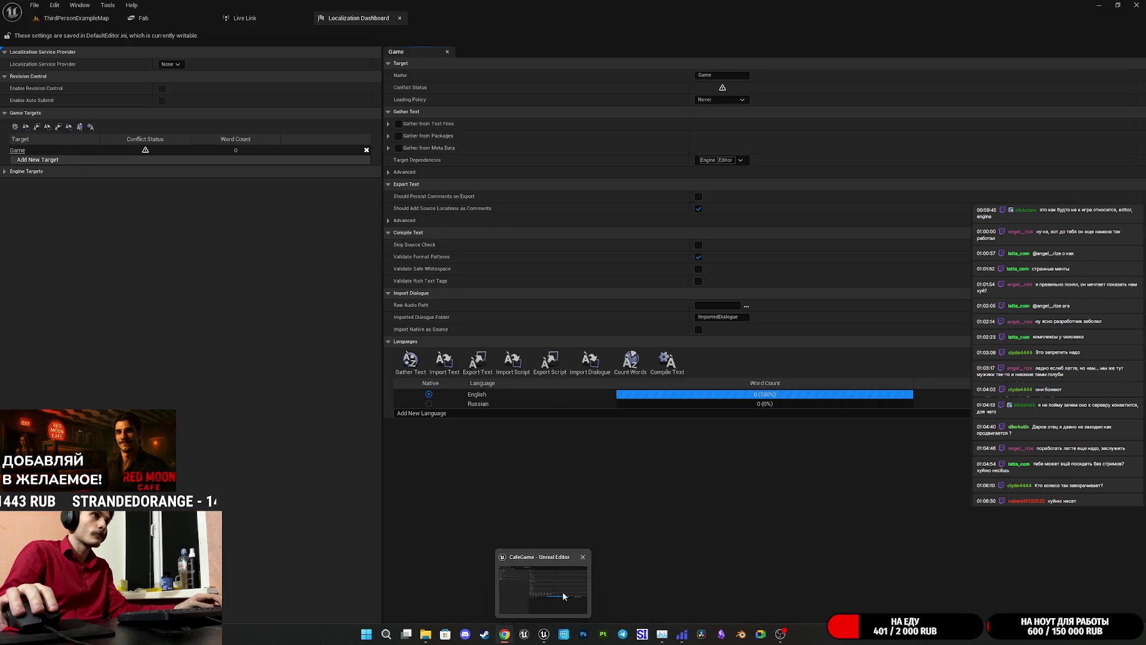
click(562, 595)
text(когда нажимаю gather text то)
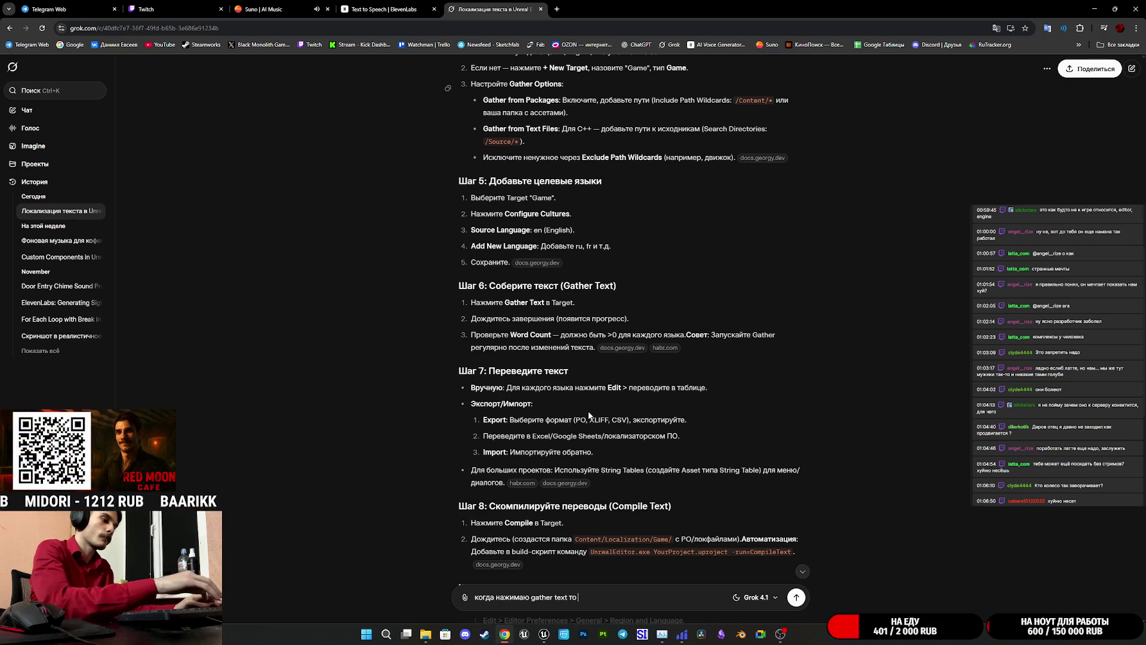
text(ничего не происходит и)
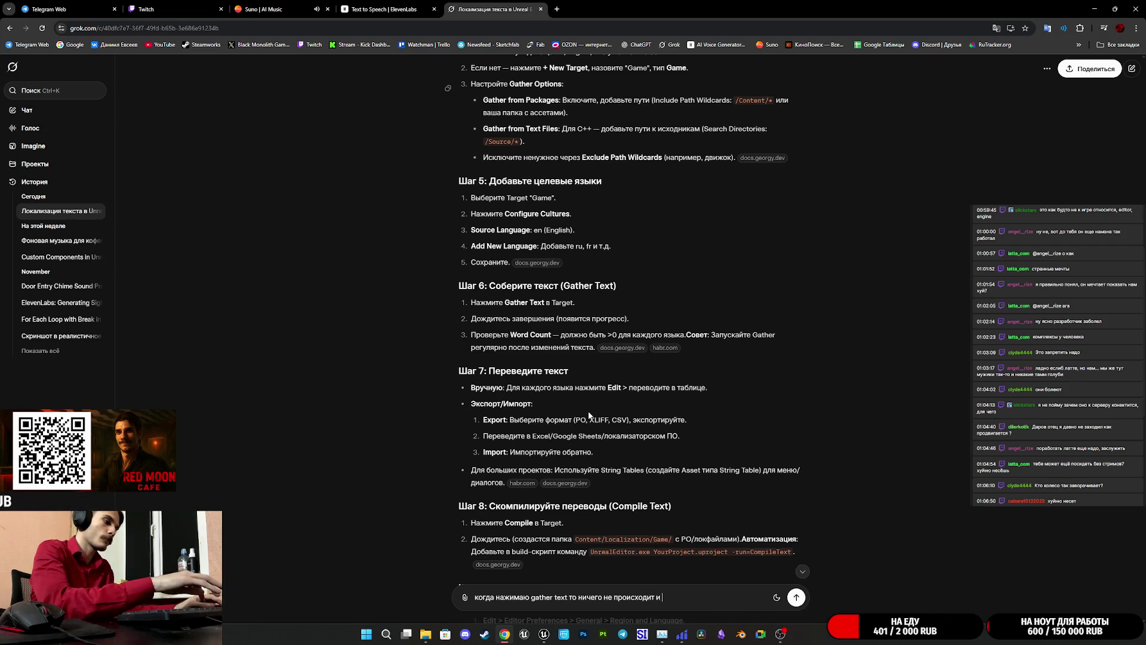
text(застр)
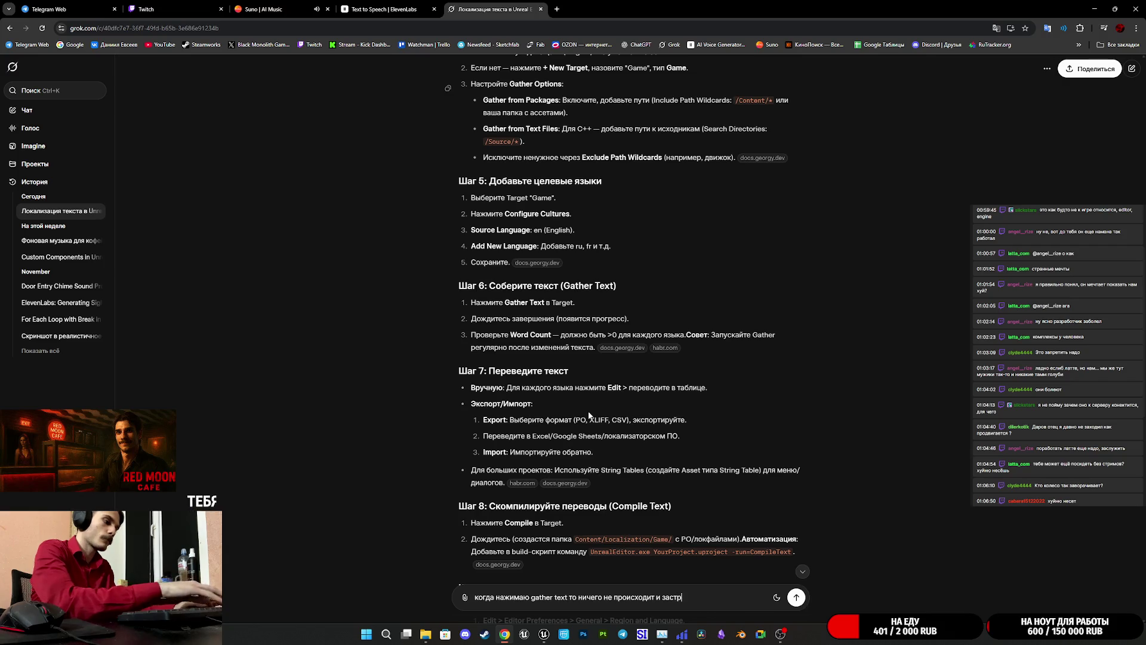
text(евает на строке Wa)
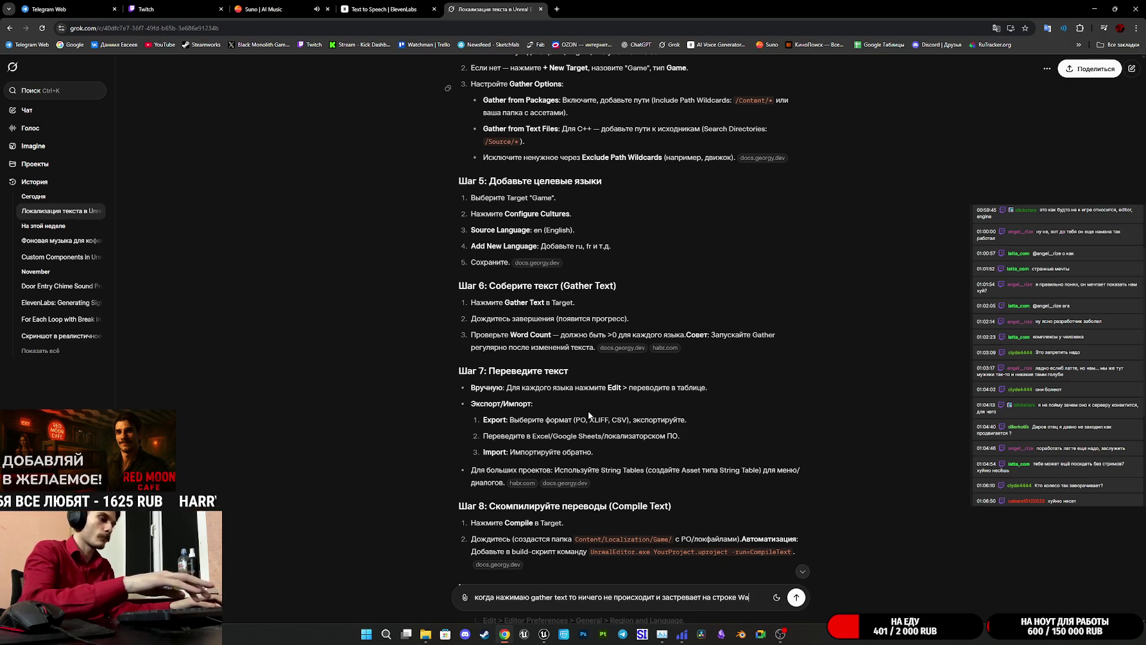
text(Waiting for server)
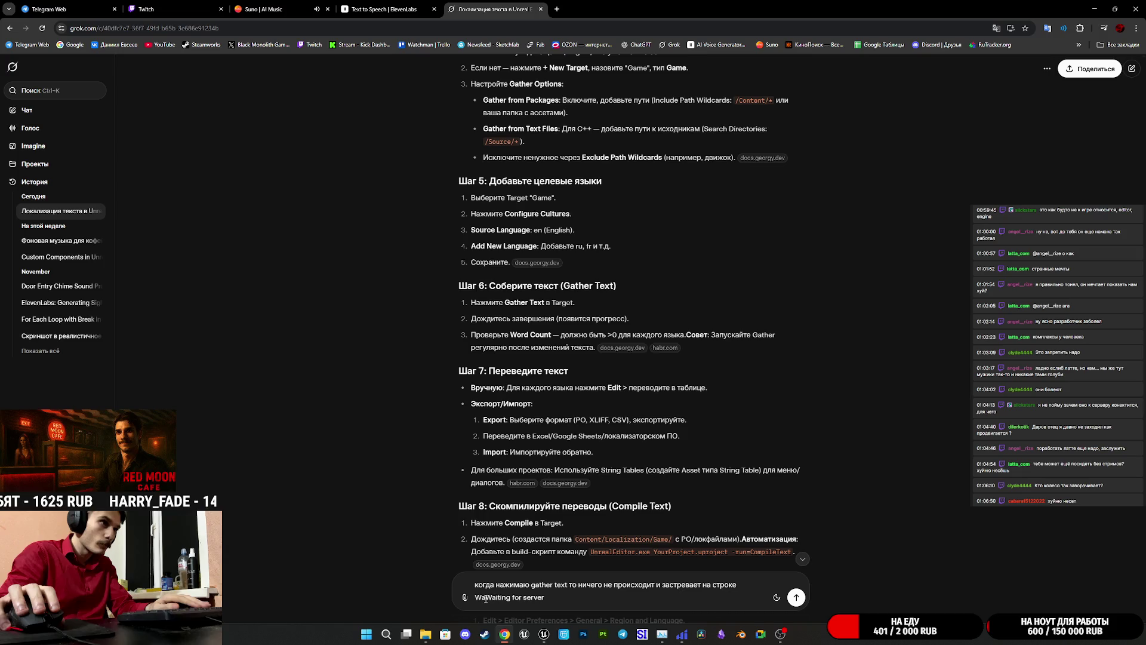
click(484, 598)
key(BackSpace)
key(BackSpace)
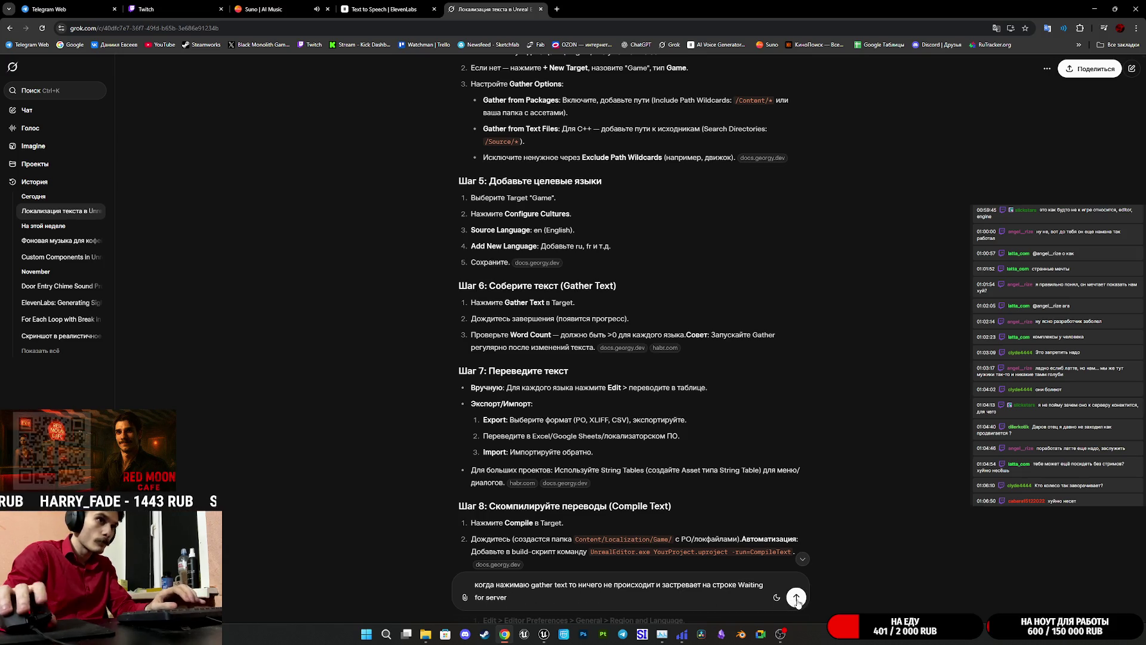
click(796, 597)
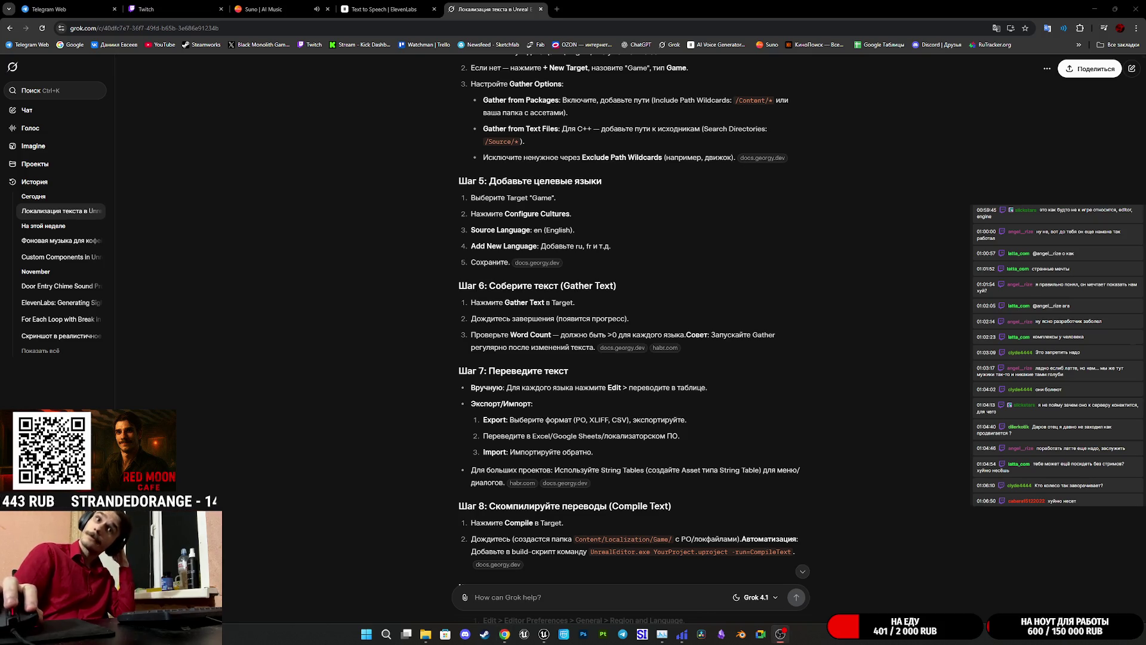
- Review the failed reply and have Grok regenerate its answer
scroll(858, 439, down, 15)
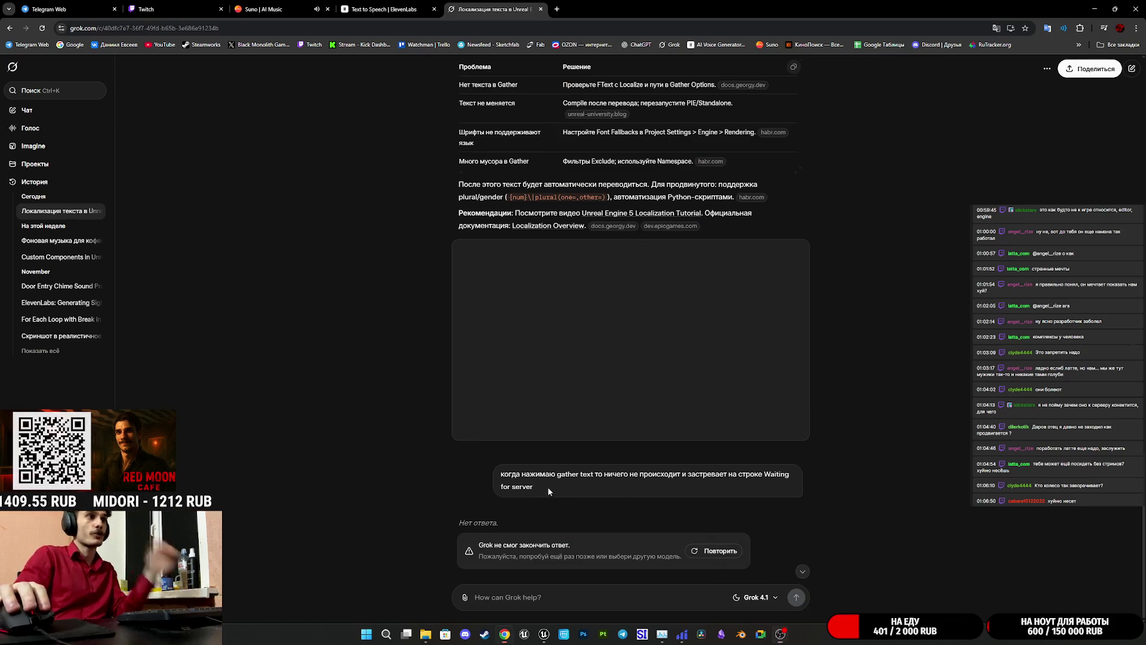
drag(547, 488, 498, 472)
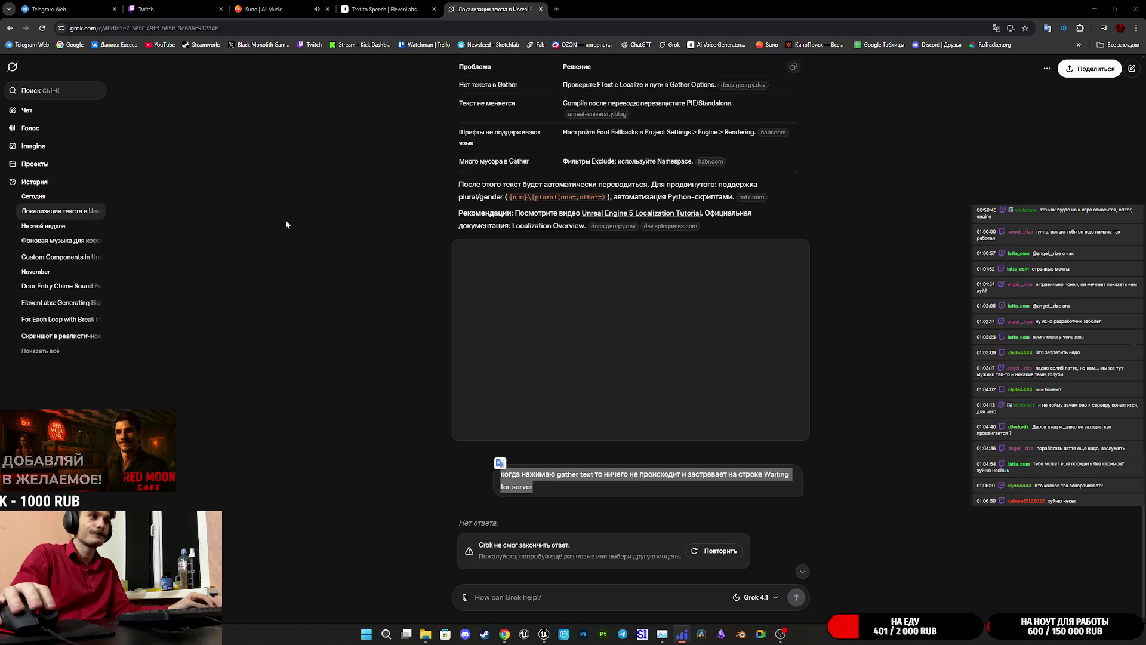
click(721, 551)
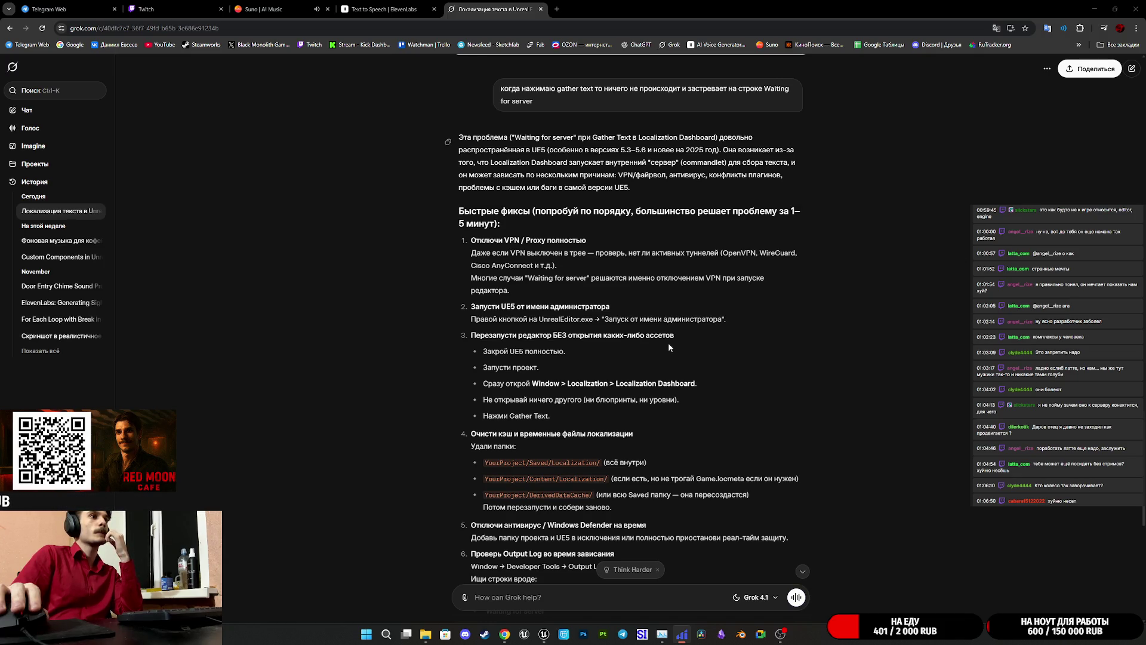
- Scroll through Grok's regenerated reply to the seventh fix: Gather Text via UnrealEditor-Cmd.exe
scroll(668, 343, down, 3)
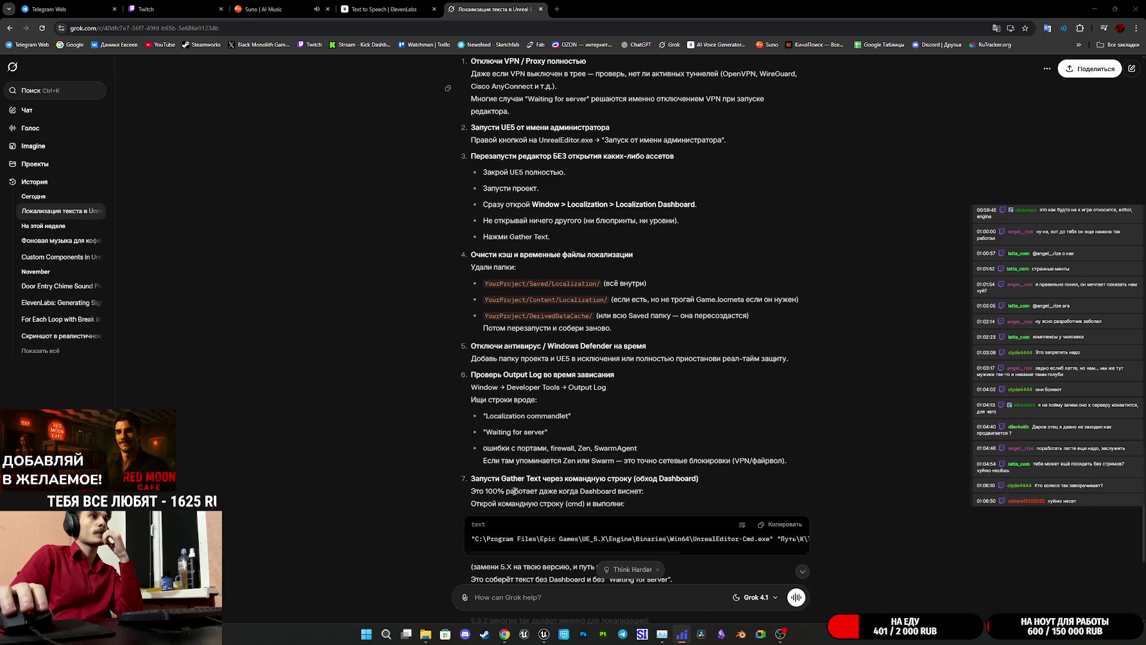
- Open The Cafe Library folder in File Explorer, then return to the Unreal Localization Dashboard
mouse_move(421, 638)
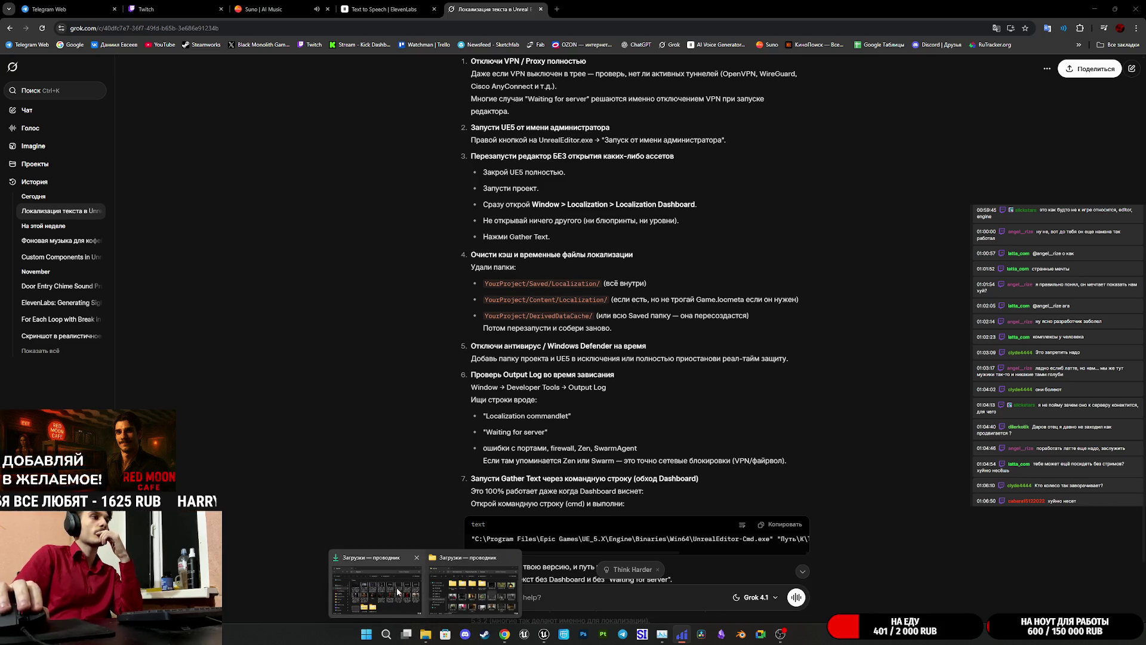
click(375, 582)
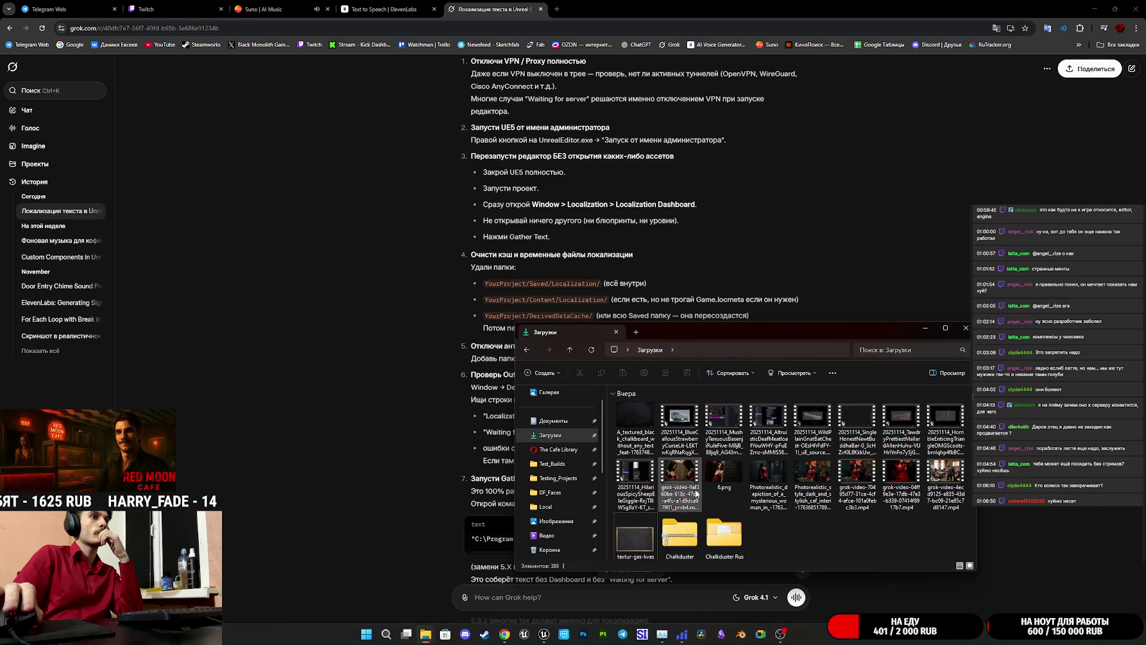
scroll(566, 522, down, 5)
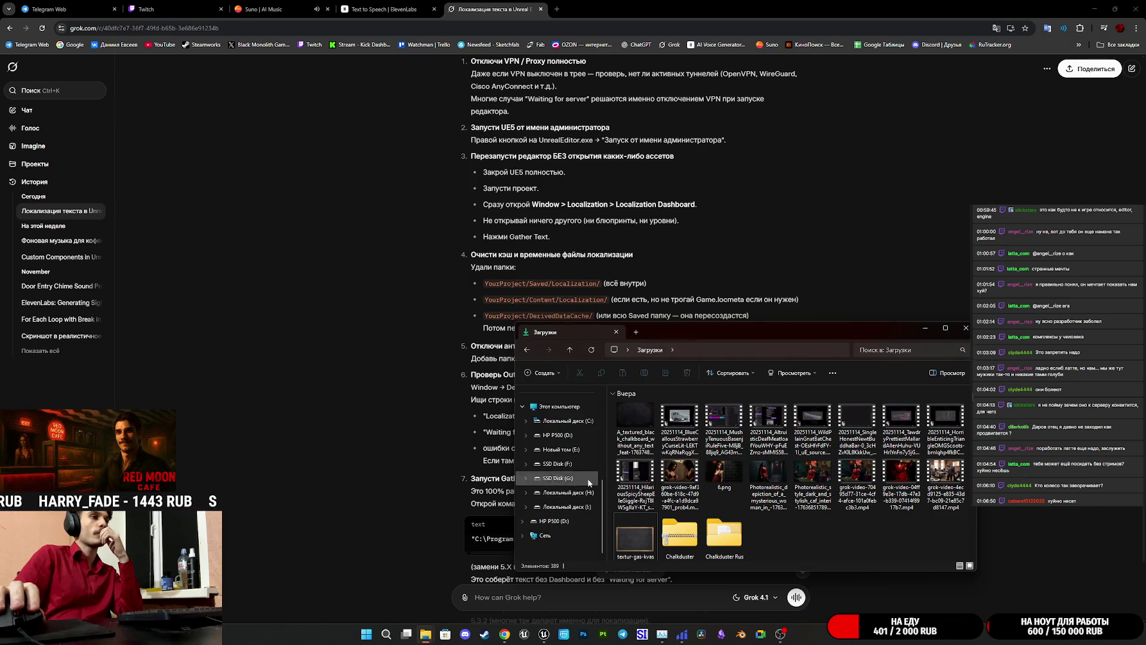
scroll(560, 483, up, 5)
click(556, 470)
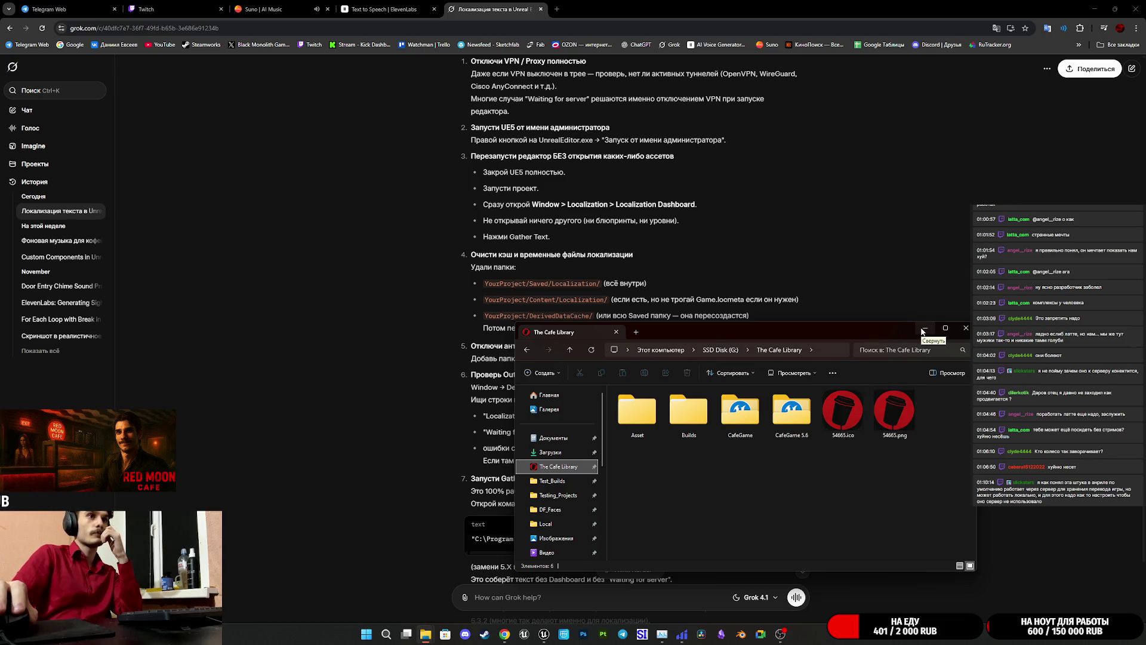
click(544, 636)
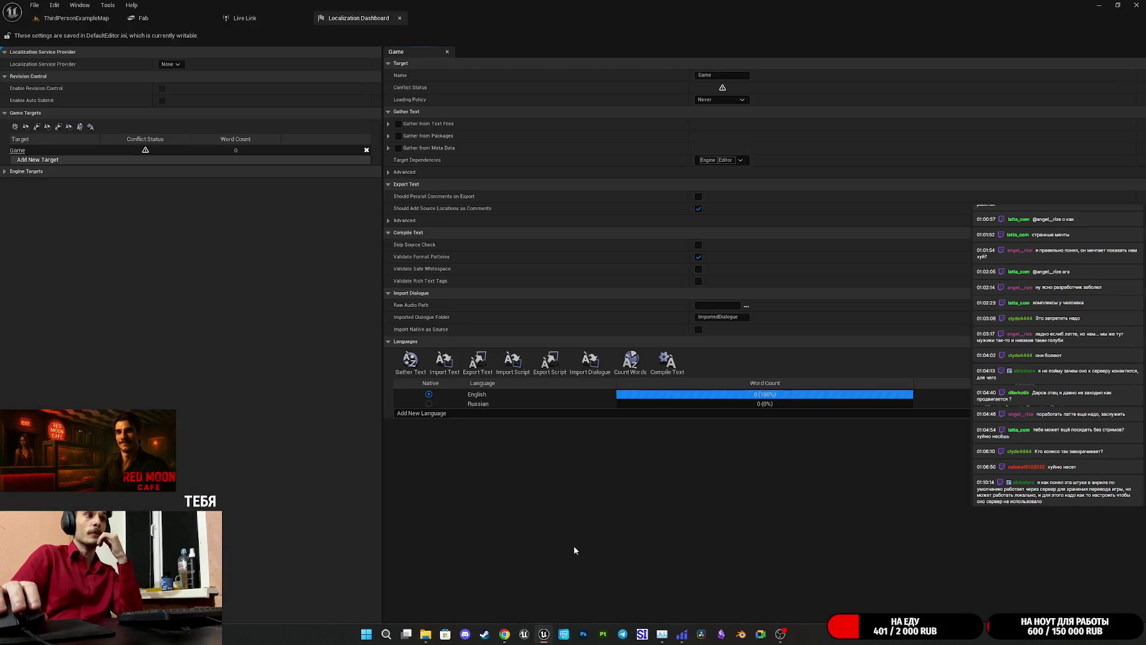
- Filter Project Settings by 'server', review the matching entries, and close the window
click(76, 18)
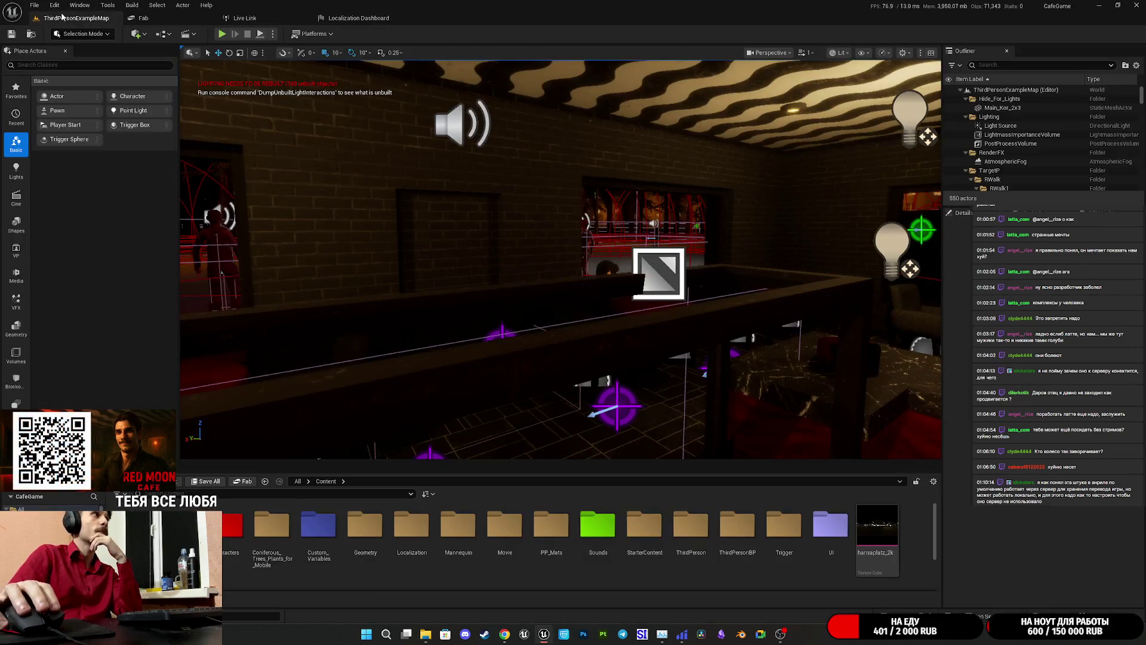
click(54, 5)
click(89, 141)
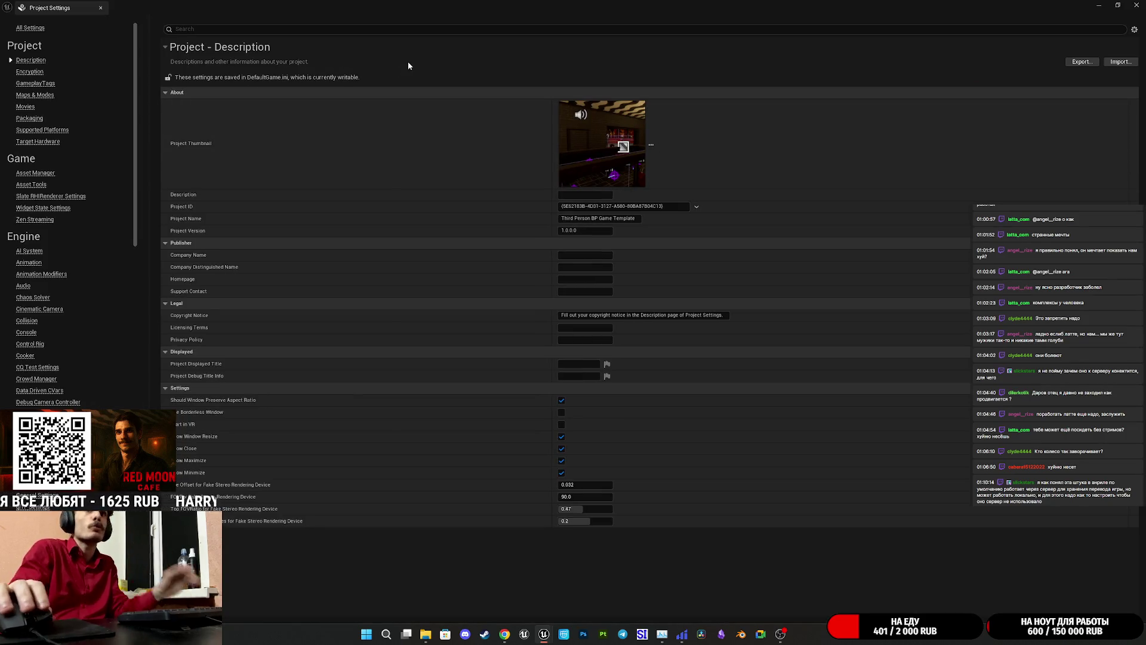
text(server)
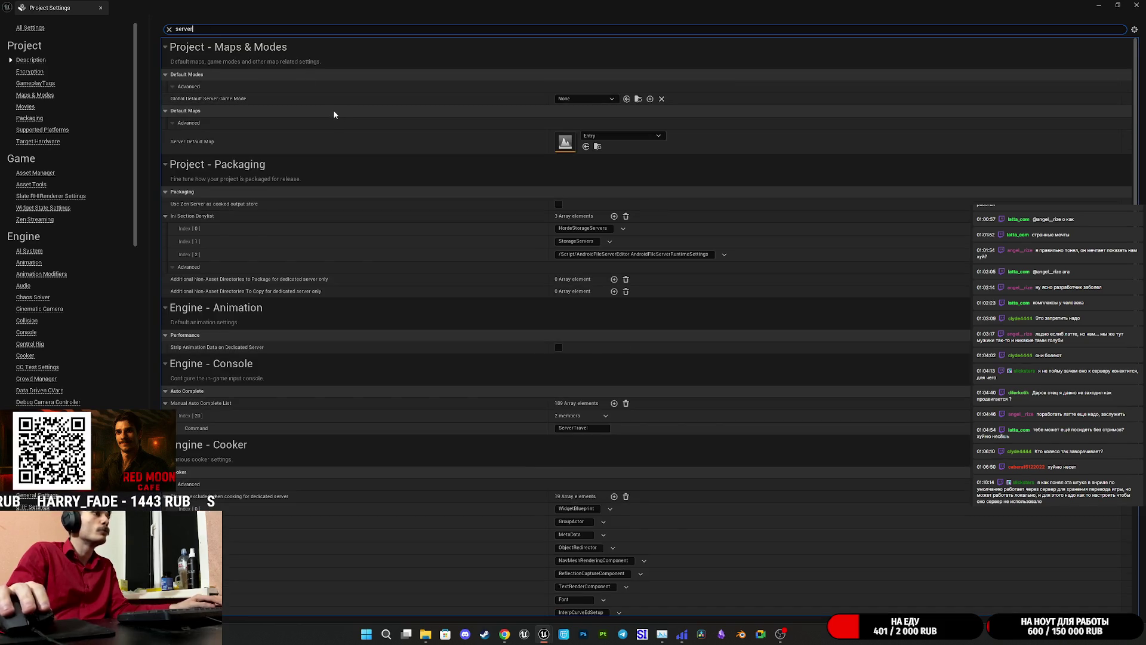
scroll(332, 116, down, 15)
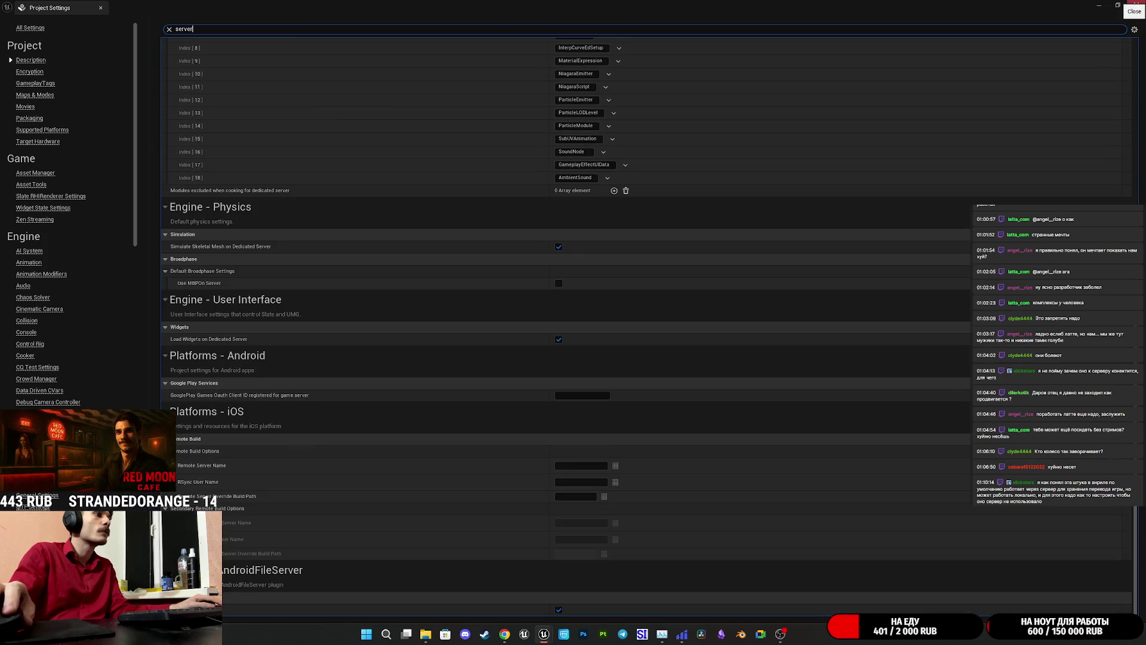
click(1136, 5)
click(79, 6)
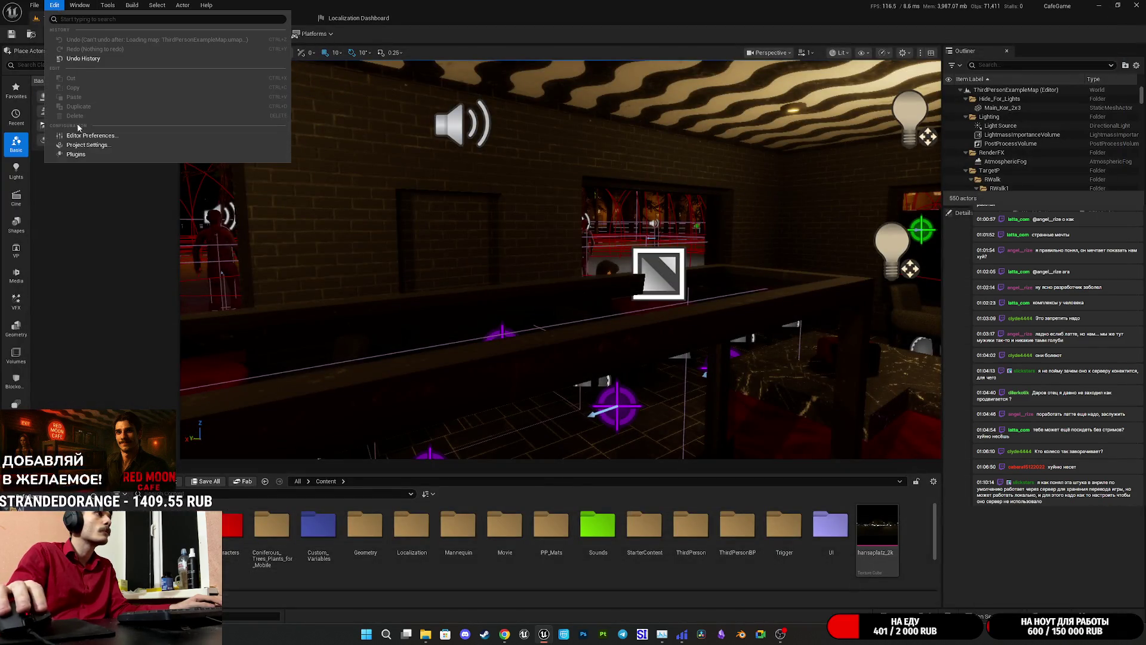
click(95, 134)
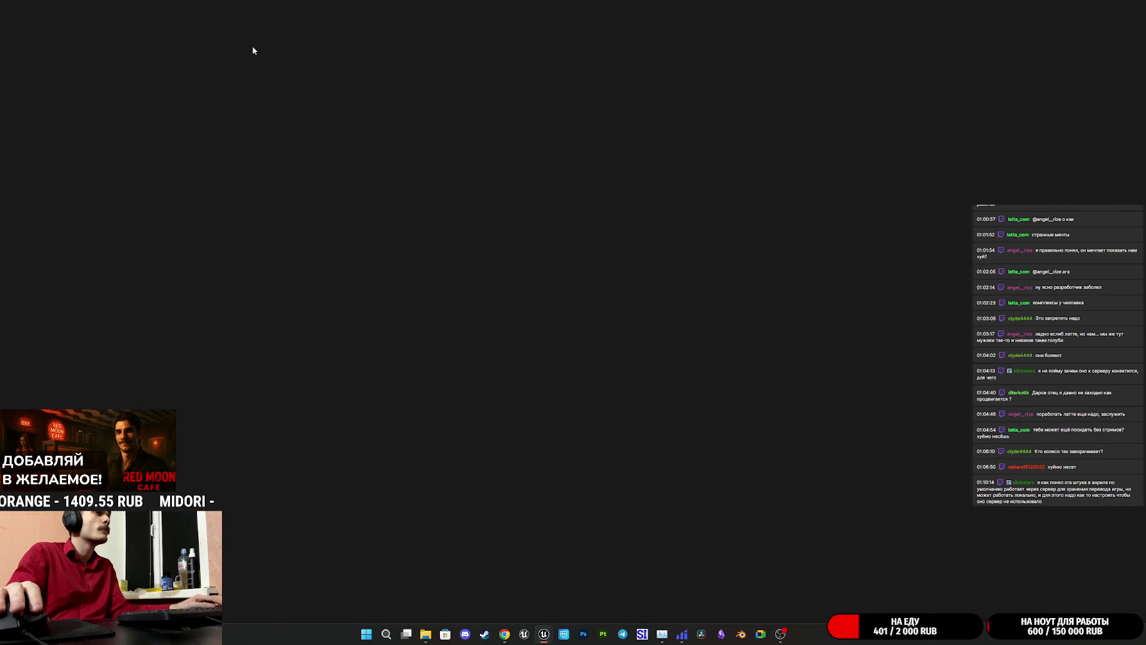
text(ser)
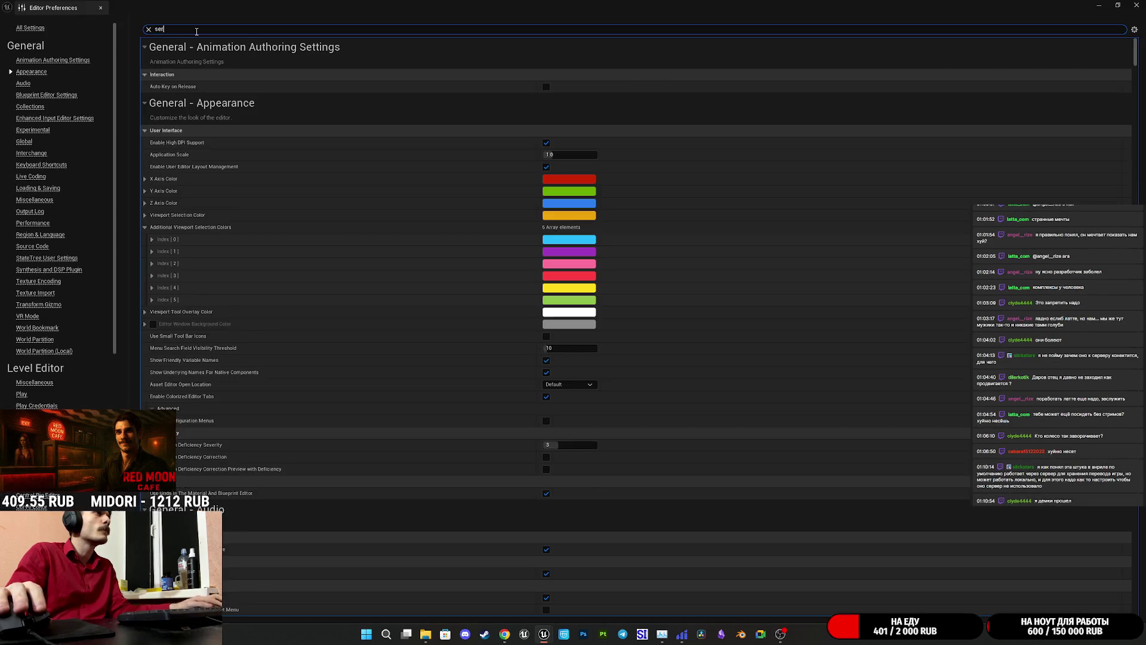
text(ver)
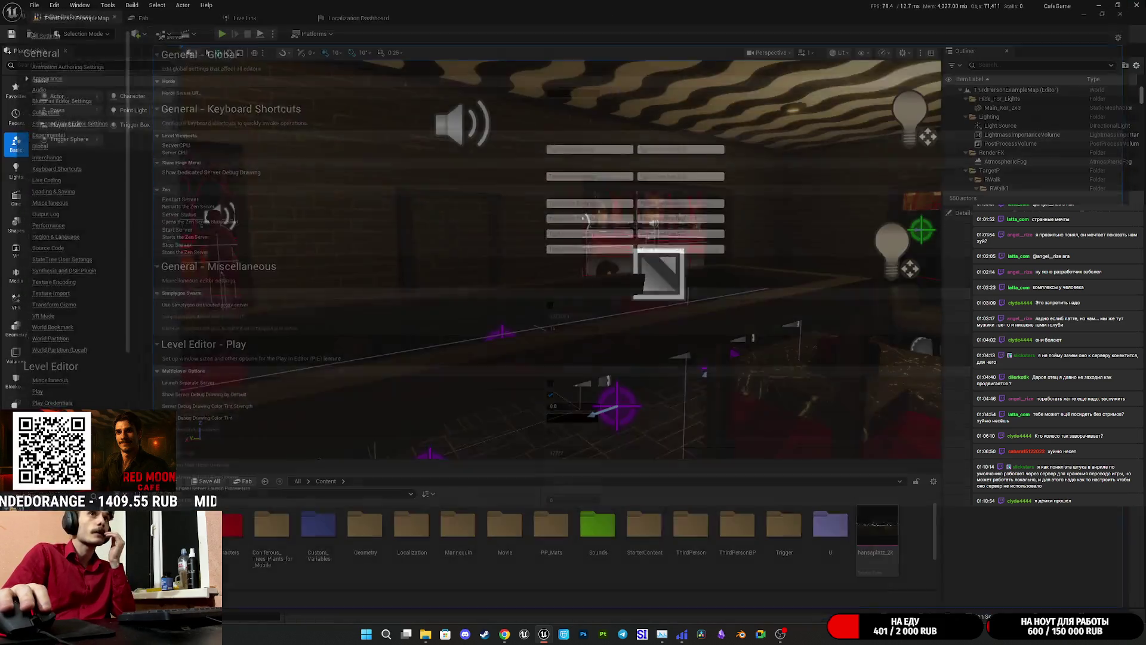
click(1137, 5)
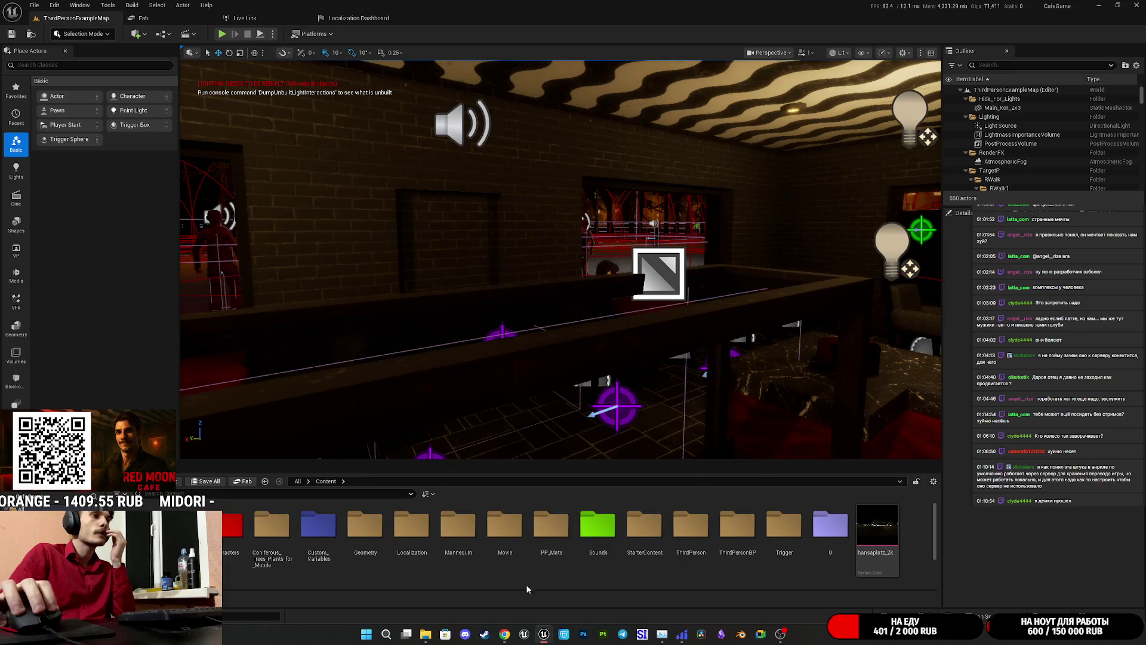
- Scroll through Grok's quick-fix answer, selecting text in the command-line GatherText code block
click(505, 634)
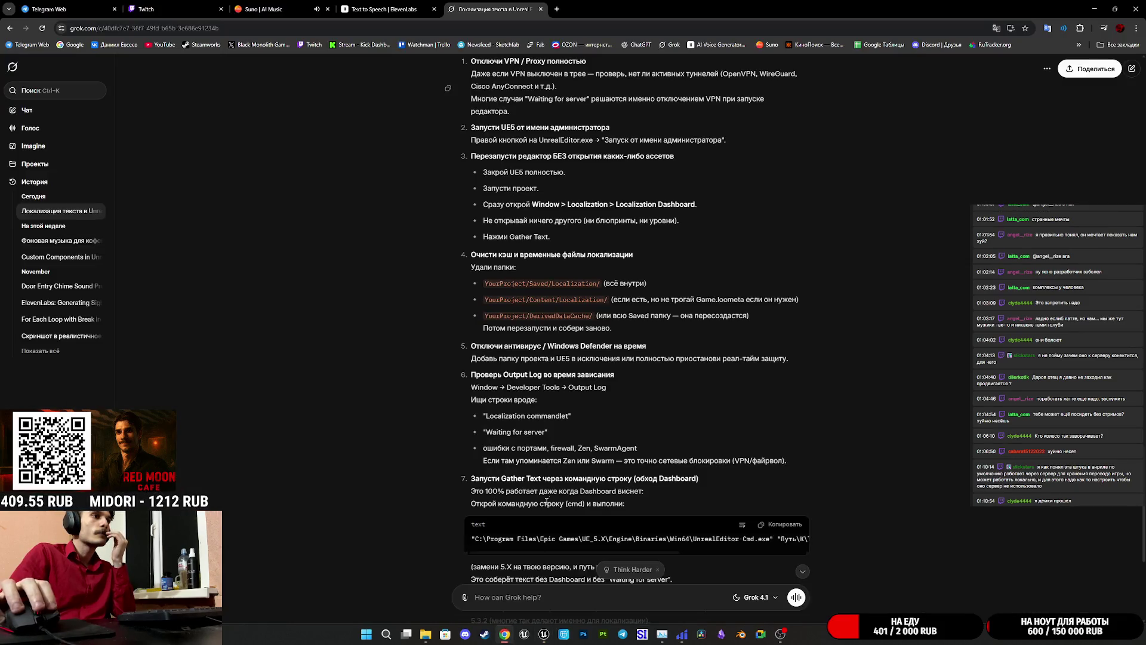
scroll(593, 476, down, 1)
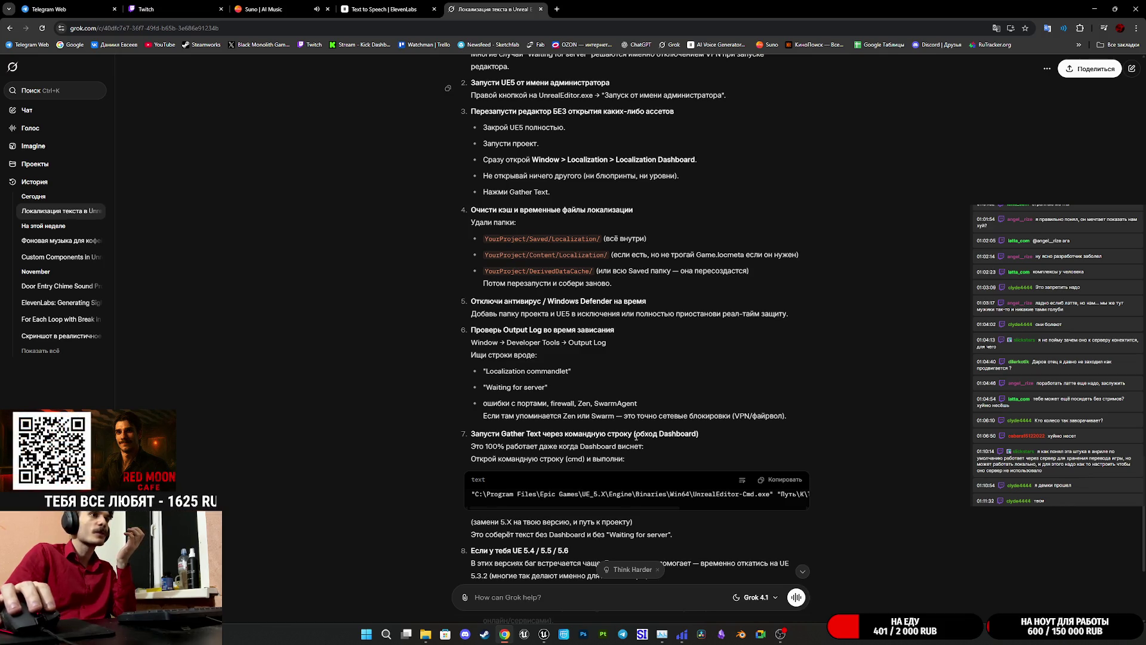
drag(586, 508, 770, 511)
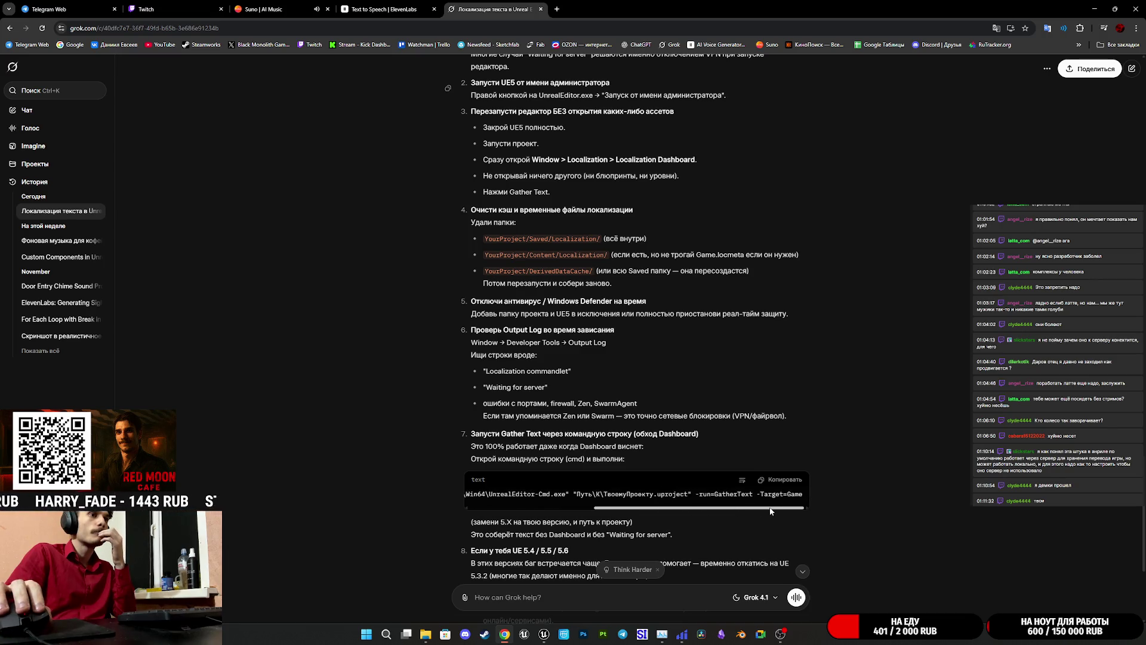
mouse_move(721, 512)
mouse_down()
mouse_move(696, 510)
mouse_move(715, 512)
mouse_up()
scroll(628, 439, down, 4)
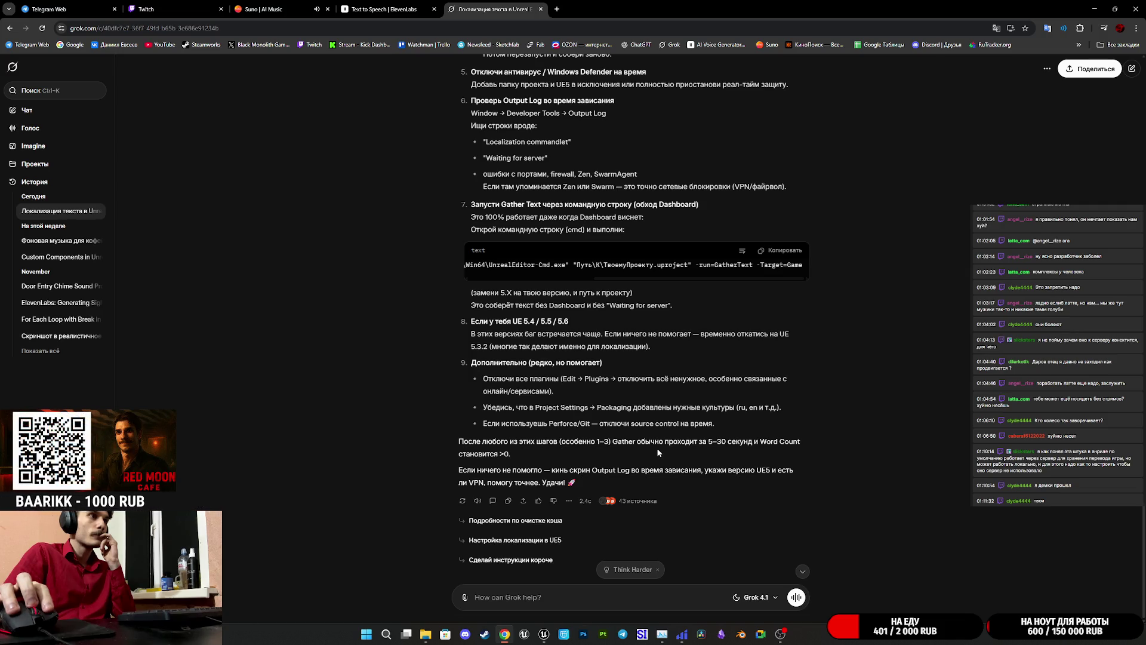
scroll(658, 453, up, 10)
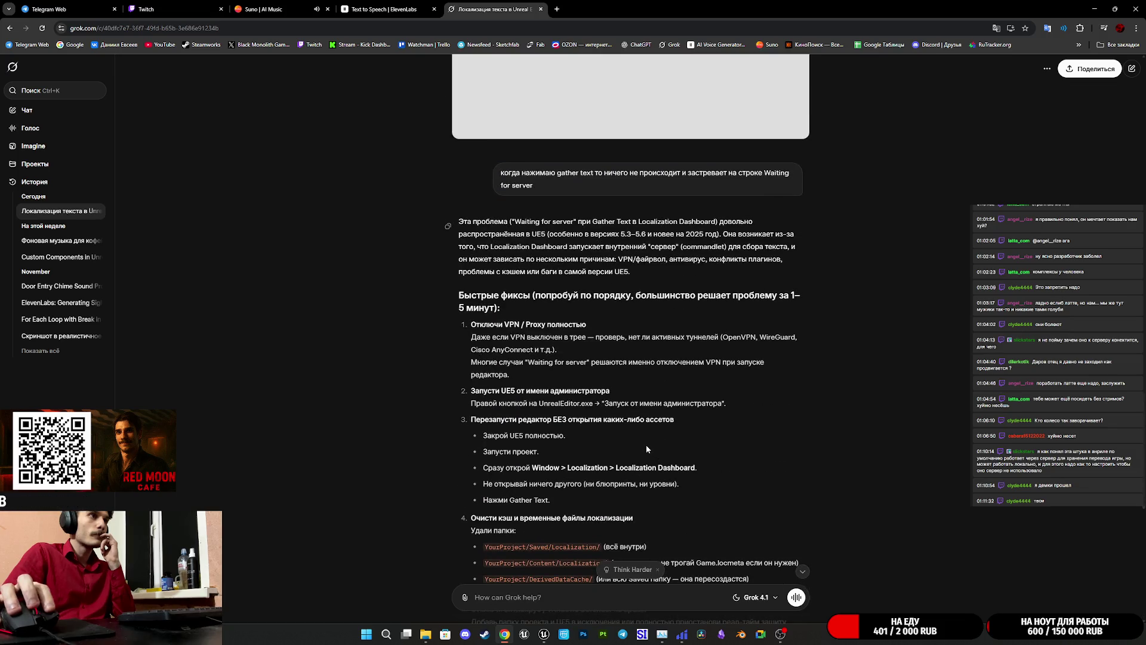
scroll(646, 446, down, 2)
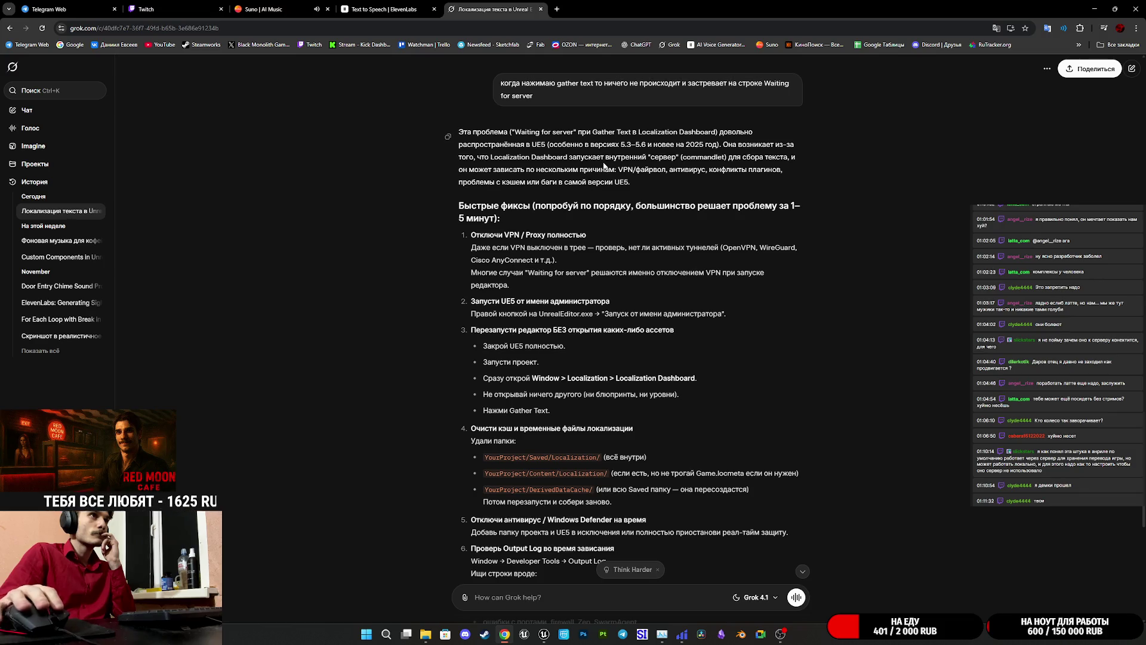
- Highlight the sentence explaining the hang's cause, read further, then return to Unreal Editor
mouse_move(739, 145)
mouse_down()
mouse_move(763, 146)
mouse_move(752, 158)
mouse_move(529, 172)
mouse_move(719, 160)
mouse_up()
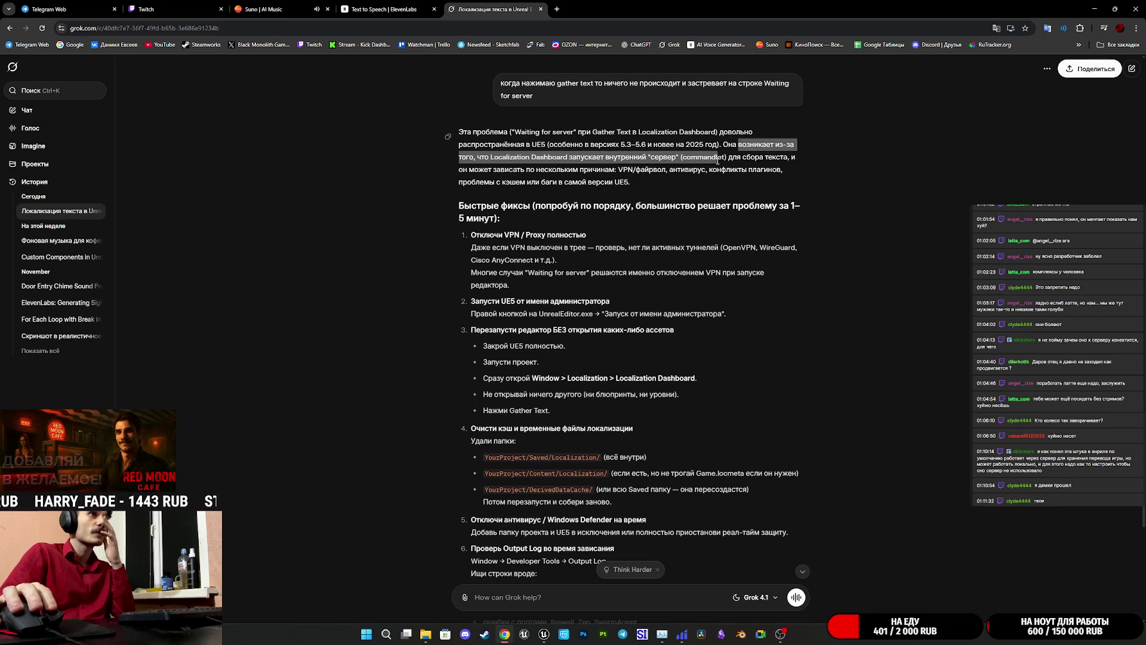
click(762, 169)
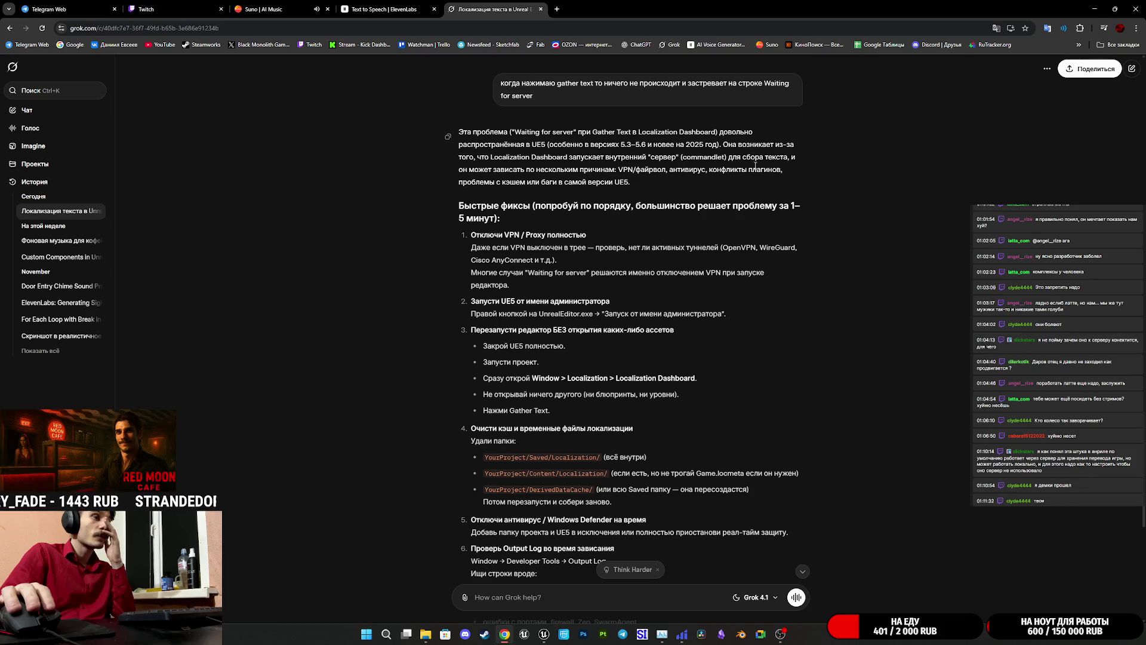
scroll(664, 218, down, 8)
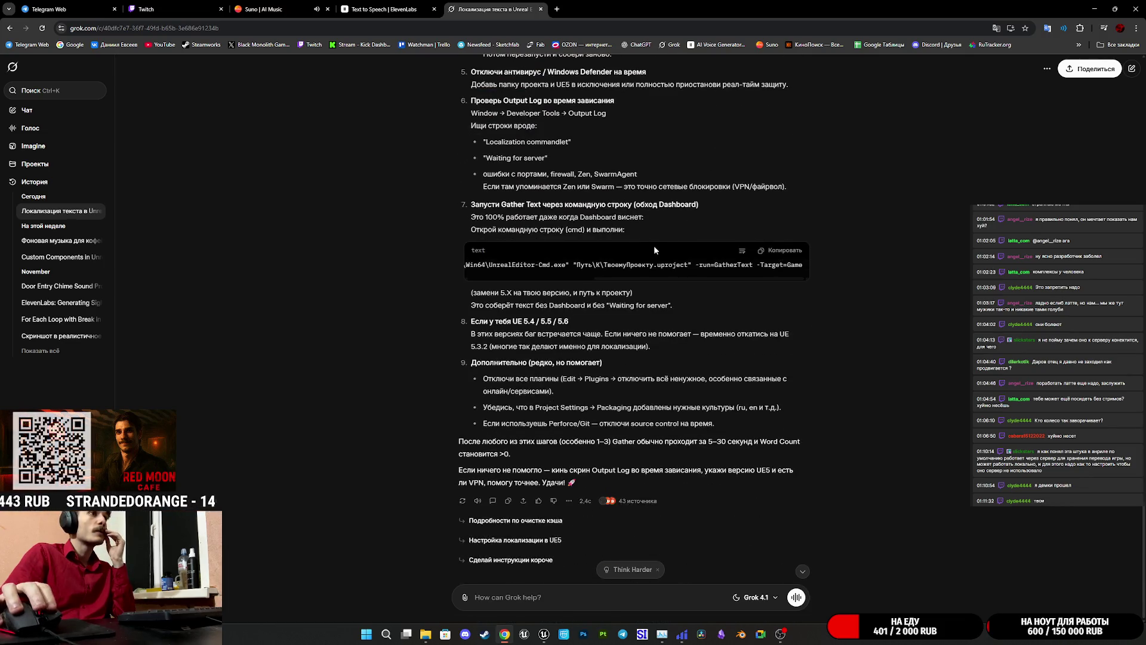
scroll(635, 305, up, 6)
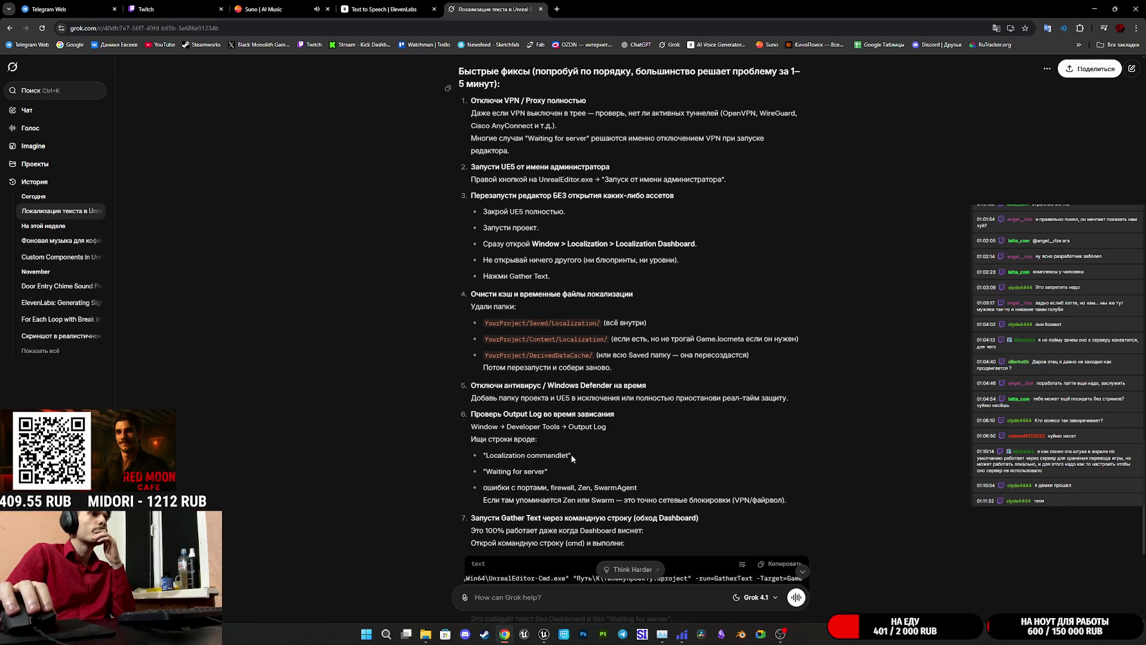
scroll(545, 451, down, 2)
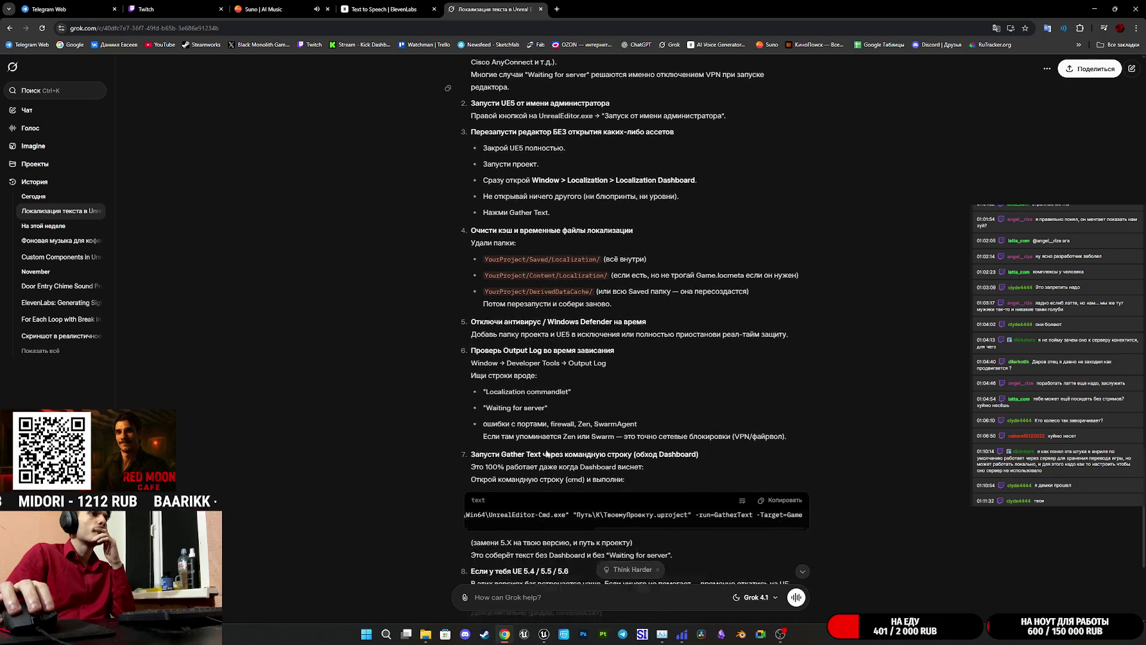
scroll(542, 411, down, 2)
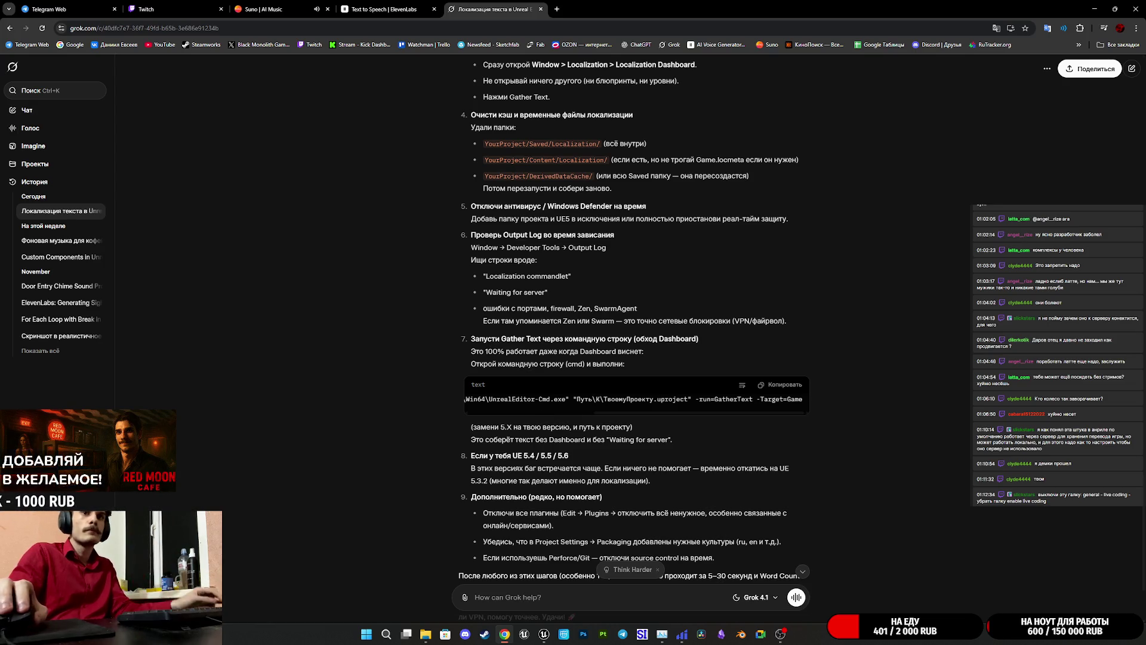
mouse_move(544, 634)
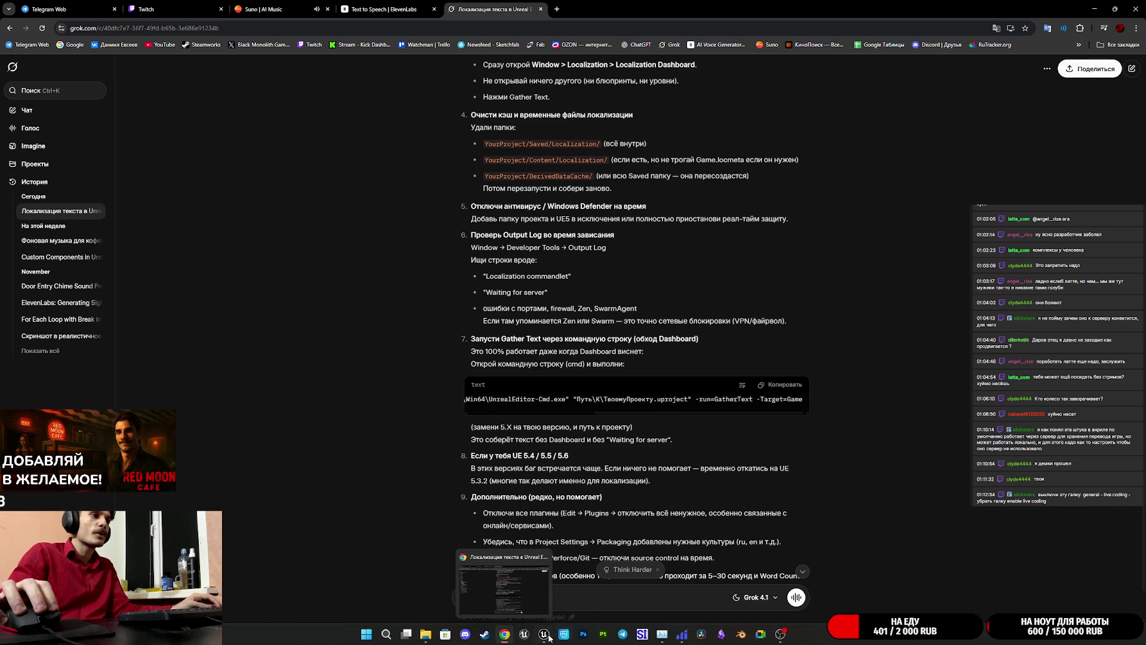
click(556, 588)
- Briefly open and close Project Settings from the Edit menu, then open Editor Preferences
click(54, 5)
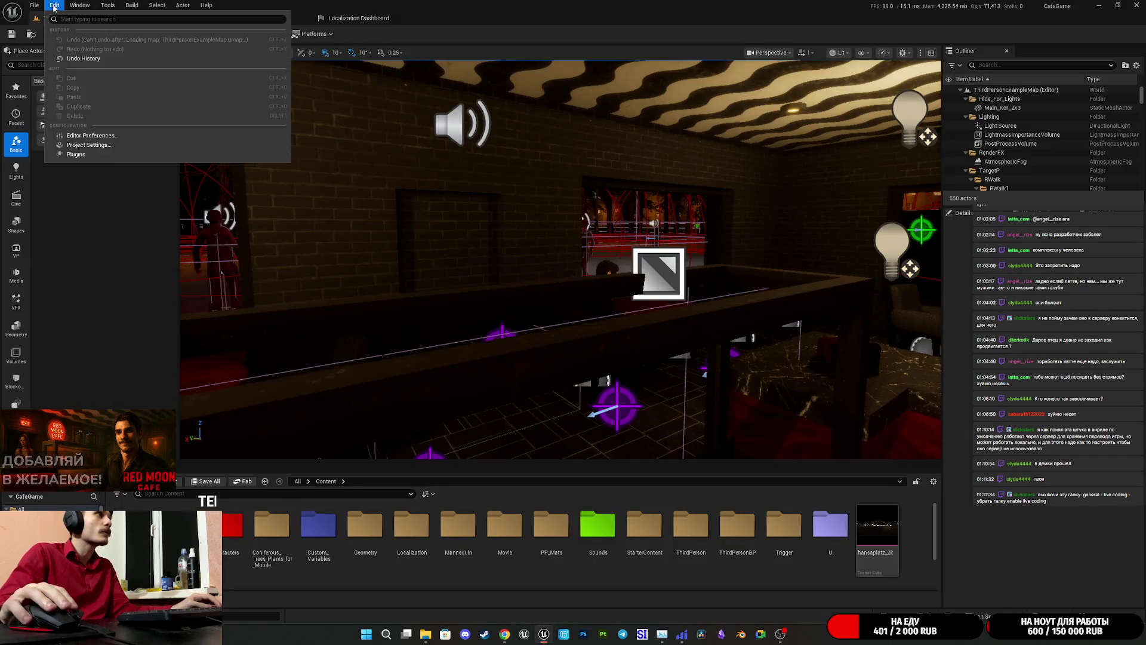
click(83, 146)
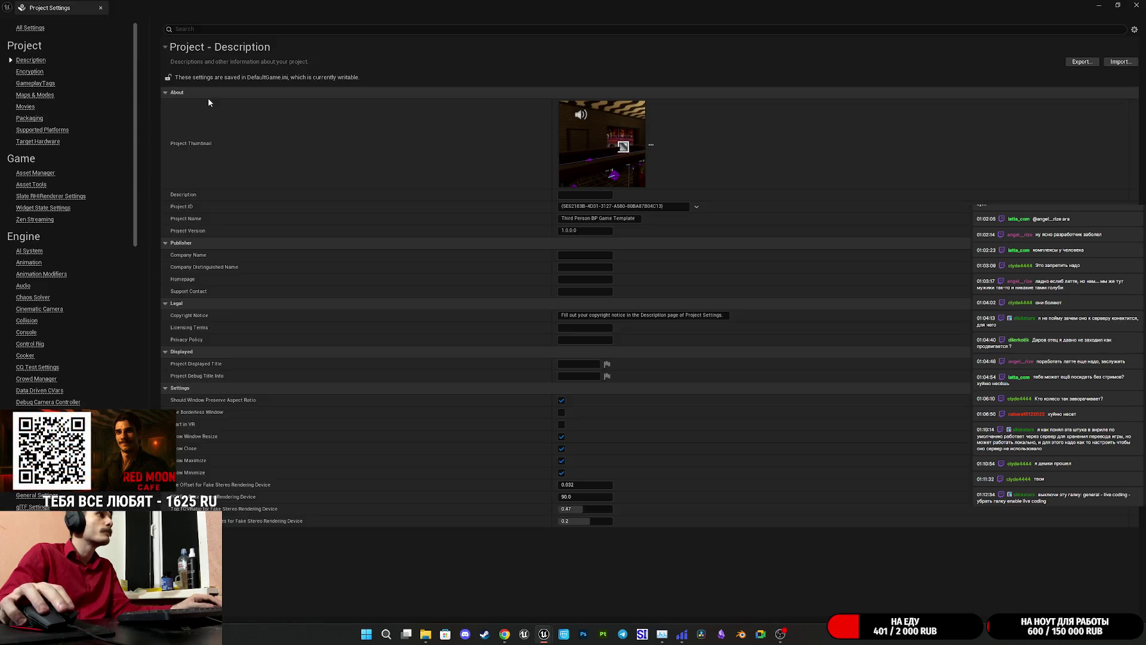
click(1134, 5)
click(54, 5)
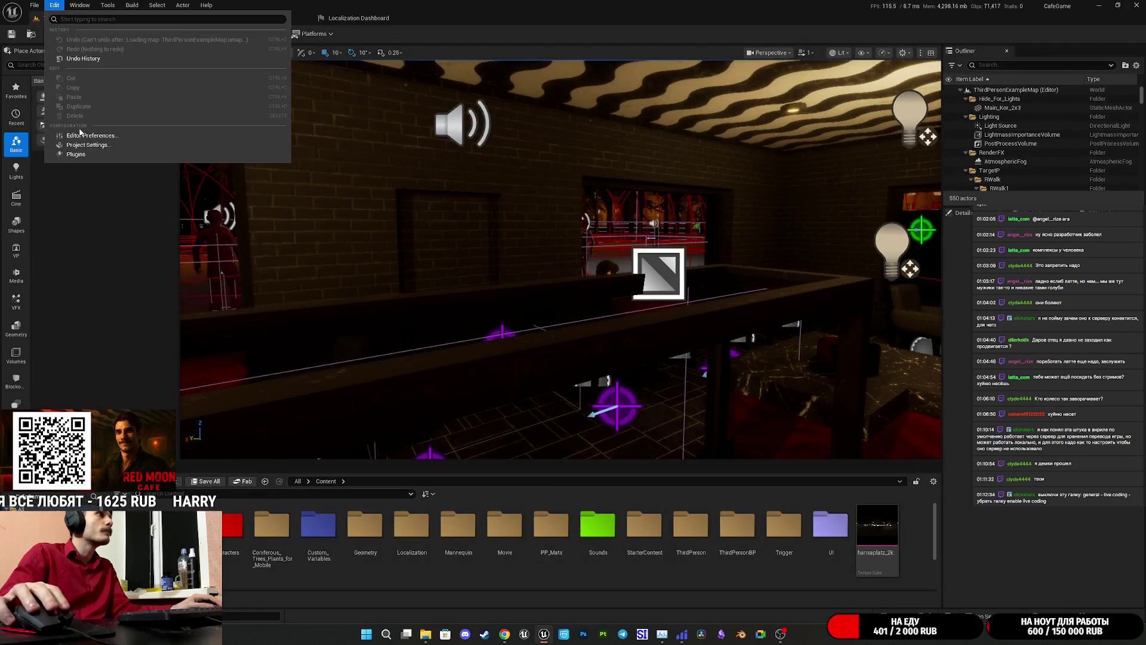
click(83, 136)
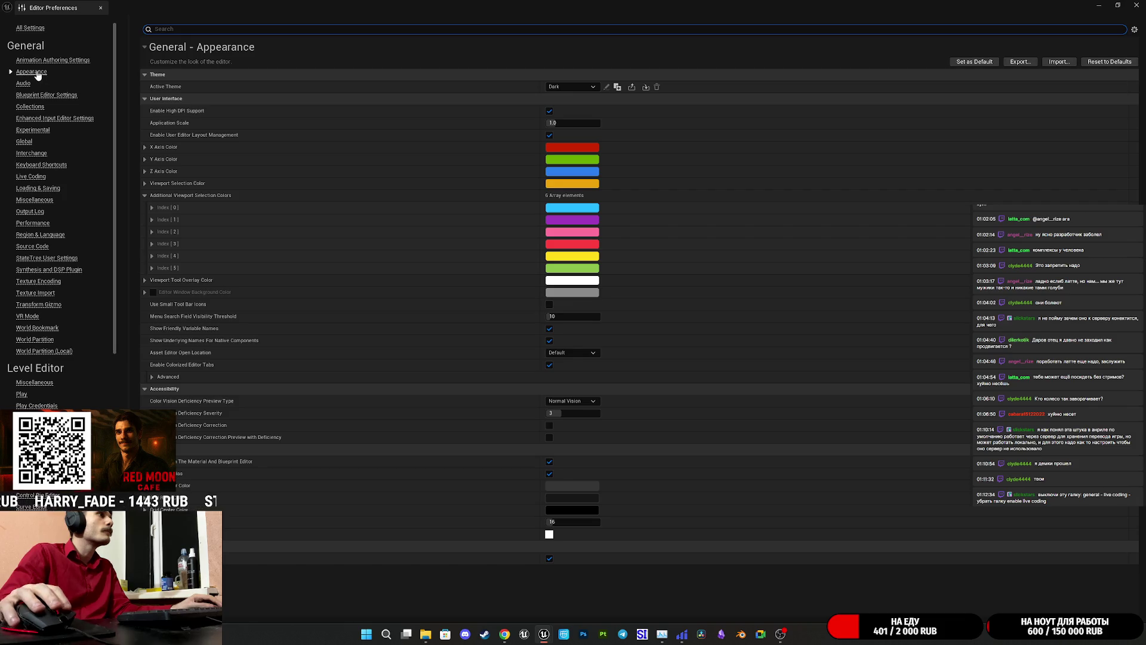
- Uncheck Enable Live Coding under General > Live Coding and close Editor Preferences
click(31, 176)
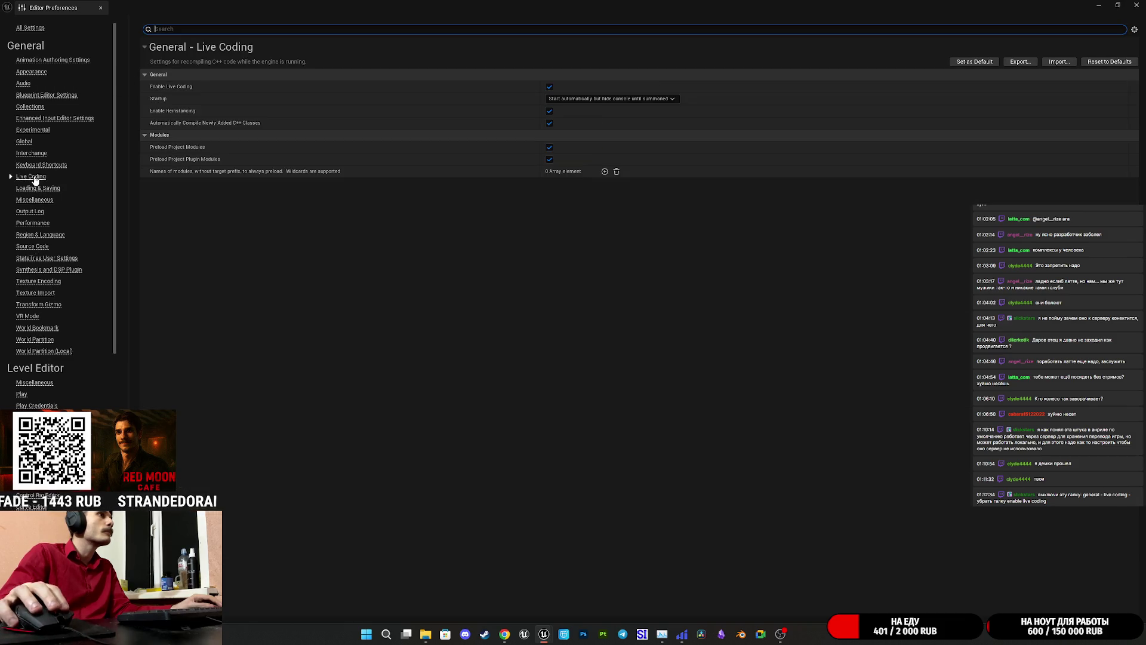
click(549, 87)
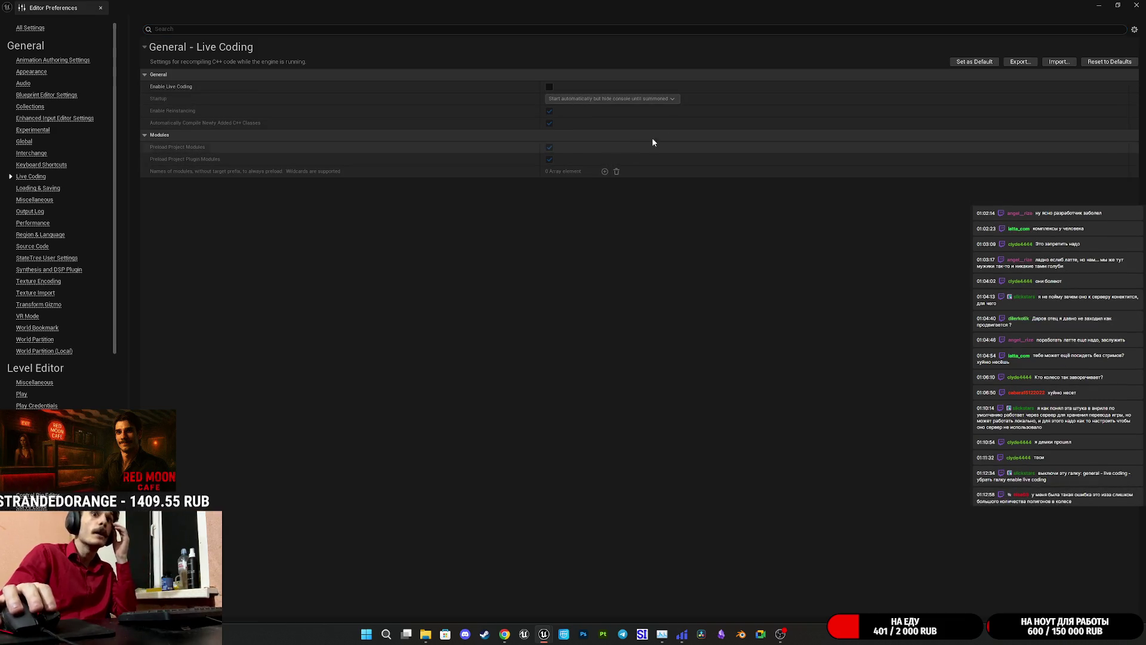
click(1137, 5)
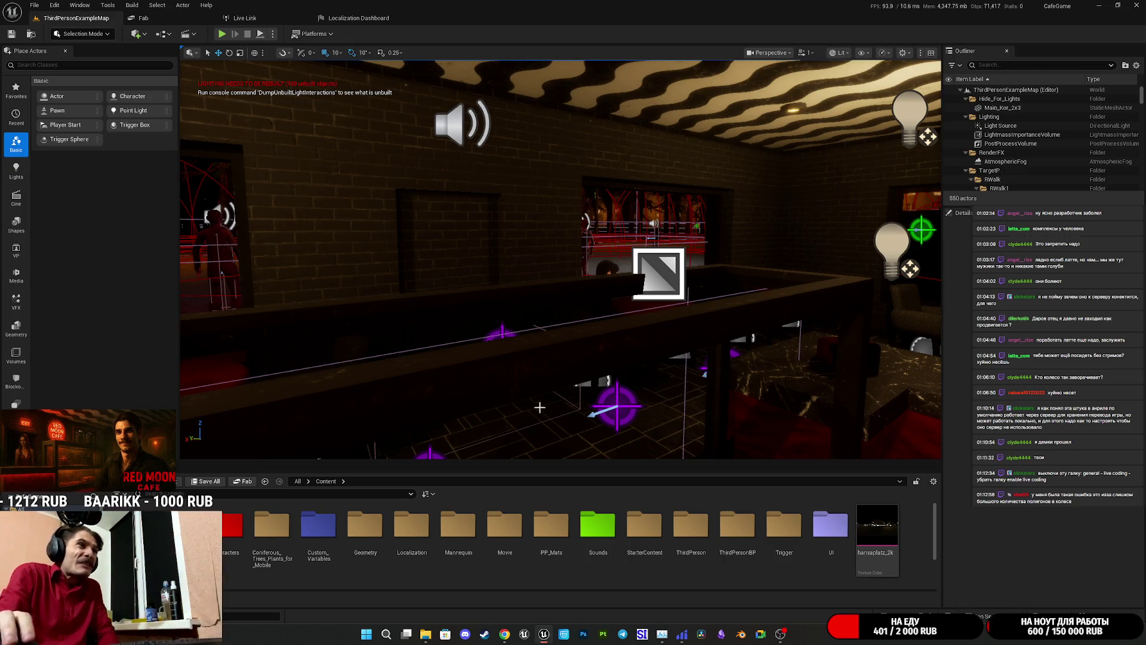
click(161, 481)
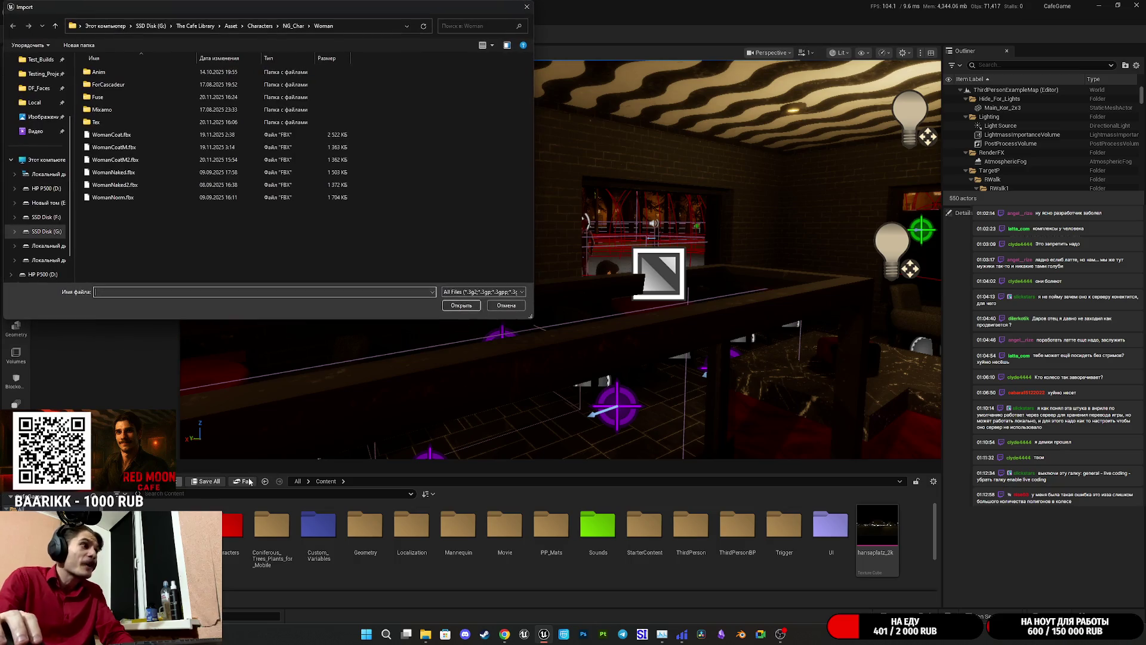
click(506, 305)
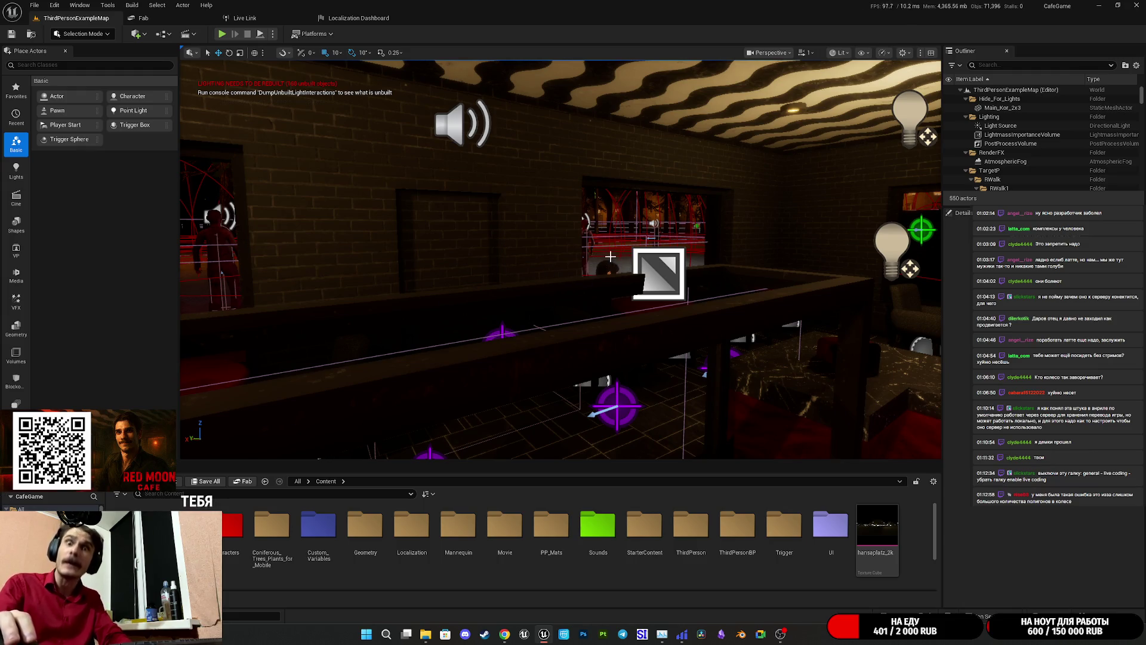
click(55, 5)
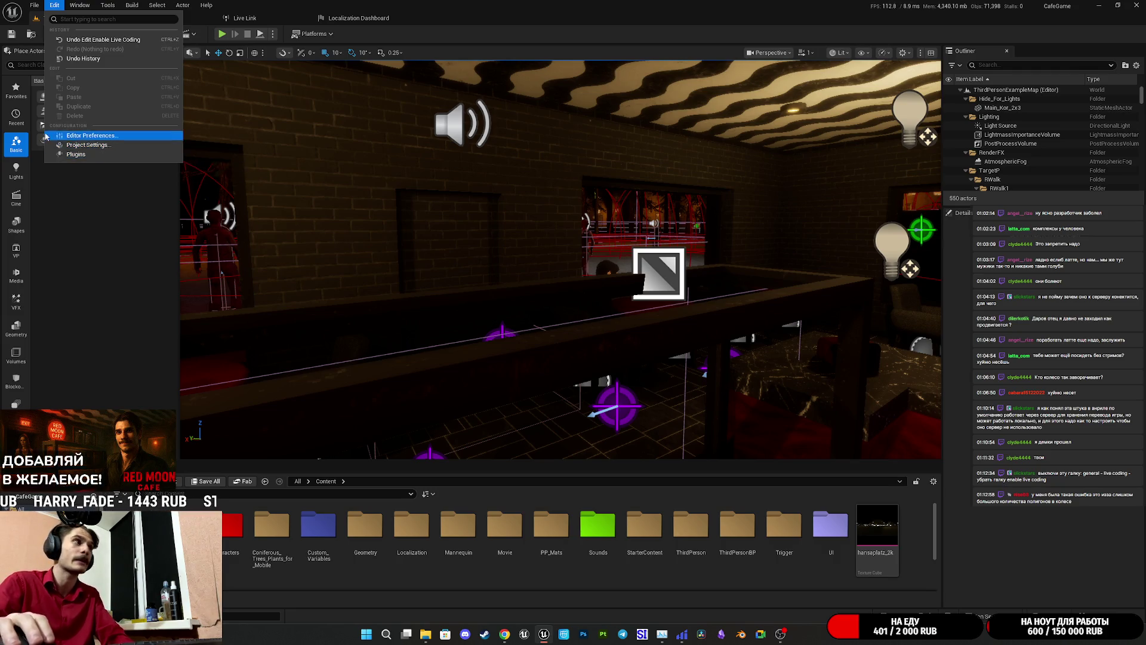
click(89, 135)
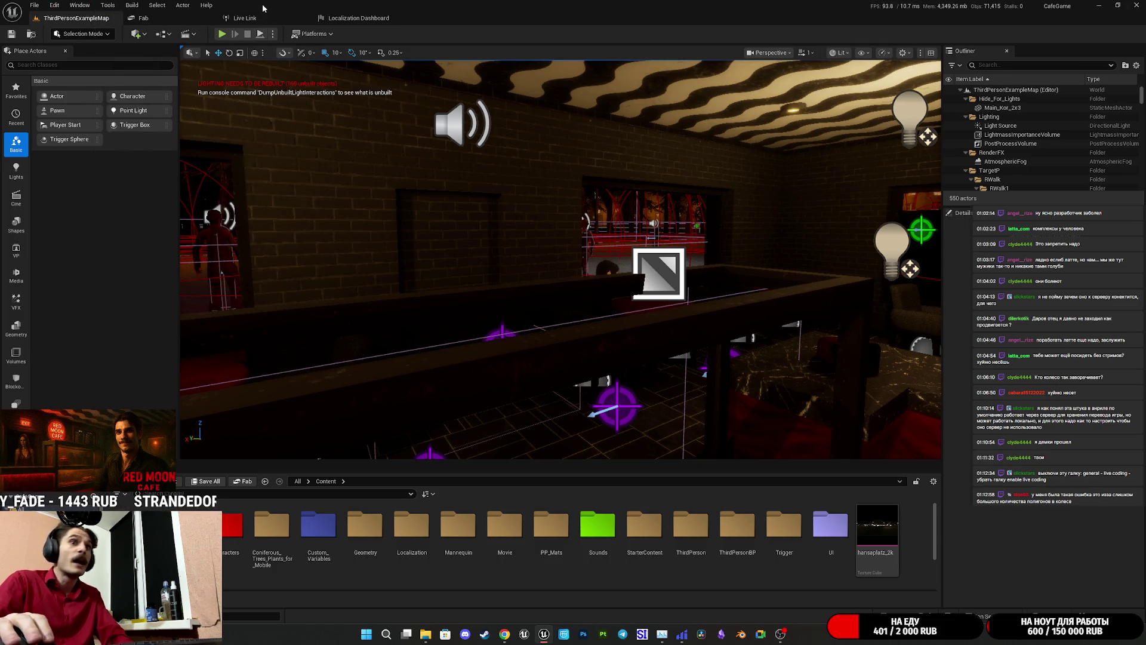
- Run Gather Text for the Game target, close the stalled dialog, and switch to Chrome
click(357, 18)
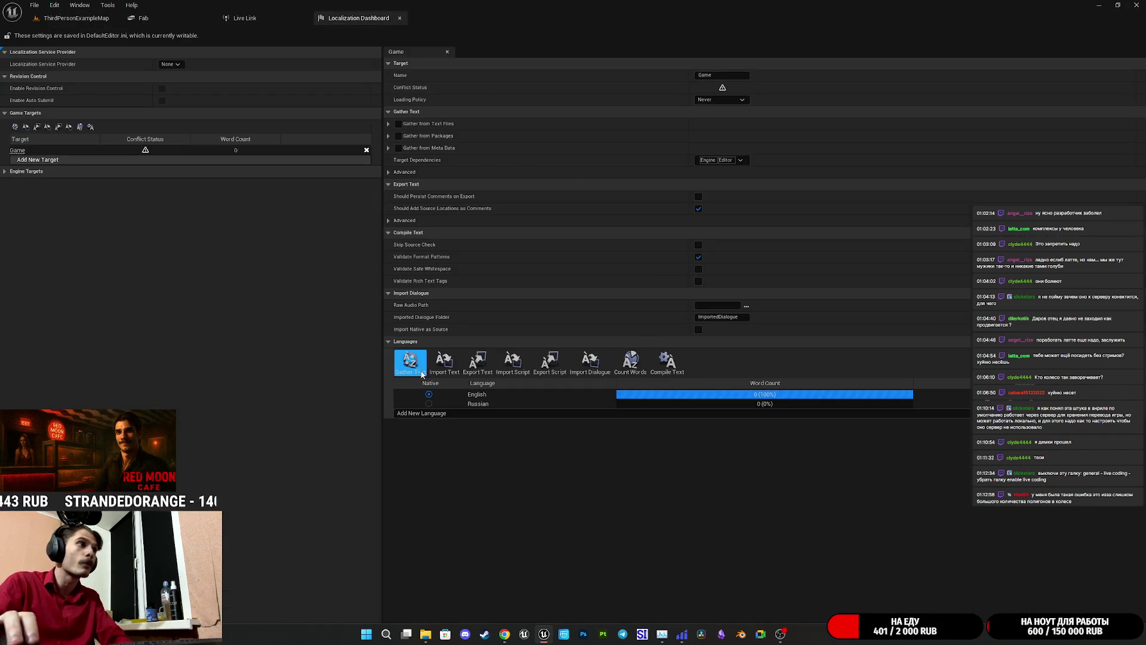
click(412, 363)
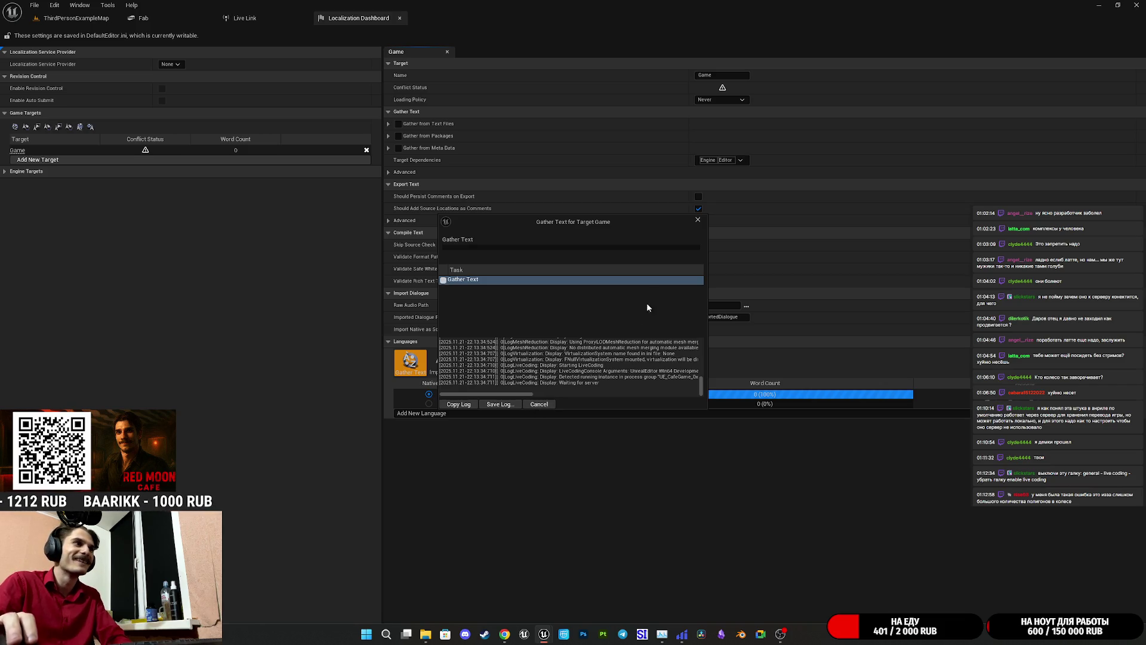
click(697, 219)
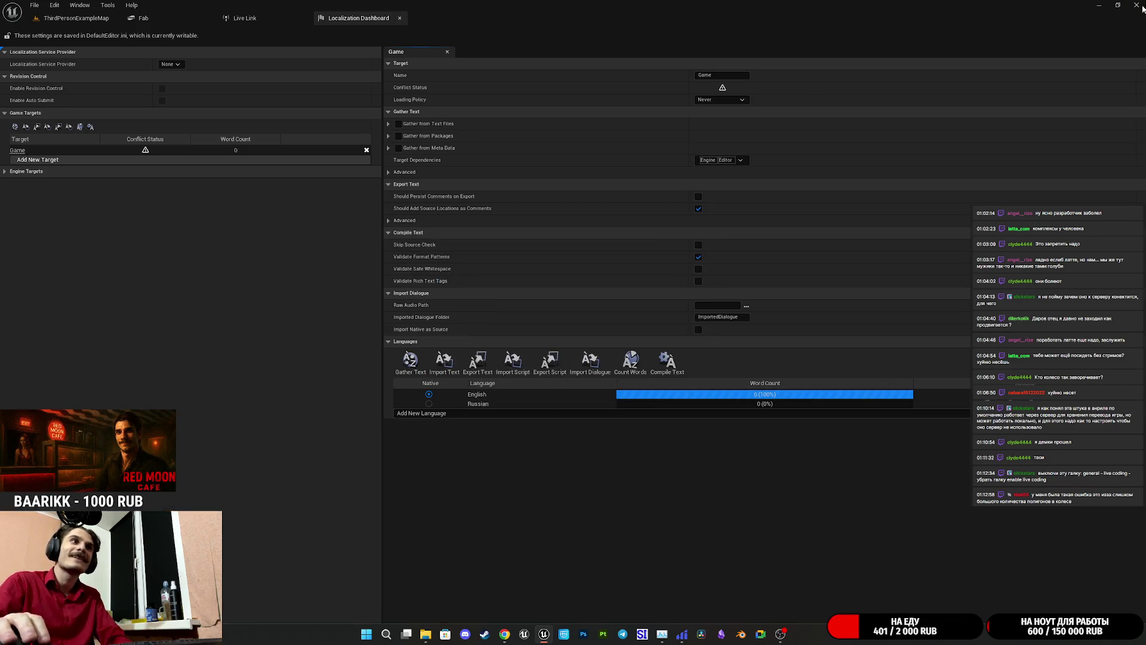
key(alt+Tab)
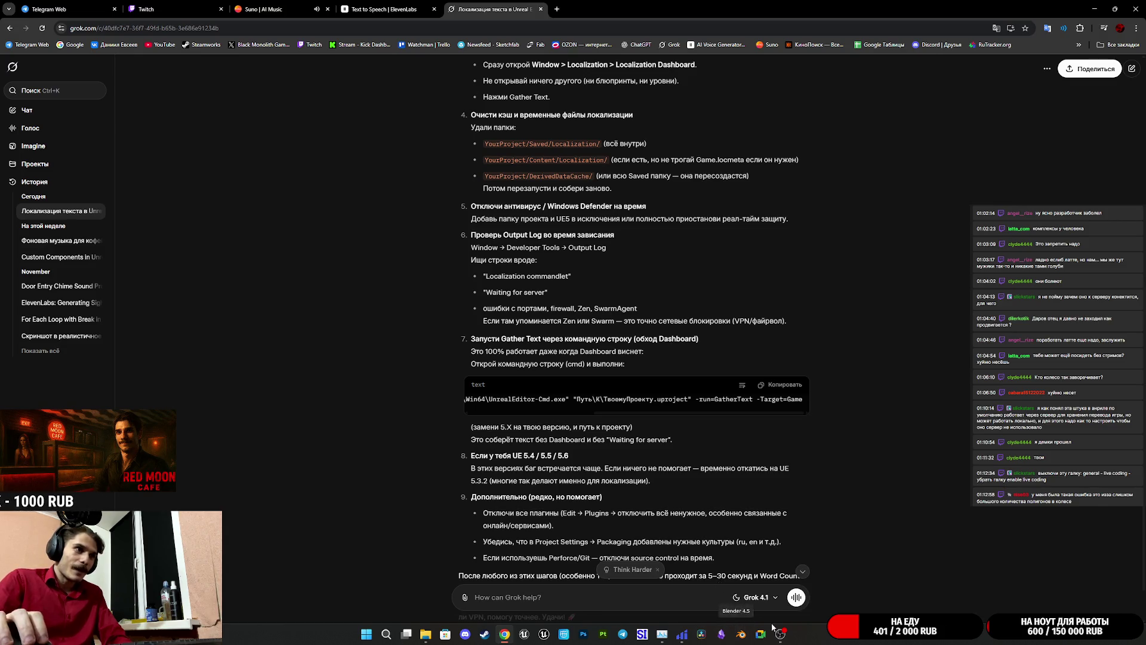
- Bring the Unreal Editor back to the front from the taskbar
click(558, 638)
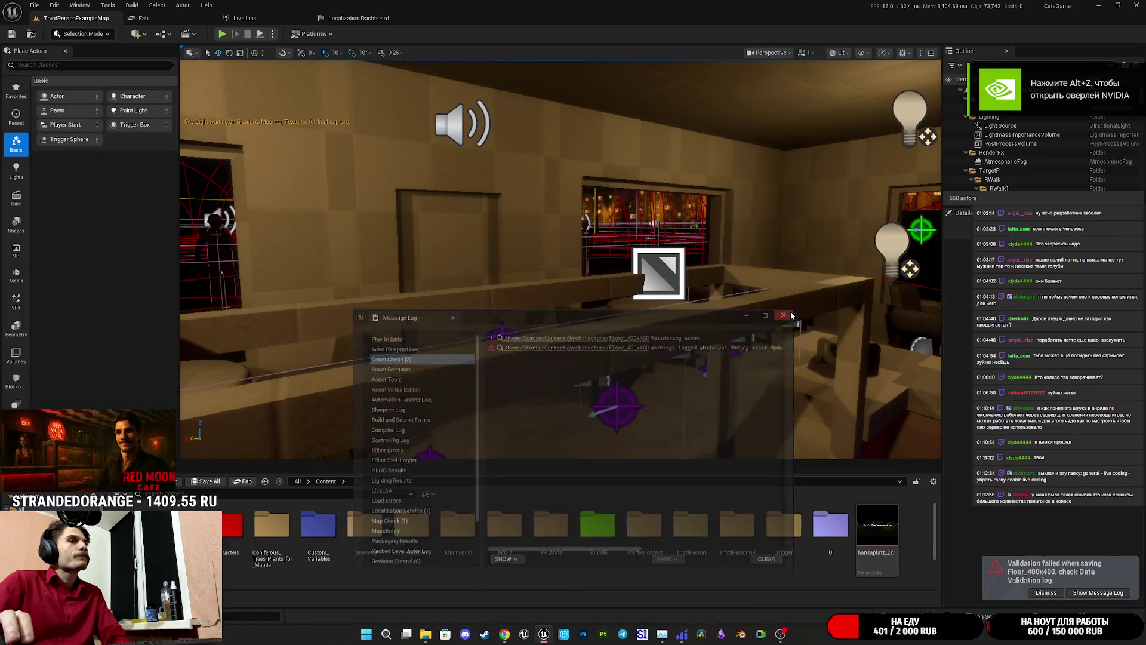
- Close the Message Log and rerun Gather Text for Game, dismissing the dialog stuck at Waiting for server
click(784, 315)
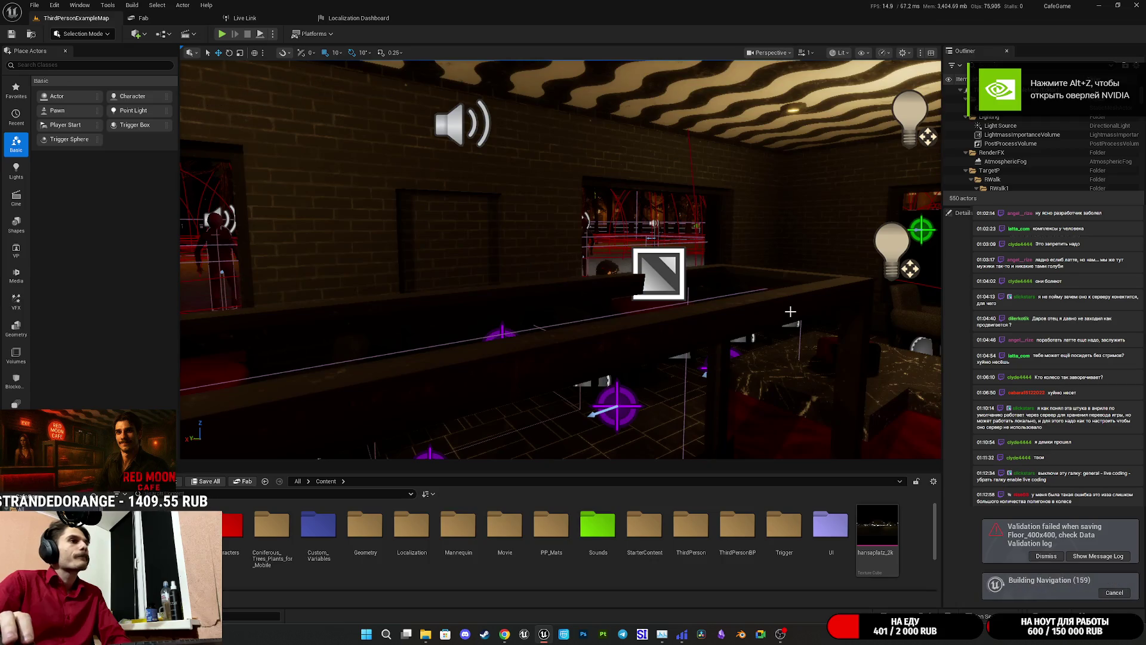
click(358, 18)
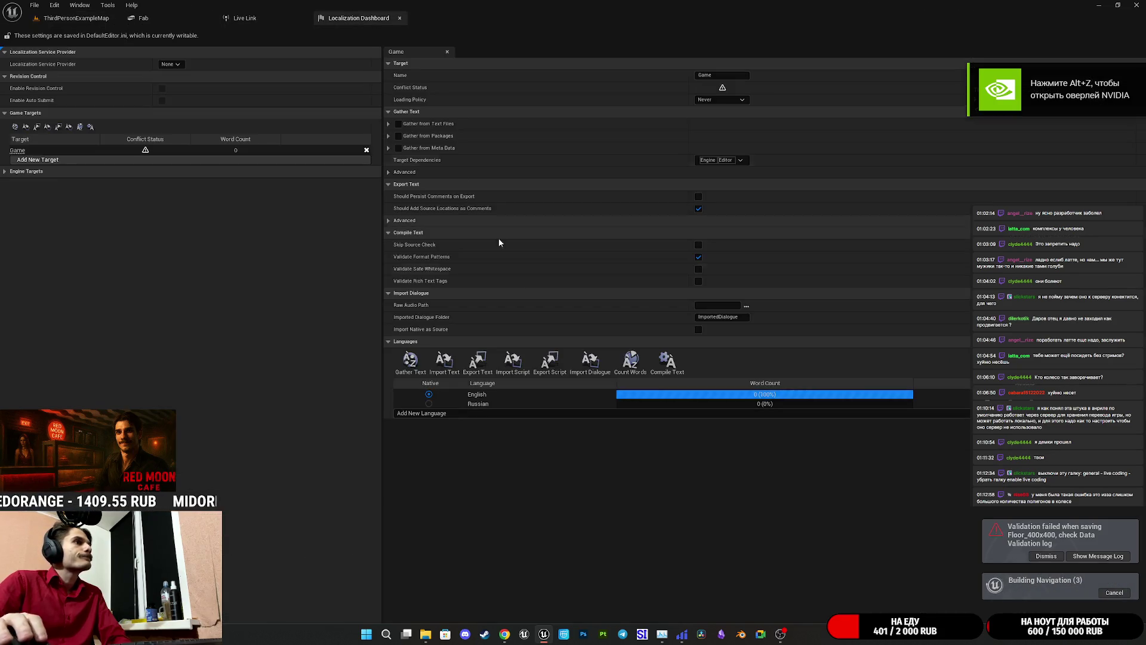
click(410, 361)
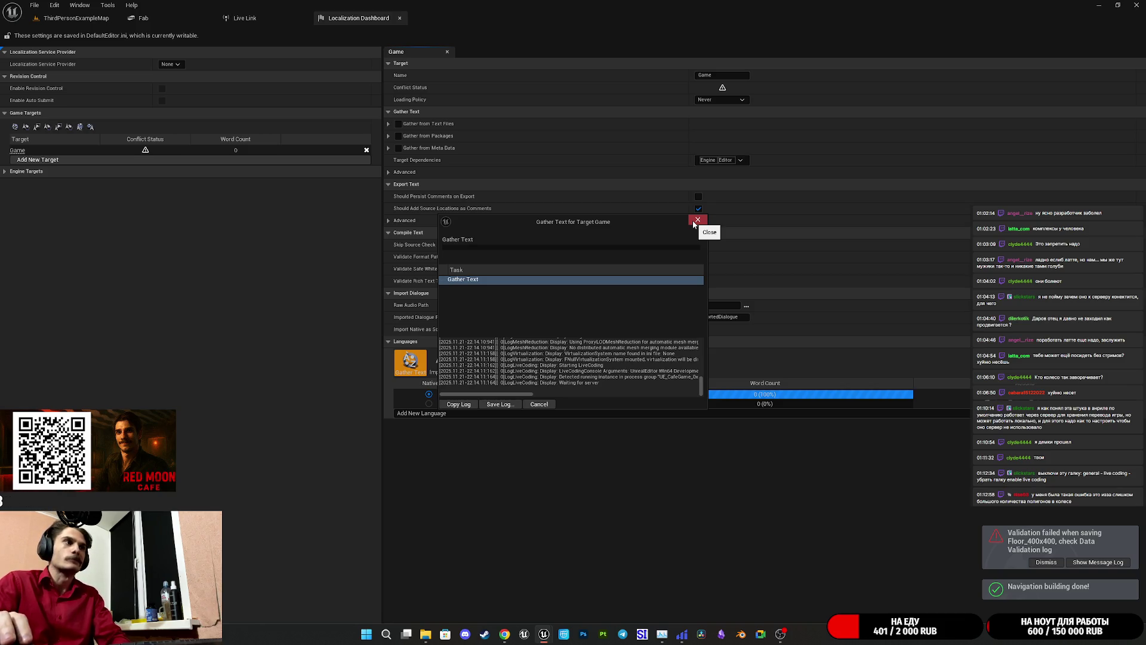
click(698, 221)
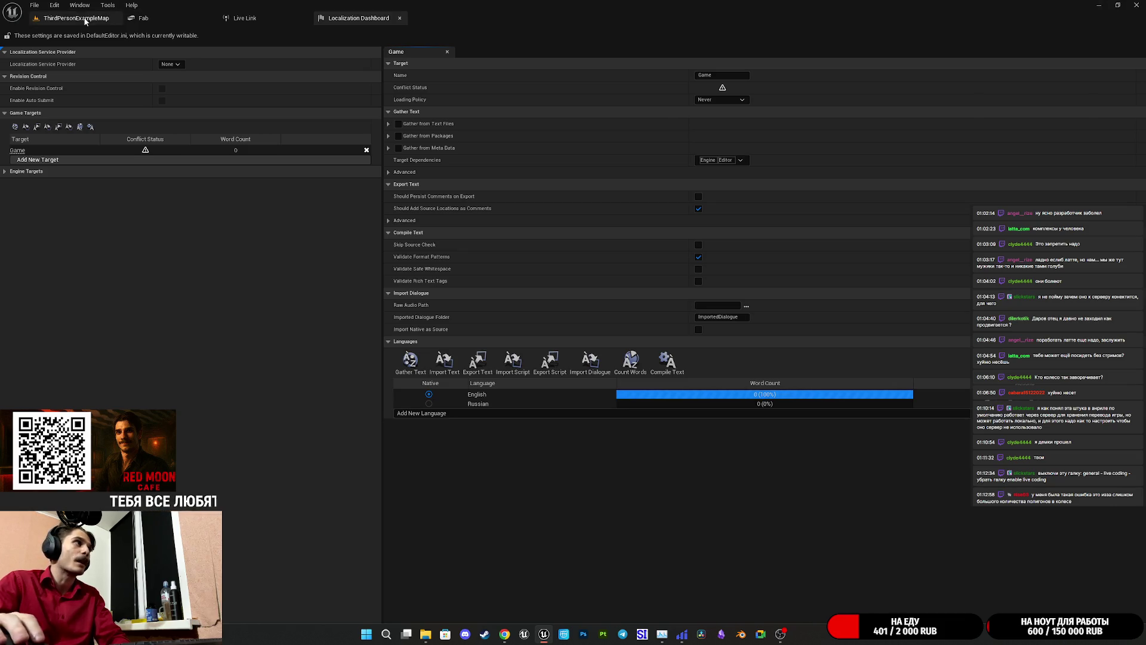
- Open Editor Preferences to General > Live Coding and re-enable Live Coding
click(76, 18)
click(79, 4)
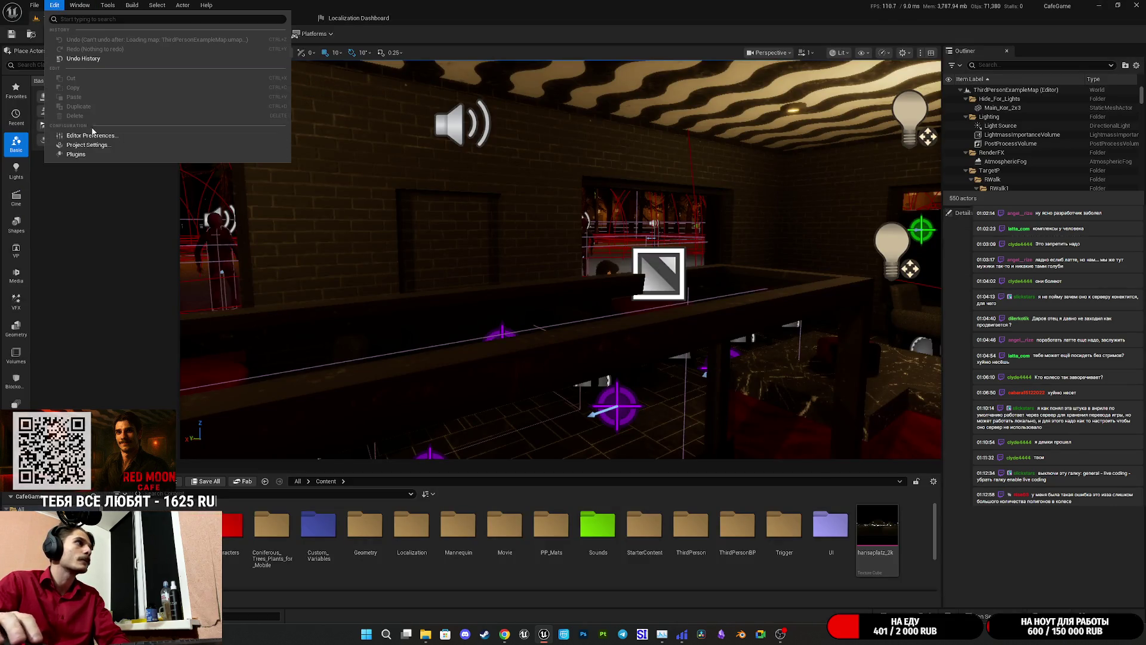
click(91, 135)
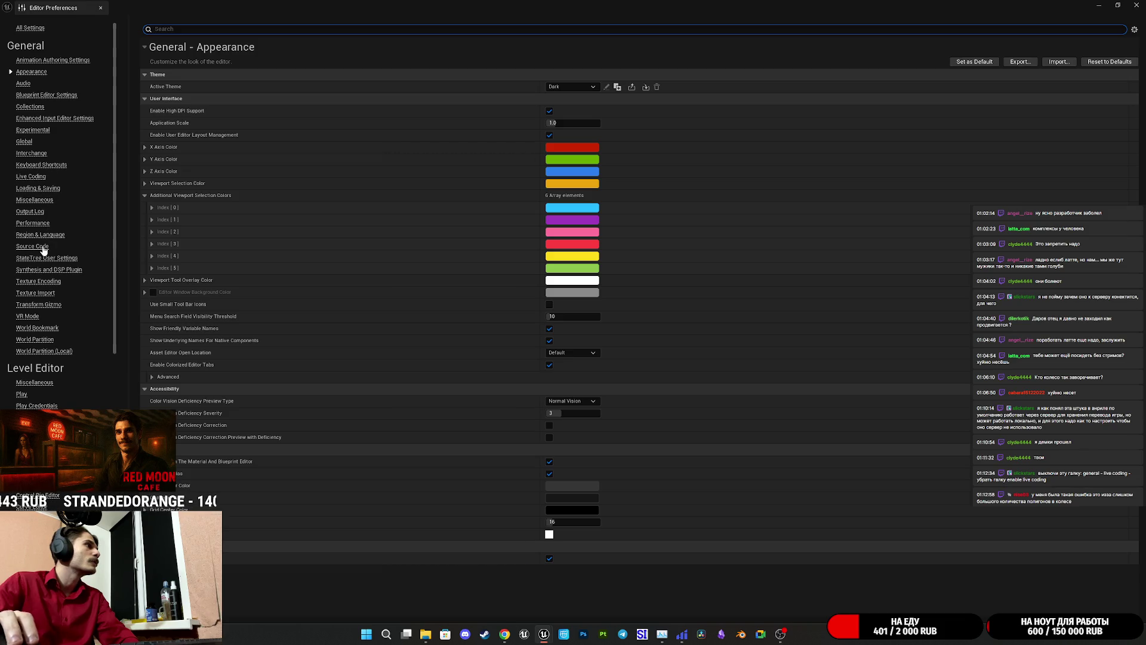
click(37, 177)
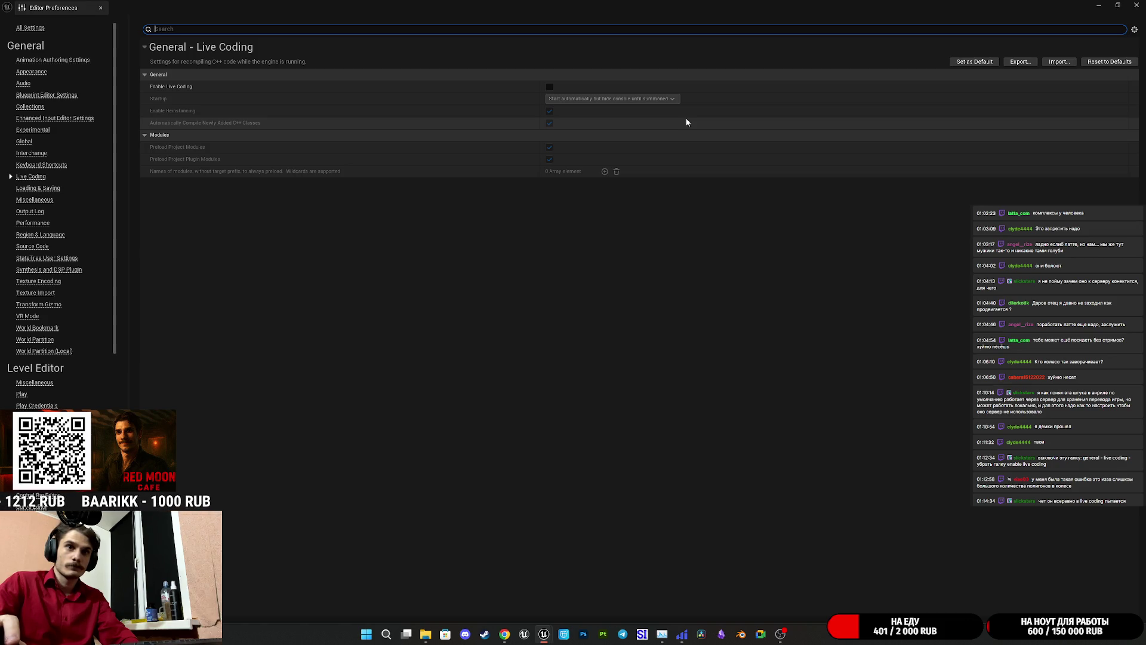
click(550, 86)
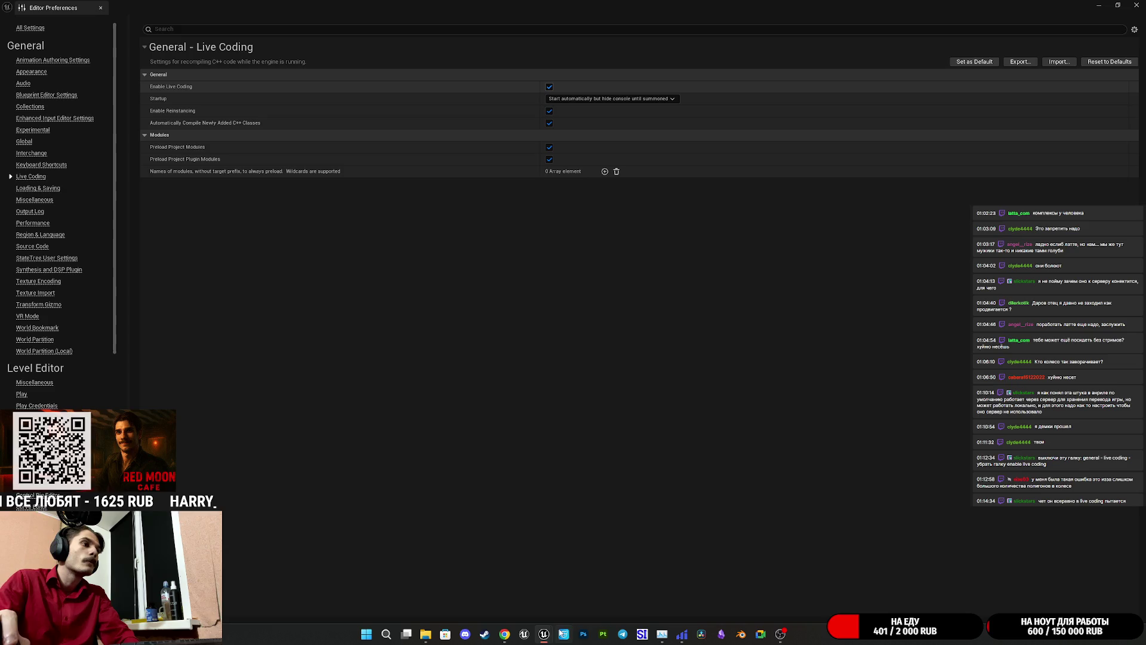
- Leave Live Coding enabled and switch over to the Grok chat in Chrome
mouse_move(544, 634)
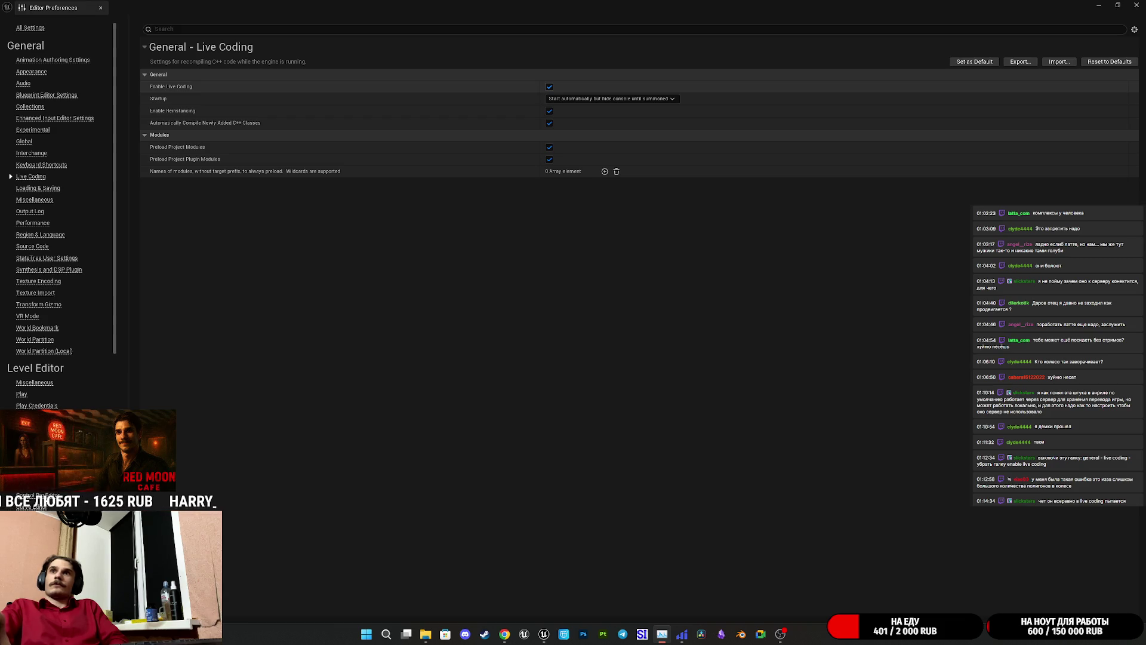
key(alt+Tab)
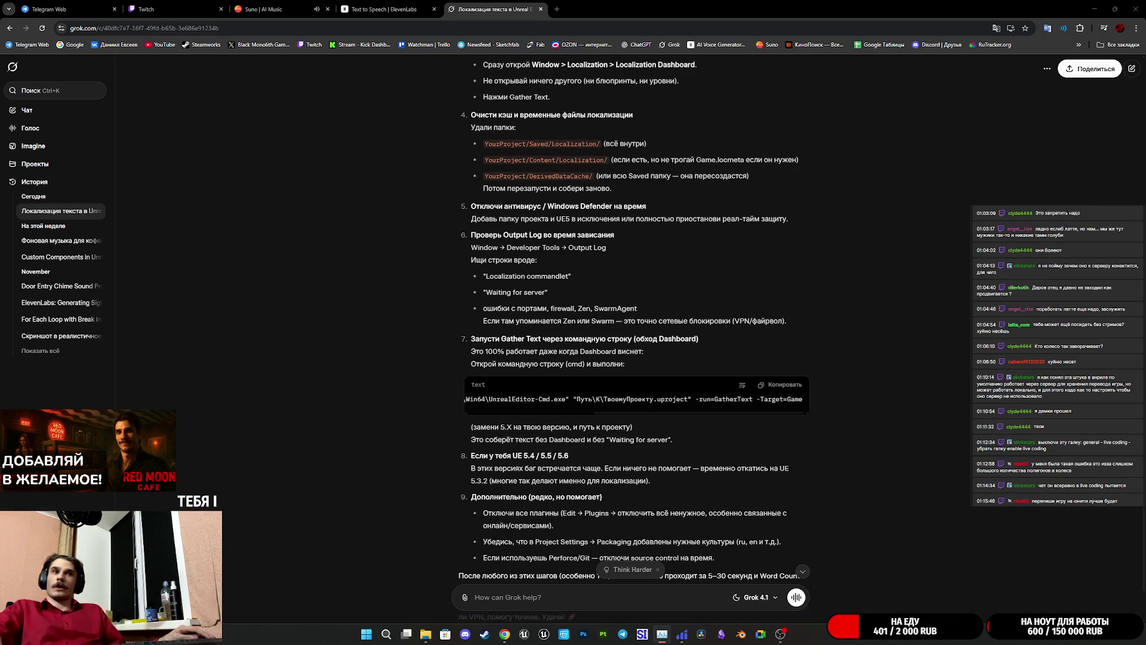
- Check the tray and desktop with Chrome minimized, then restore it on the Suno tab
click(1033, 641)
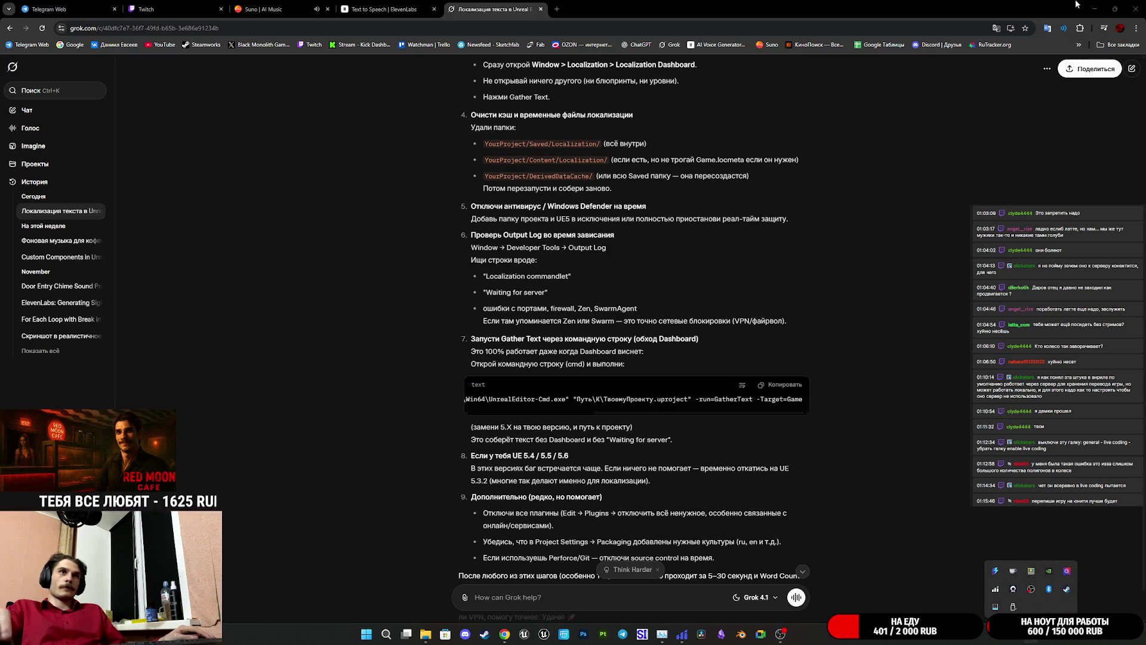
click(1095, 9)
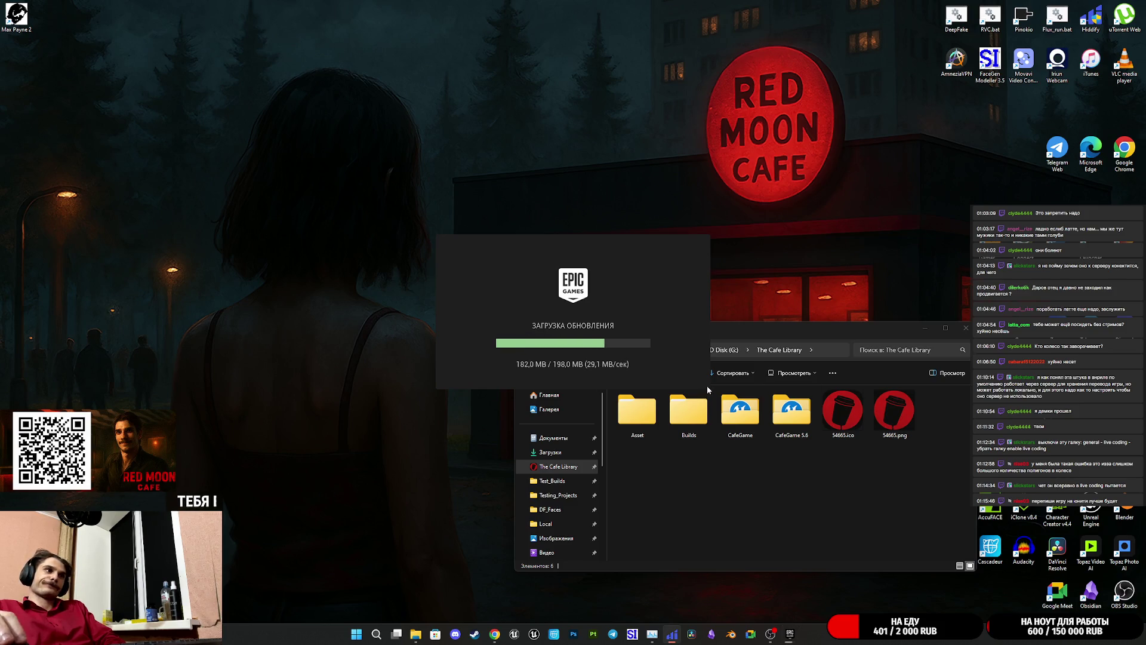
click(494, 633)
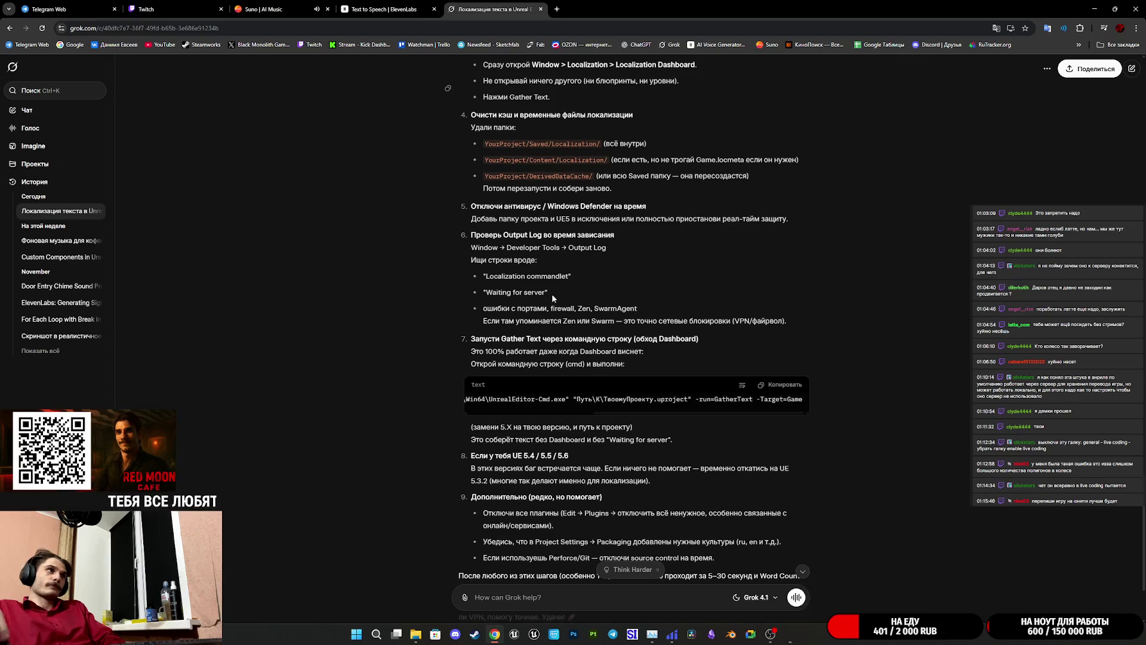
click(272, 9)
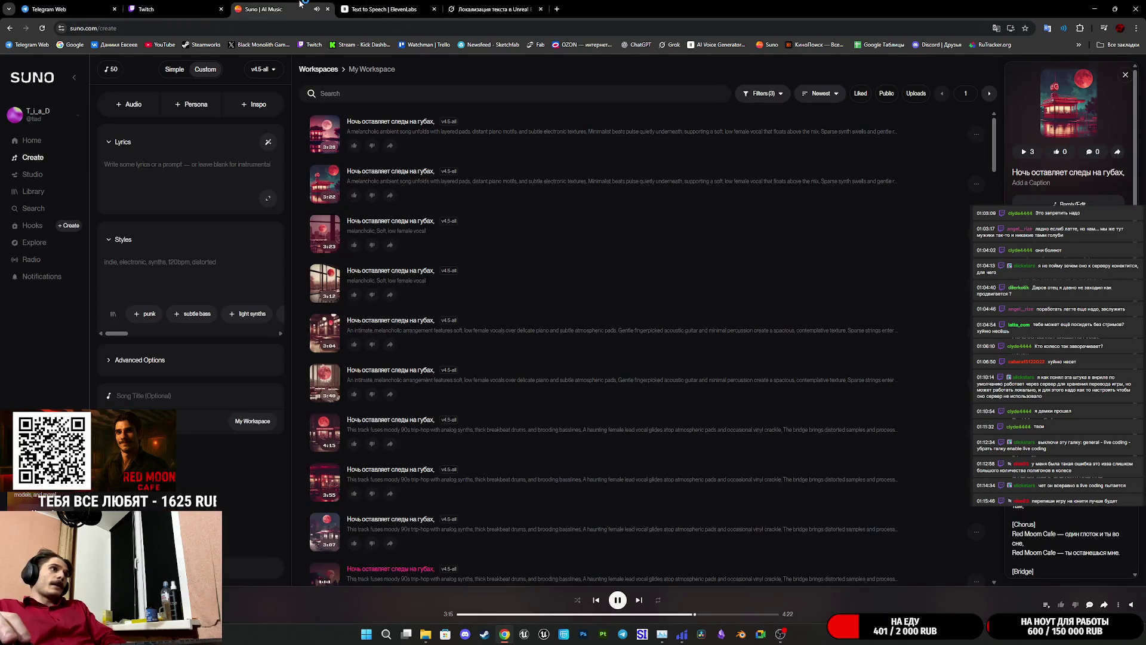
- Switch the browser to the Twitch stream manager tab
click(175, 5)
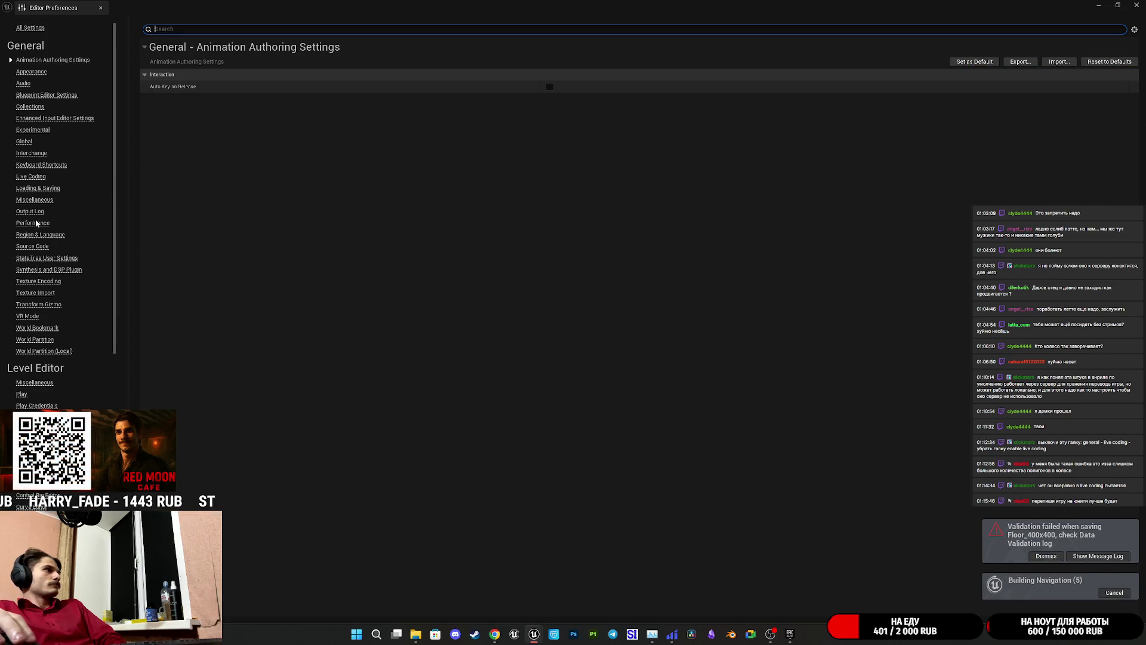
- Untick Enable Live Coding under its Startup settings and close Editor Preferences
click(30, 177)
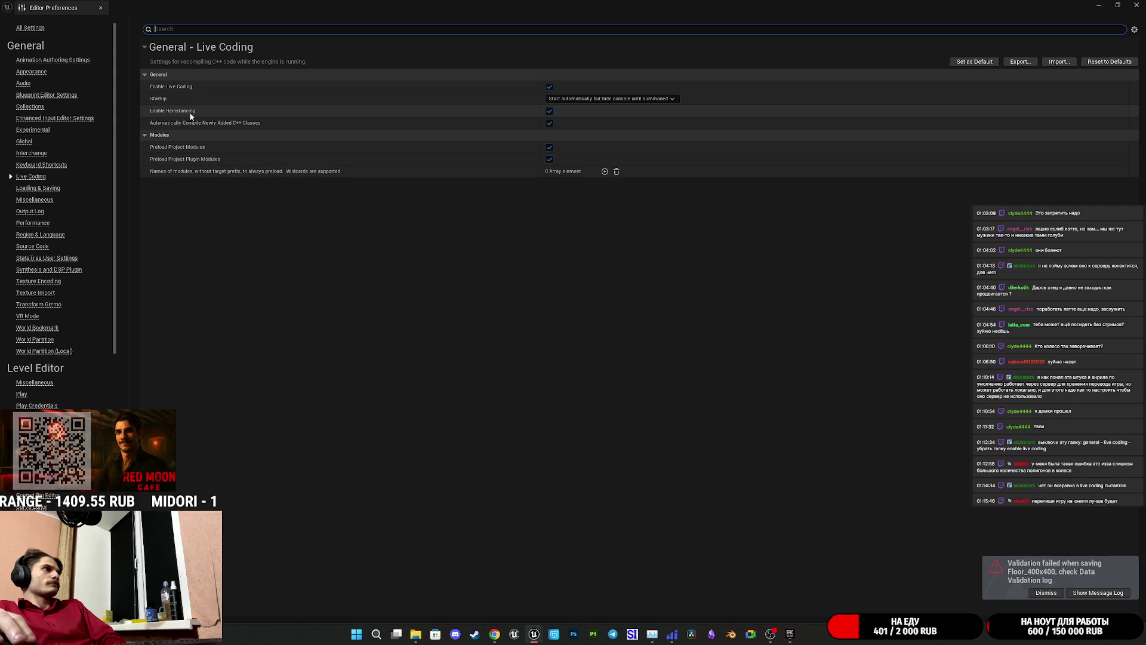
click(576, 99)
click(548, 86)
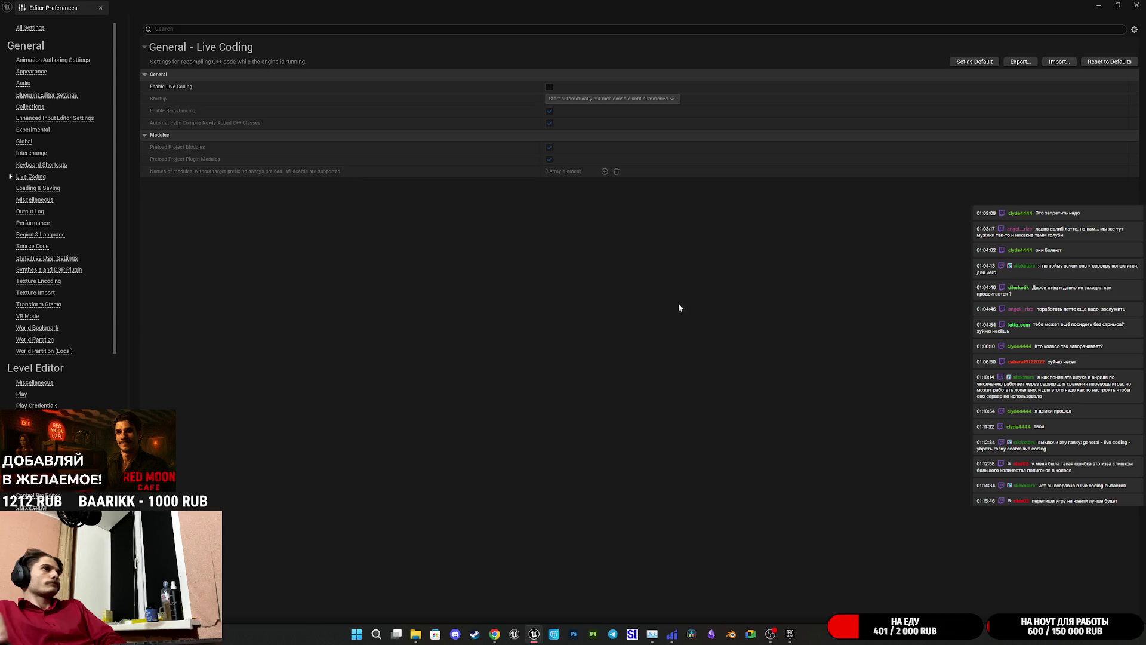
click(1136, 5)
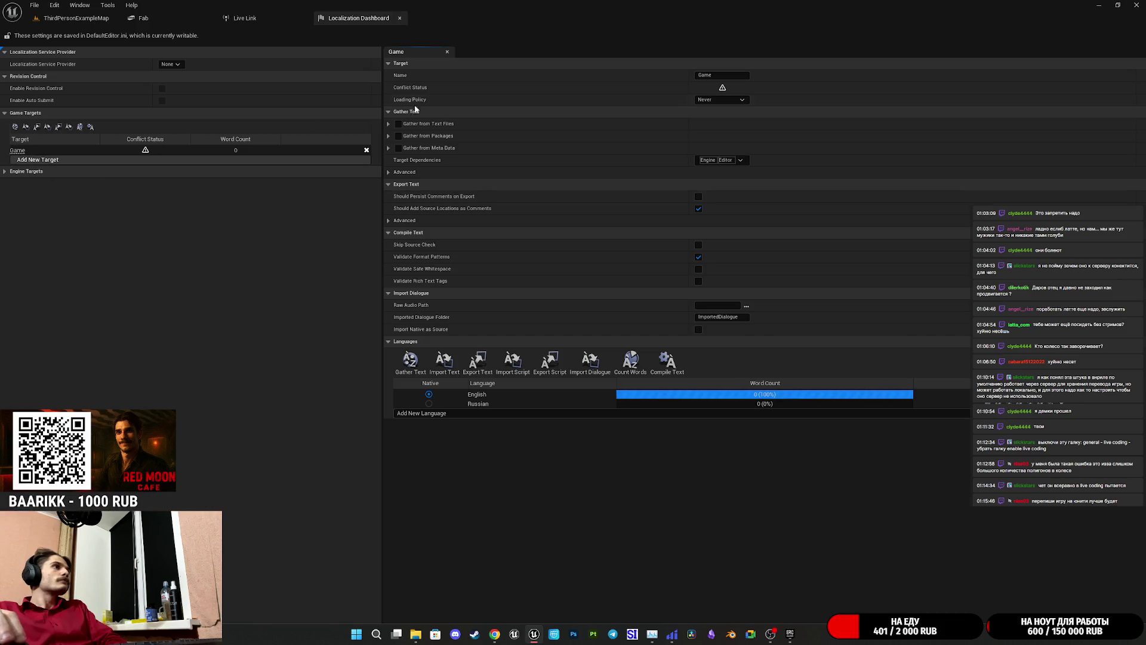
- Review the Game target's Never loading policy and advanced gather/export options, then minimize the editor
click(724, 101)
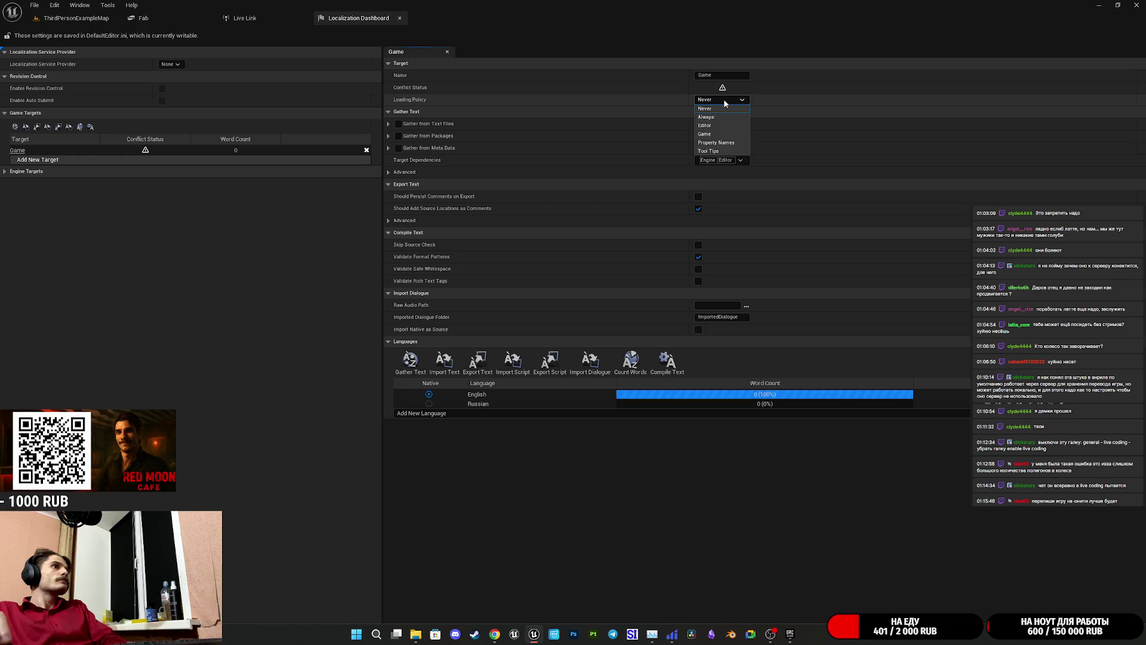
click(723, 100)
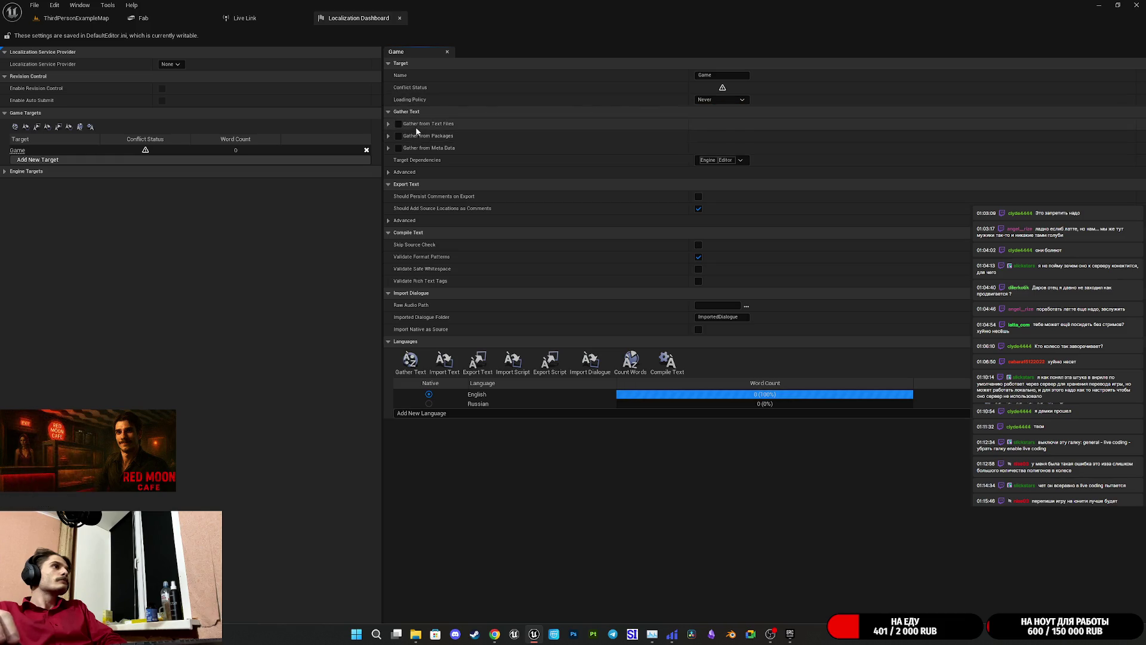
click(390, 173)
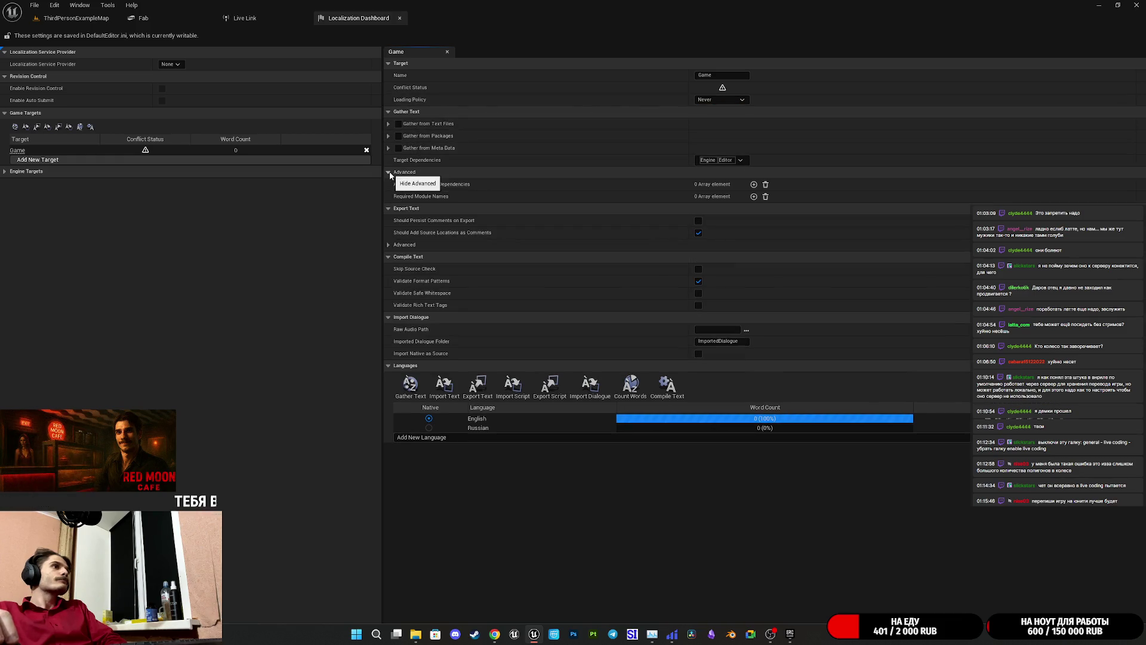
click(389, 172)
click(389, 221)
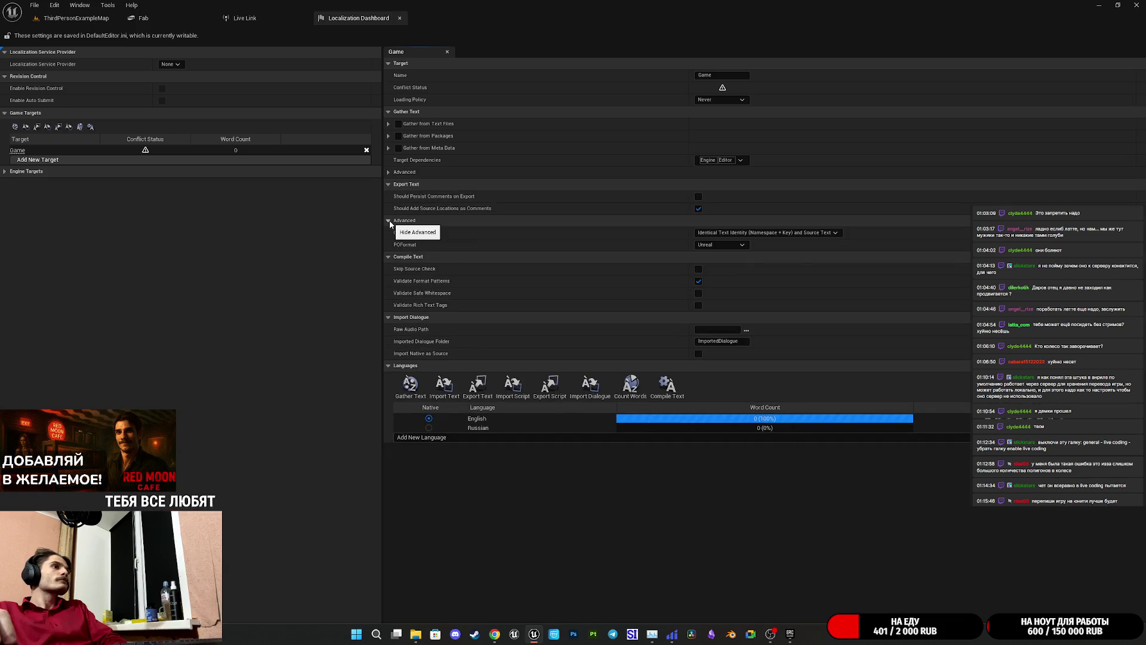
click(389, 221)
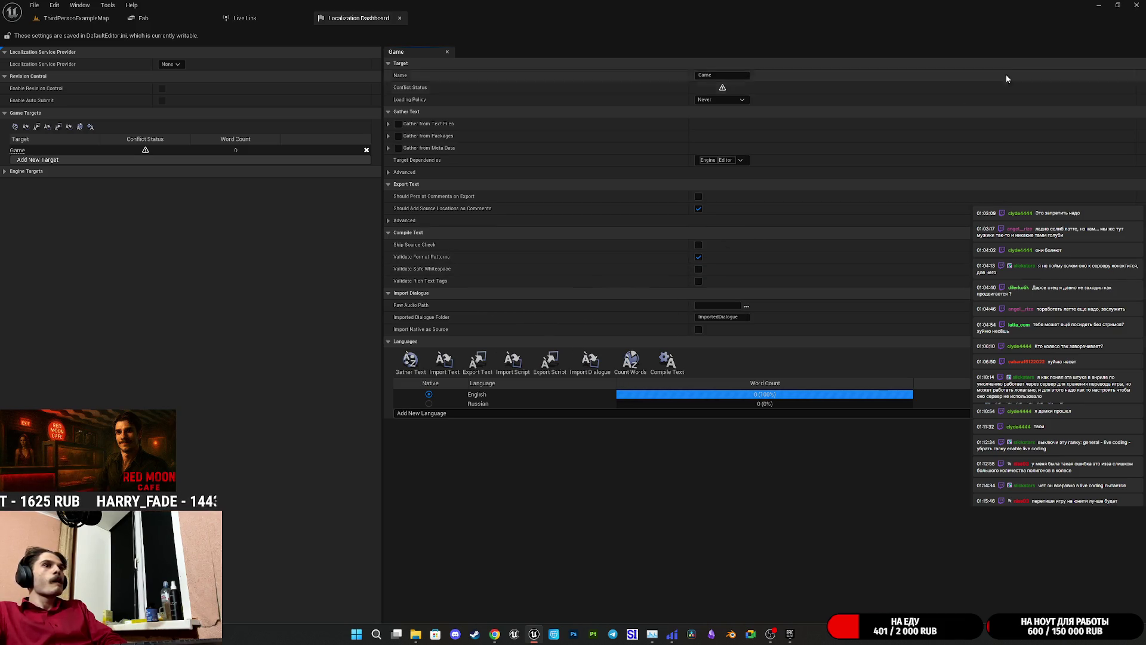
click(1099, 5)
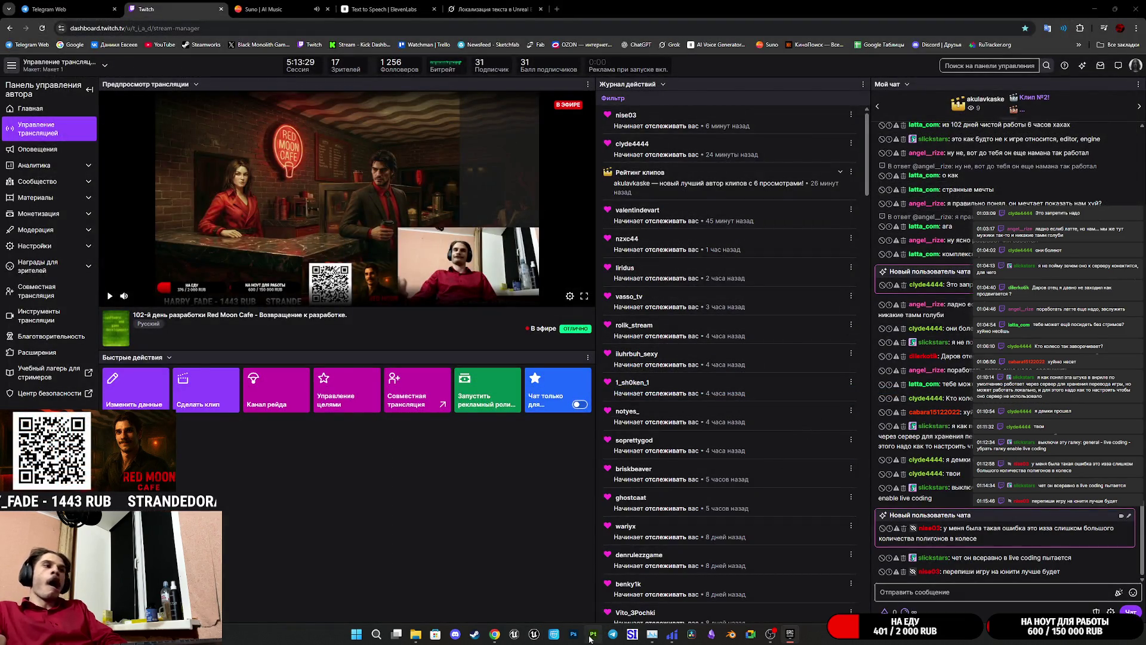
- Restore the CafeGame editor from the taskbar and close its Message Log
click(525, 632)
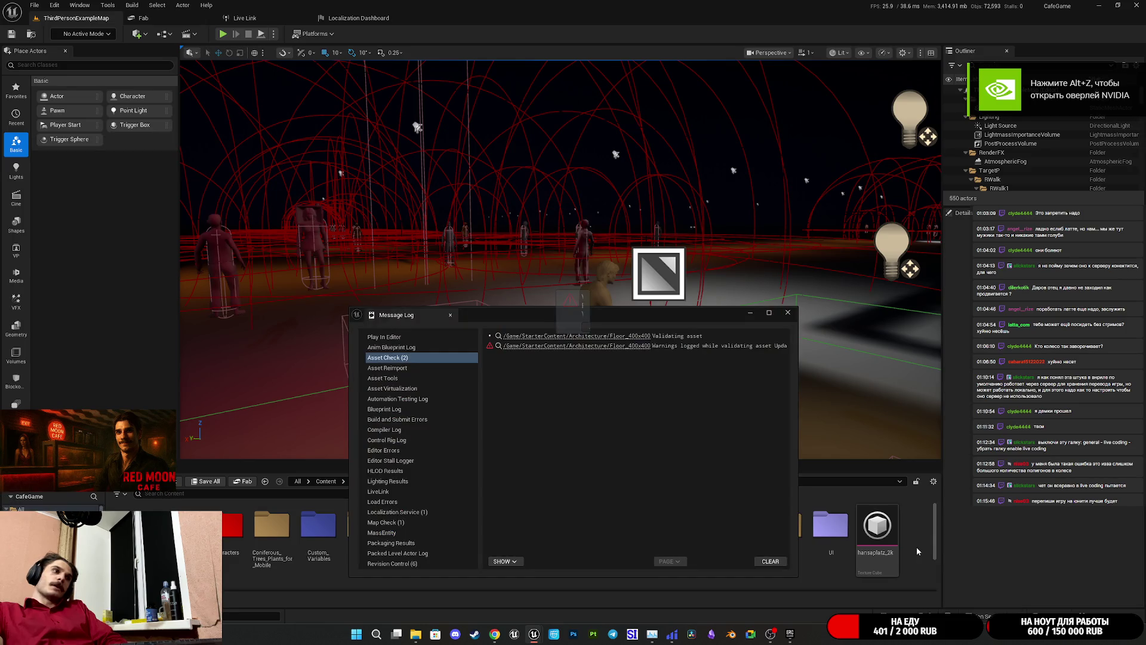
click(788, 313)
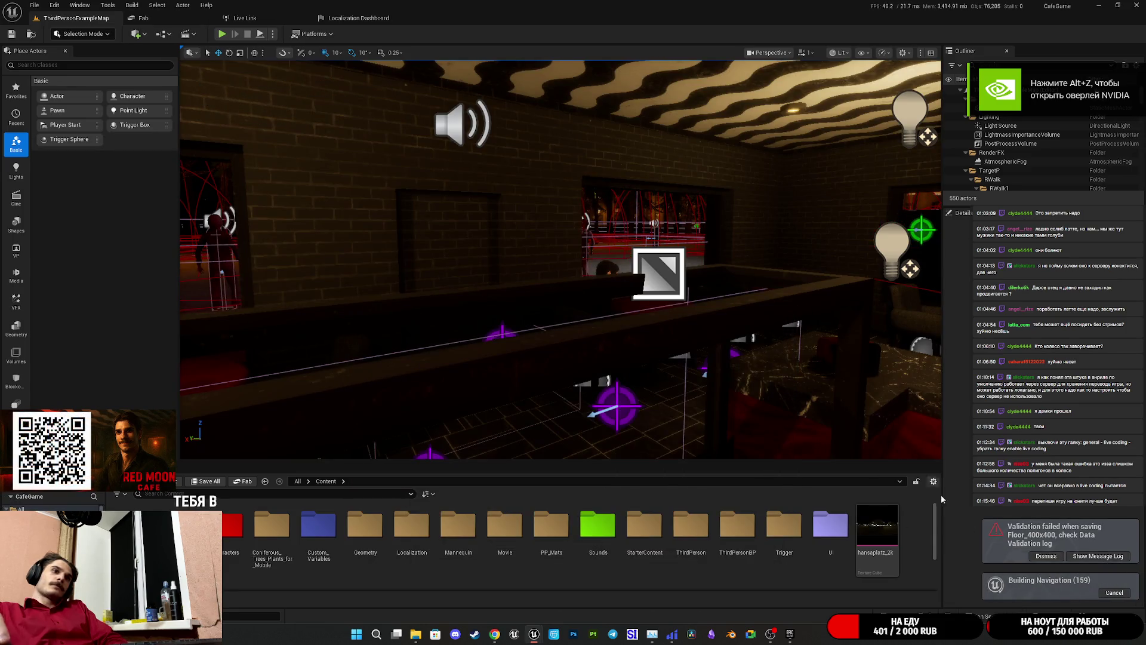
- Dismiss the validation alert, run Gather Text for Game, cancel the hang, and return to the map
click(1040, 557)
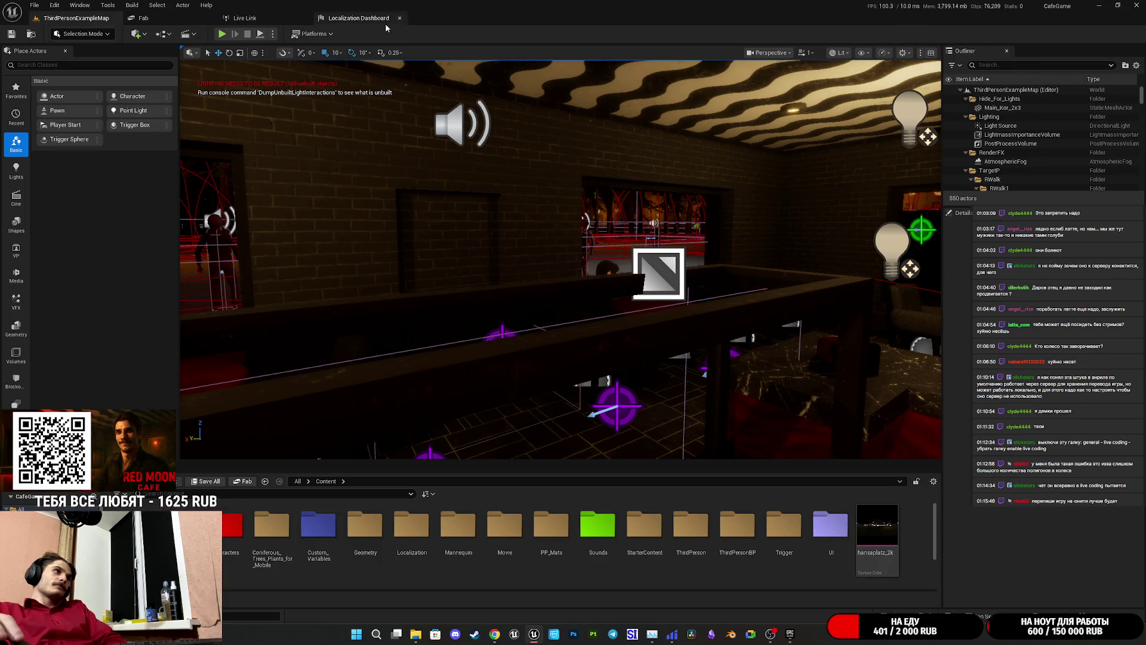
click(358, 18)
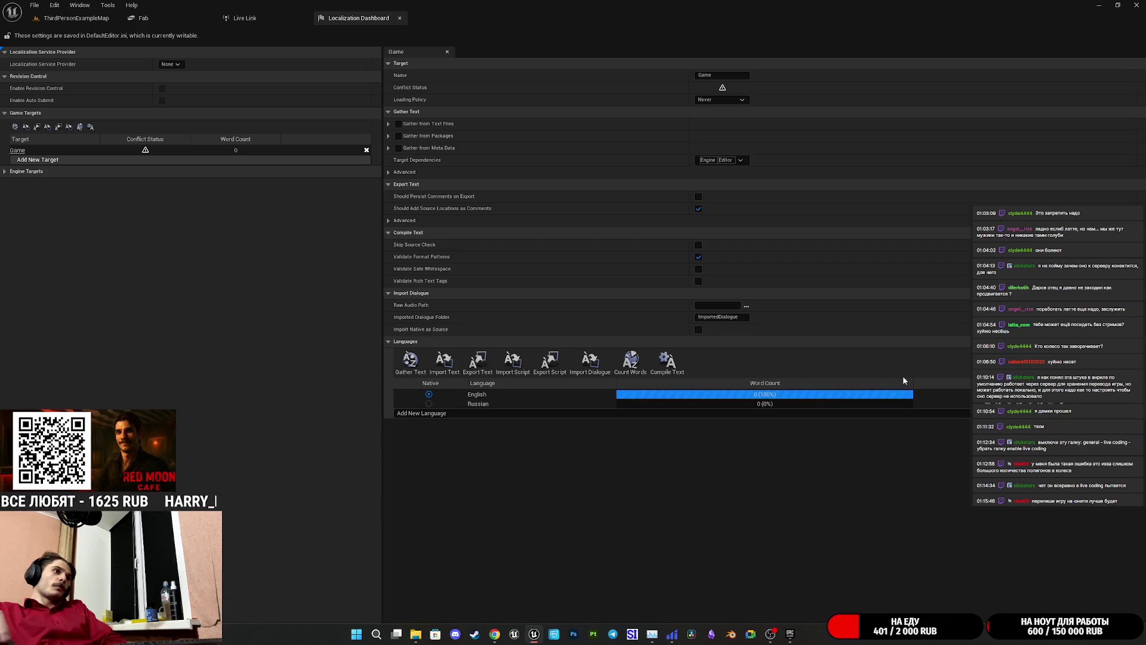
click(411, 373)
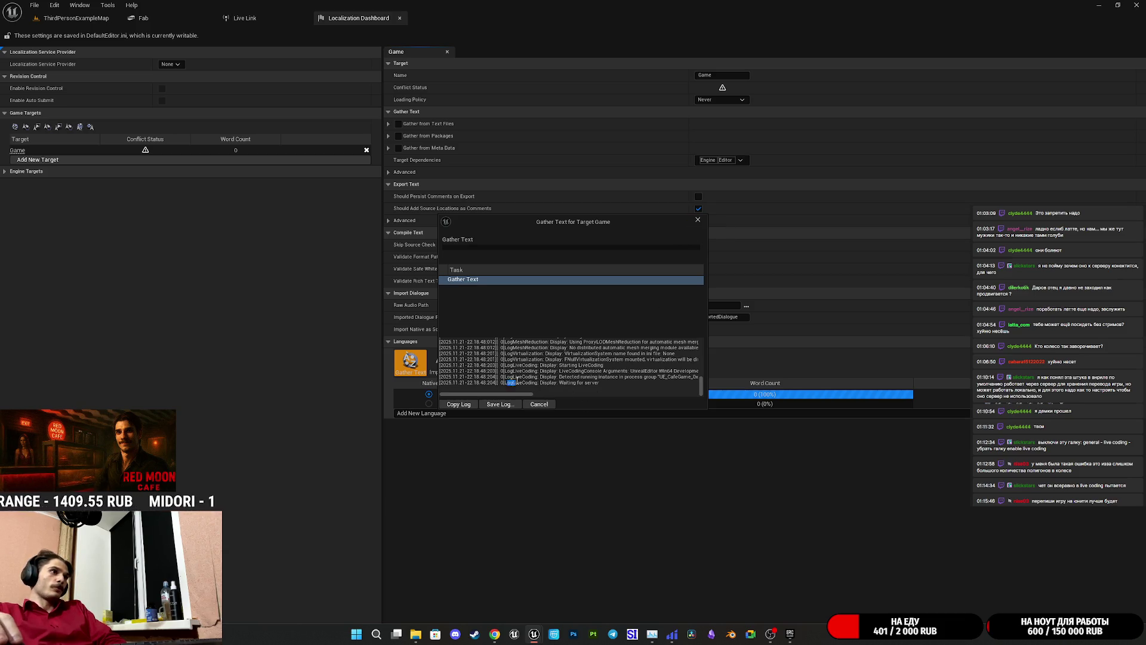
click(694, 221)
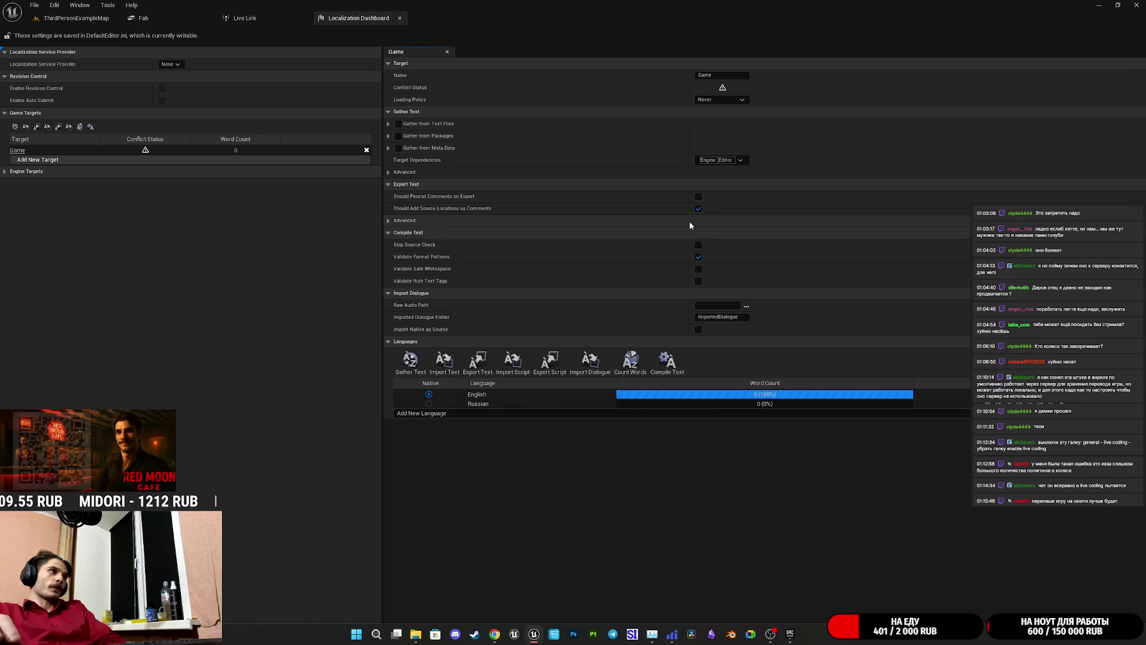
click(85, 22)
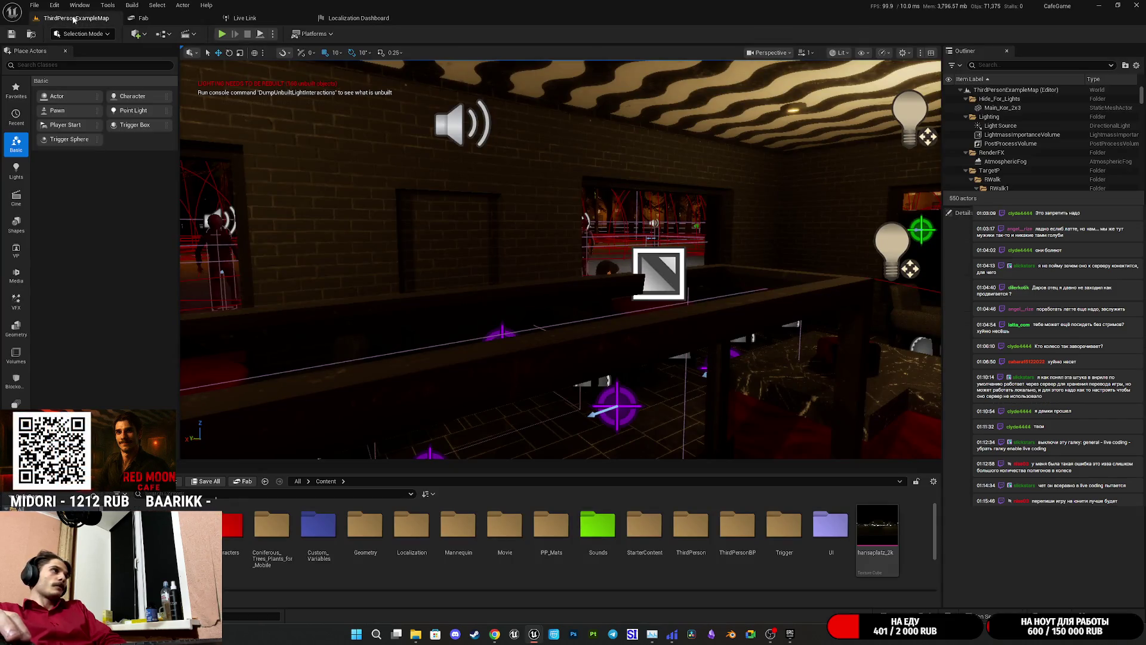
- Check Editor Preferences' Live Coding settings filtered by 'live c', then close the window
click(54, 6)
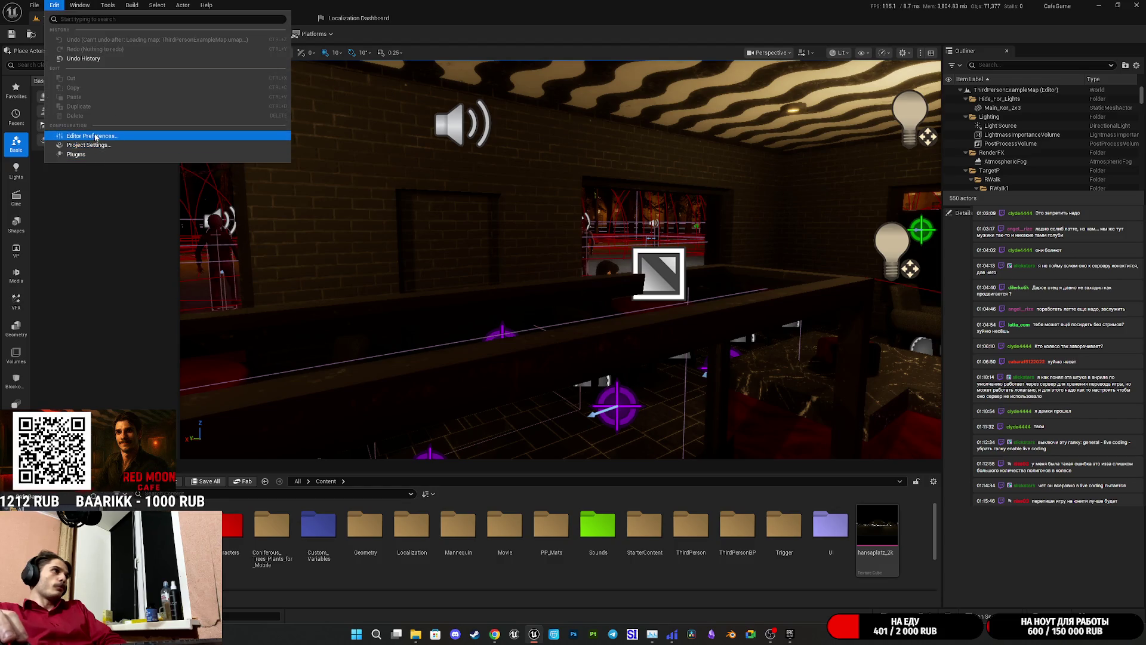
click(90, 136)
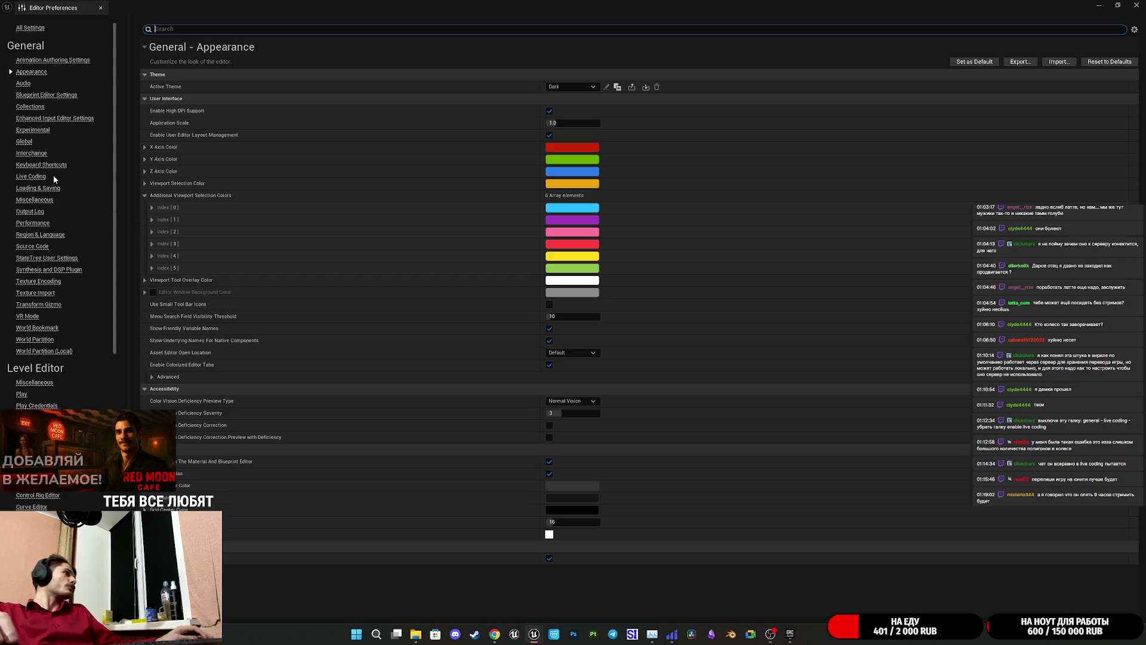
click(34, 177)
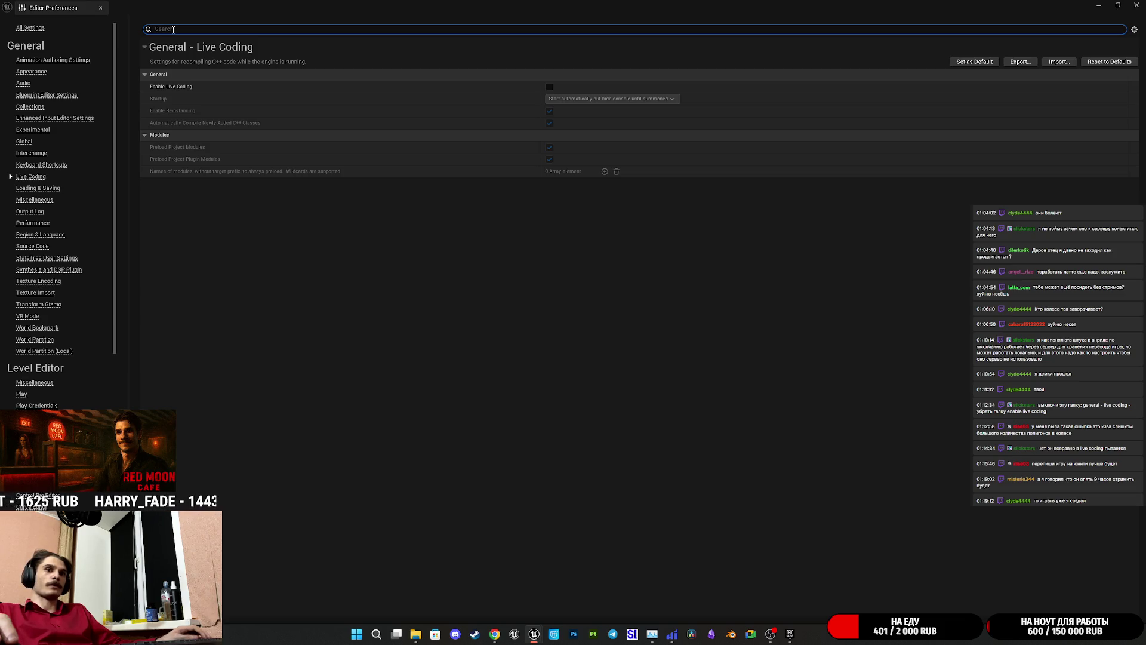
text(дшму)
key(ctrl+a)
text(li)
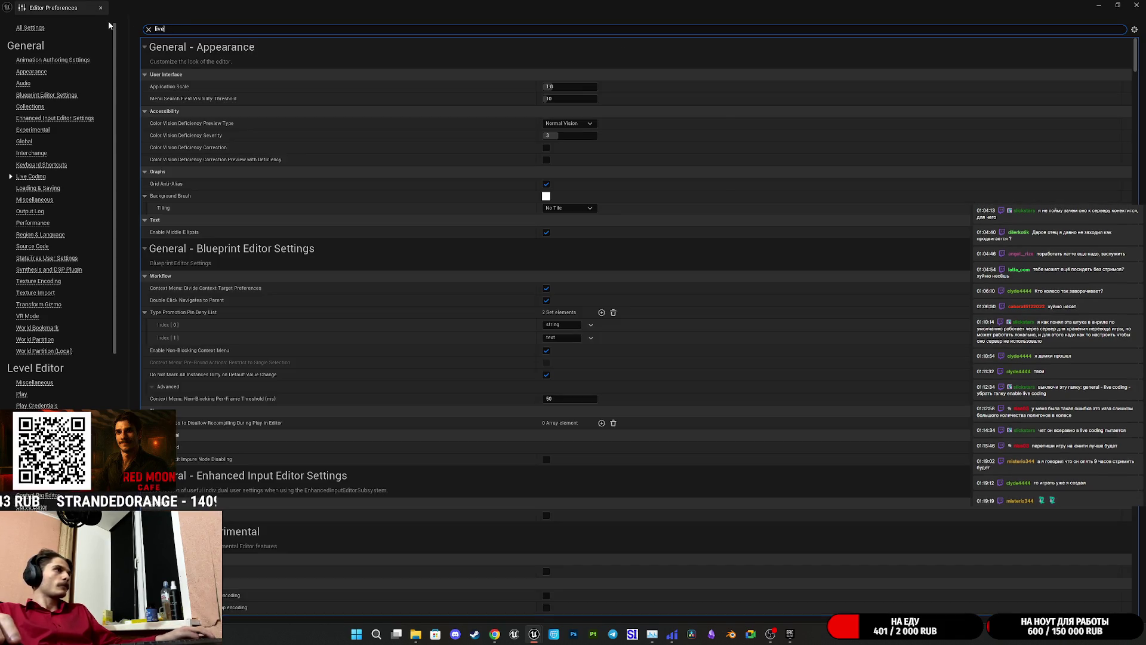
text(ve c)
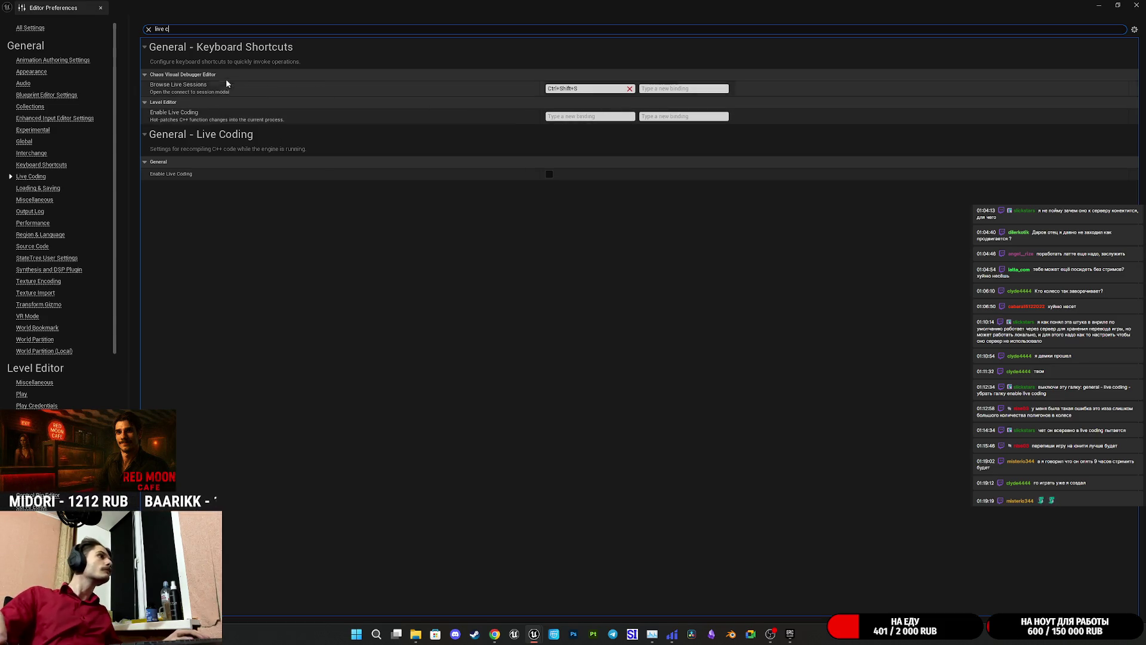
click(1139, 3)
- Search Project Settings for 'live co', clear the search, and close Project Settings
click(54, 7)
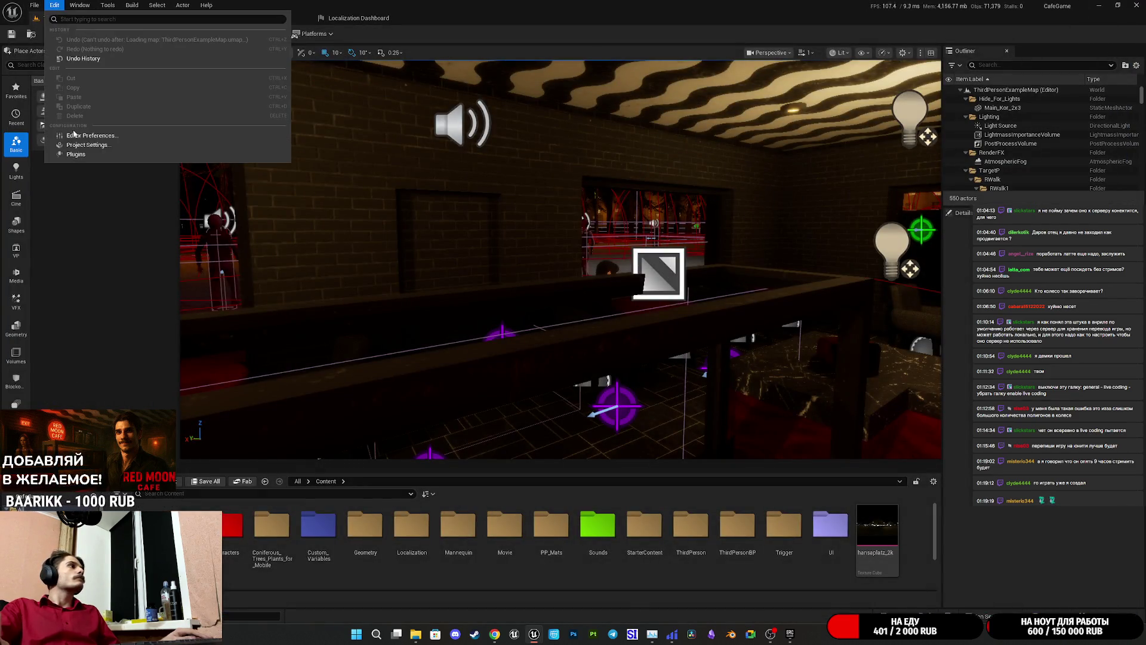
click(90, 148)
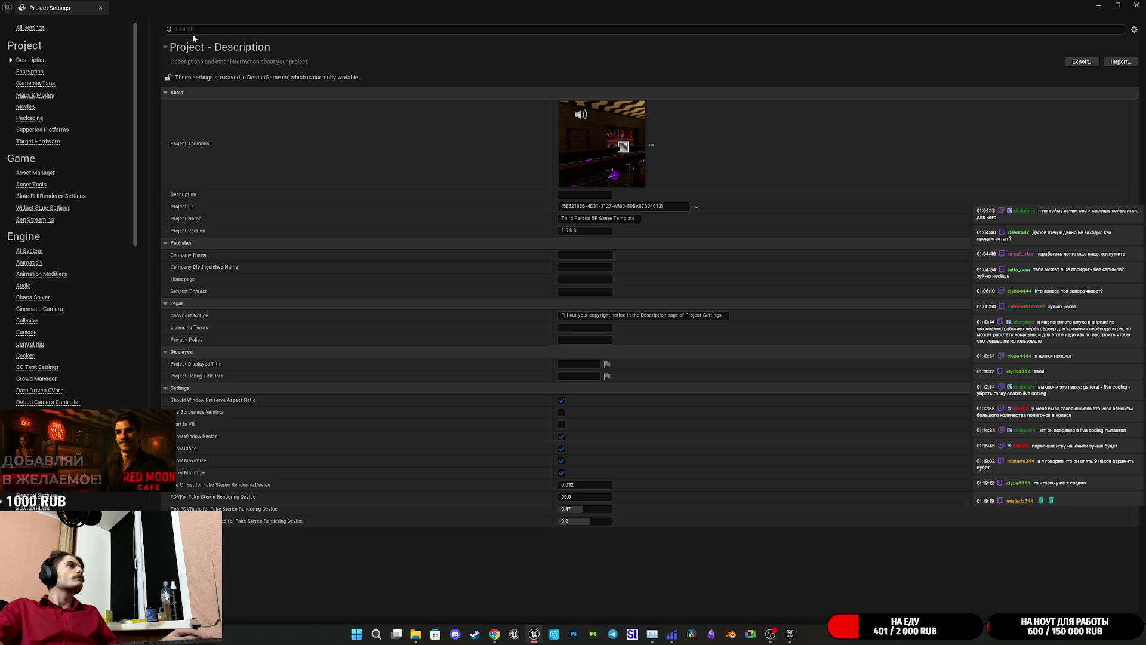
click(185, 29)
text(live)
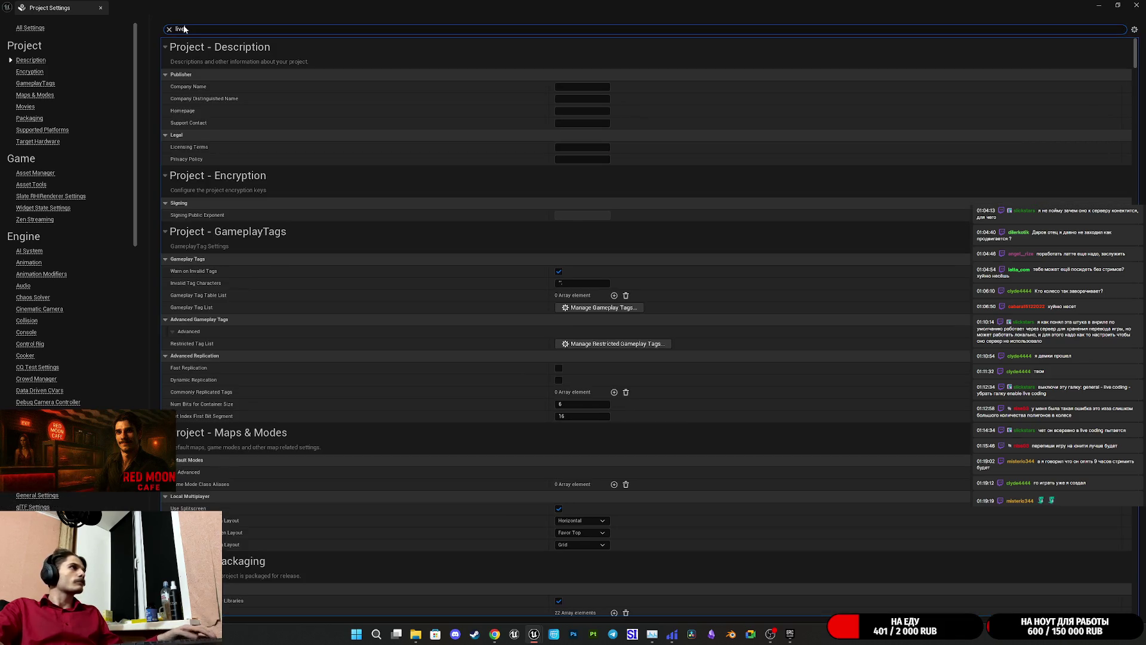
text( c)
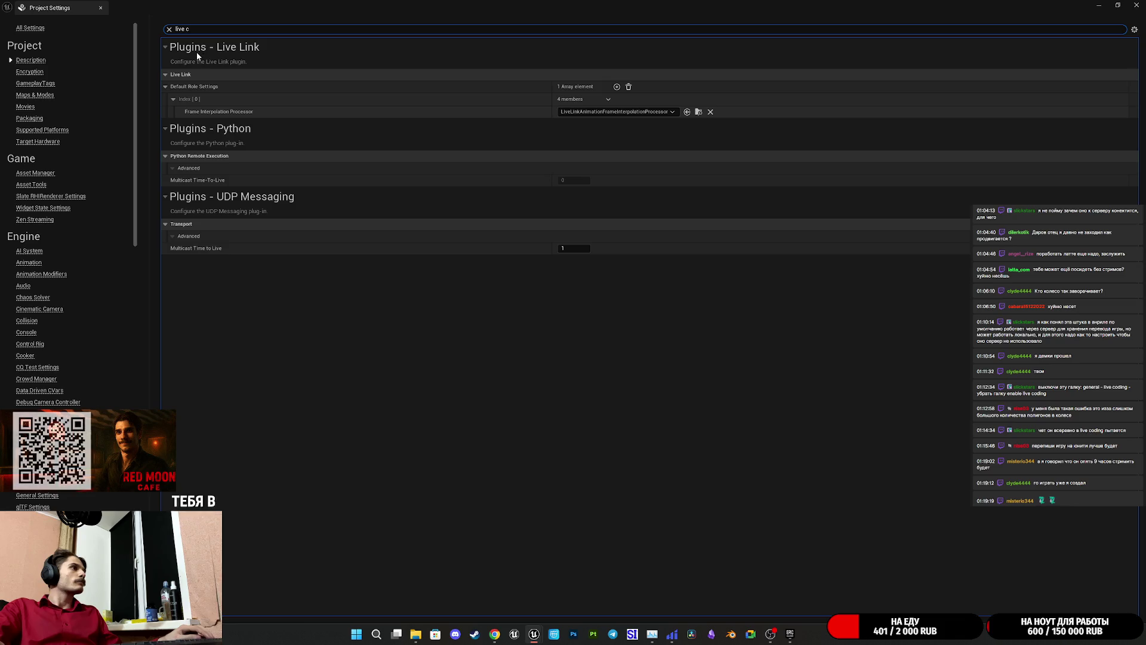
text(o)
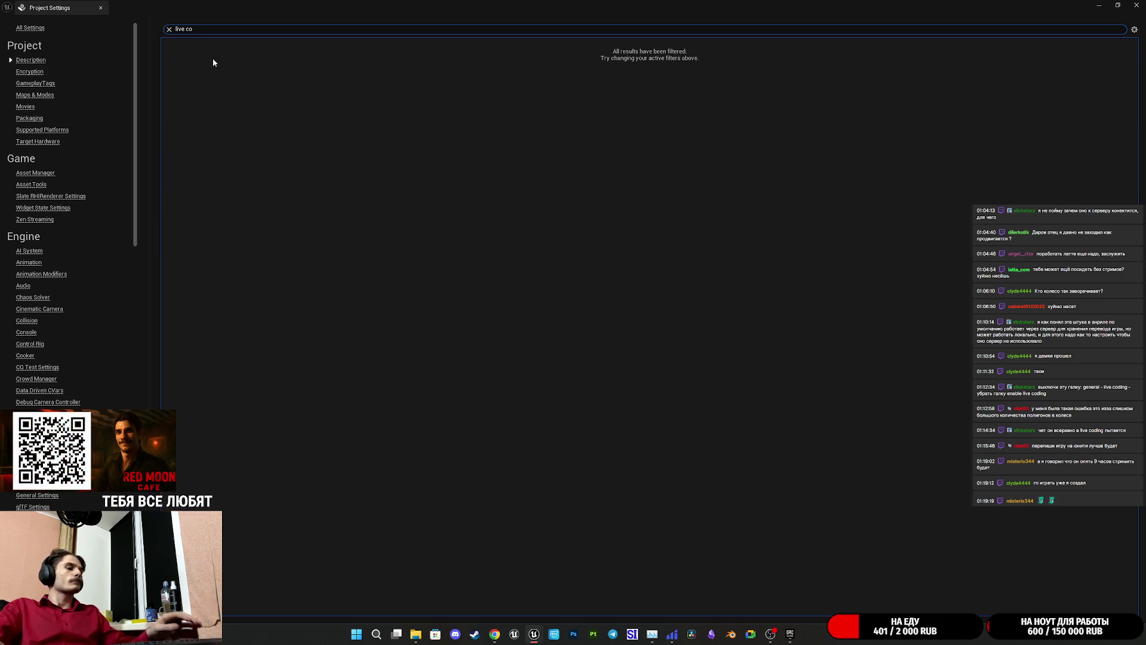
key(Escape)
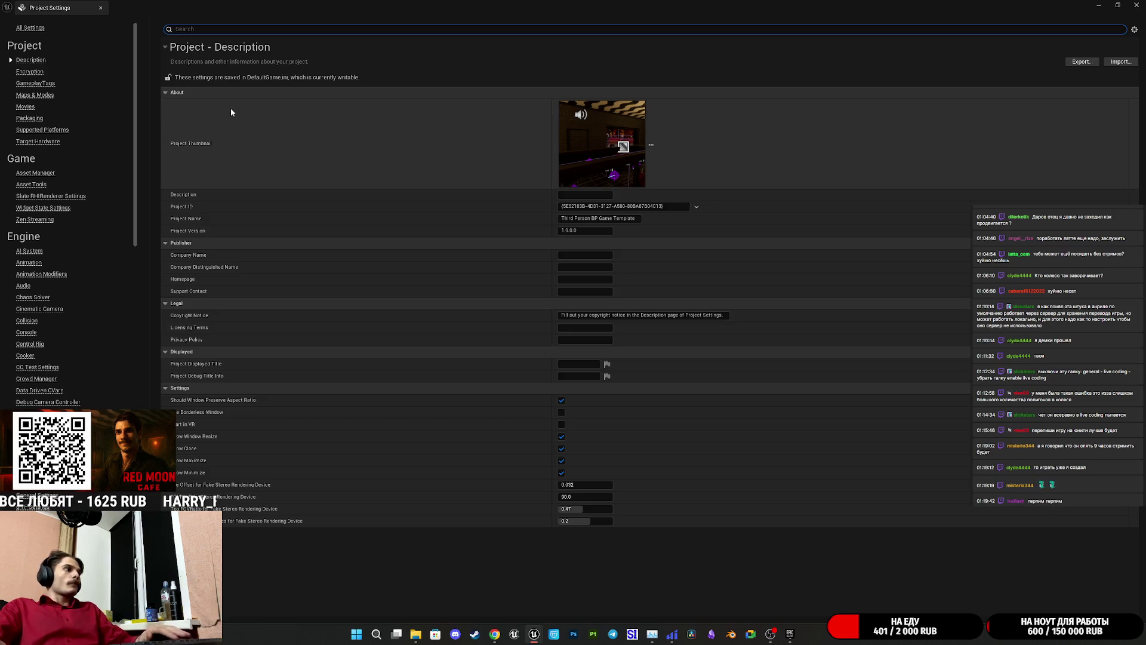
click(1136, 5)
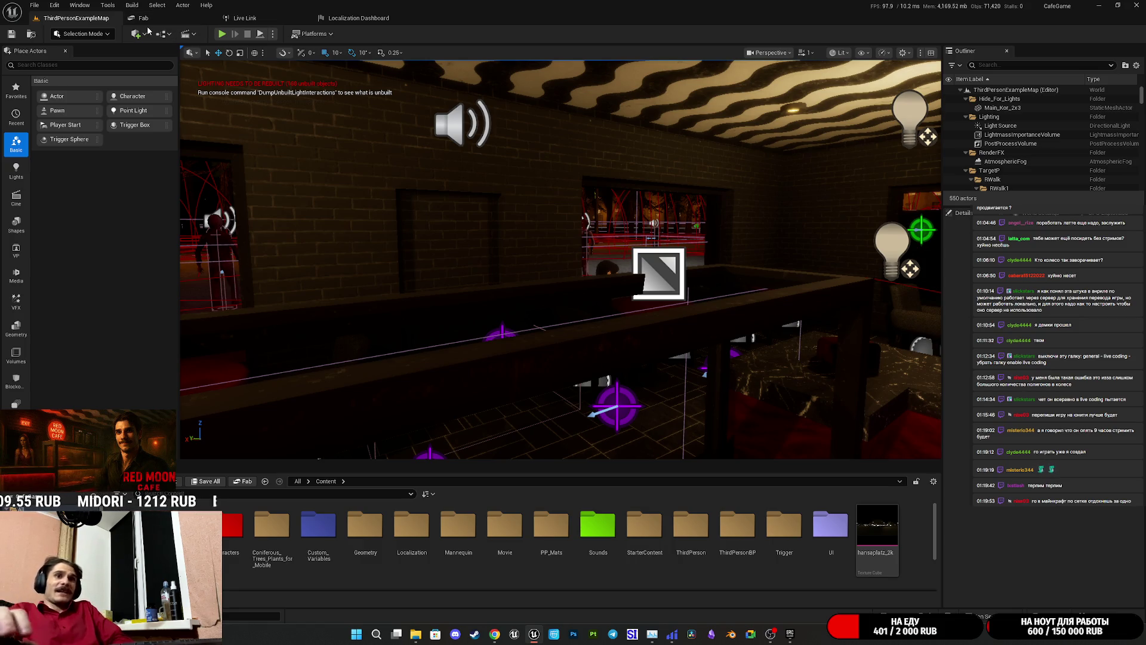
click(60, 6)
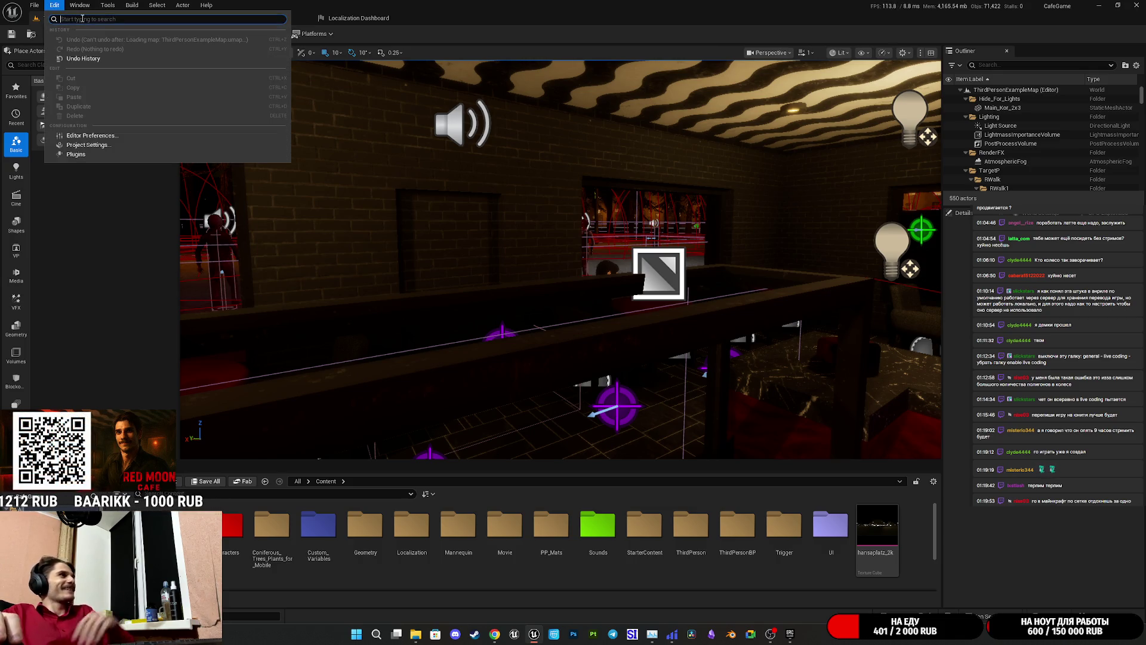
text(live)
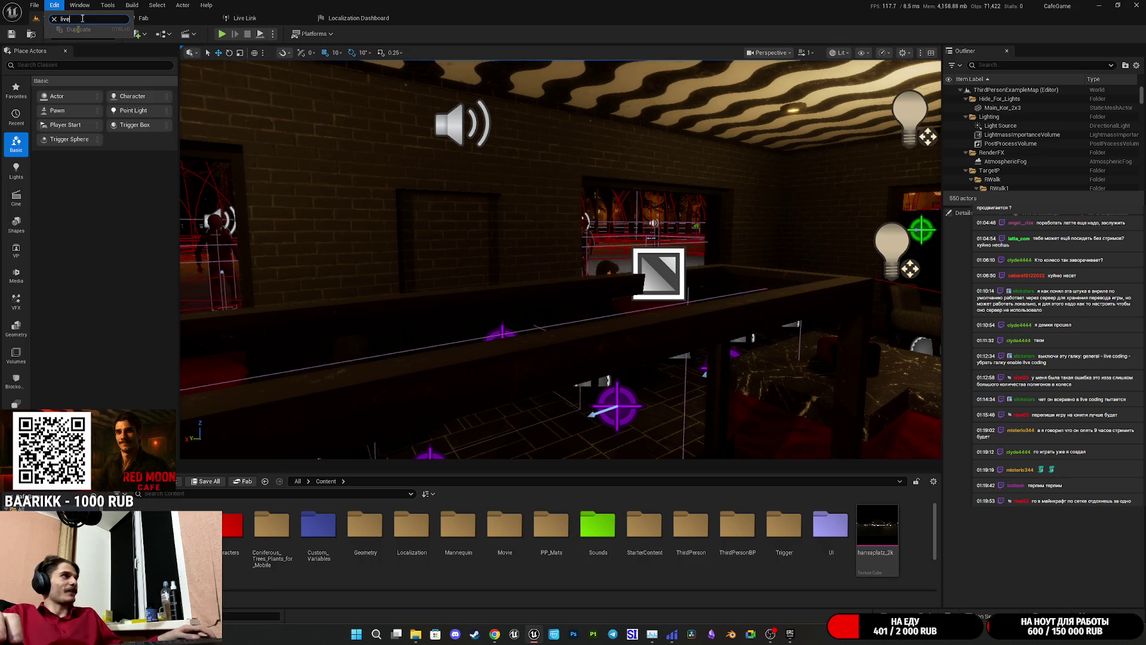
click(83, 5)
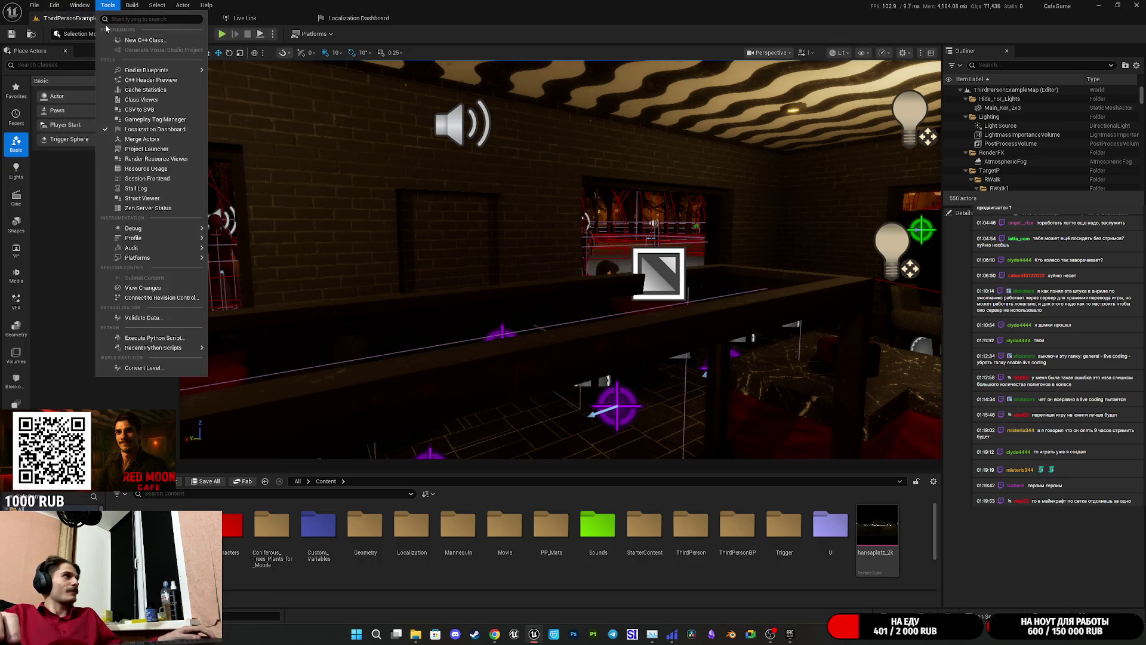
text(live)
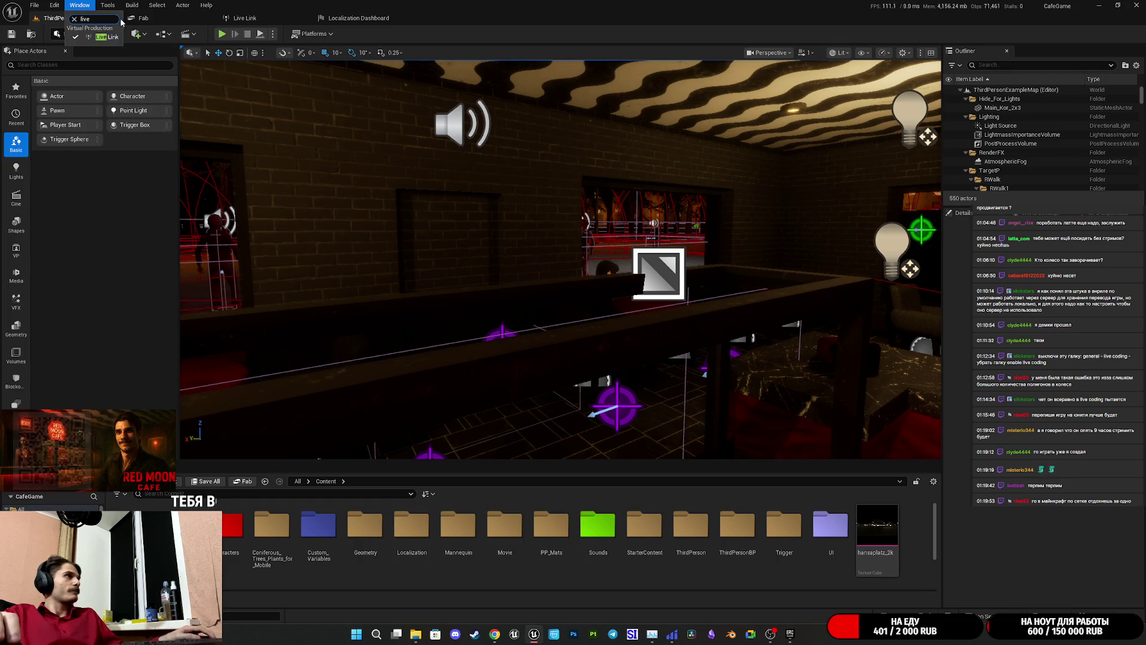
click(112, 6)
text(live)
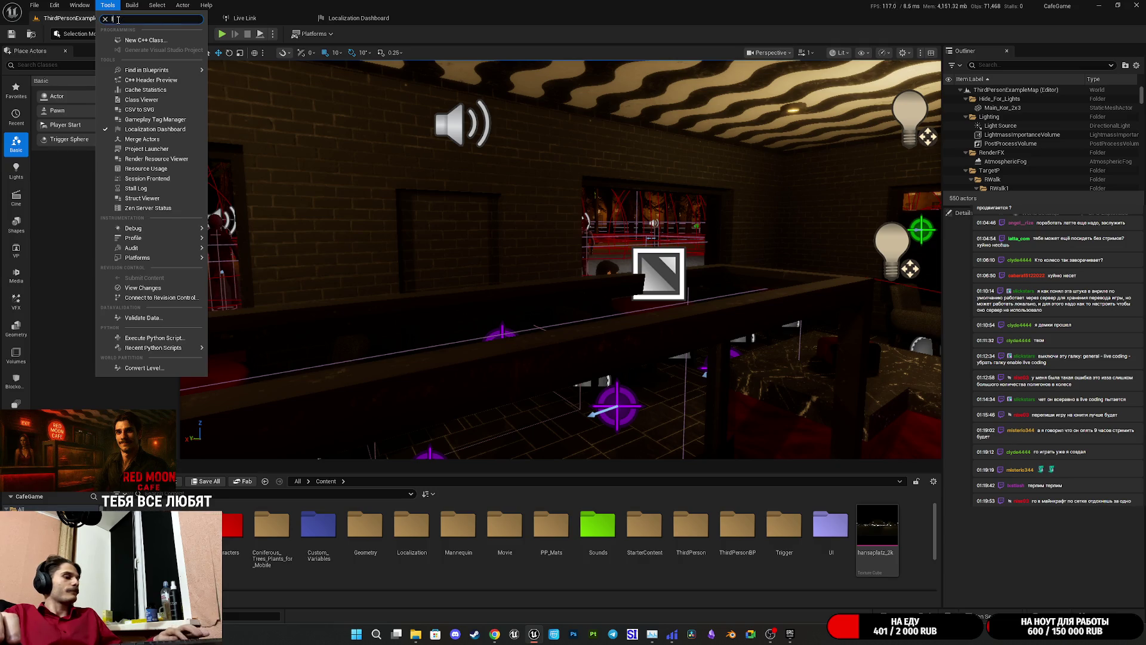
key(Escape)
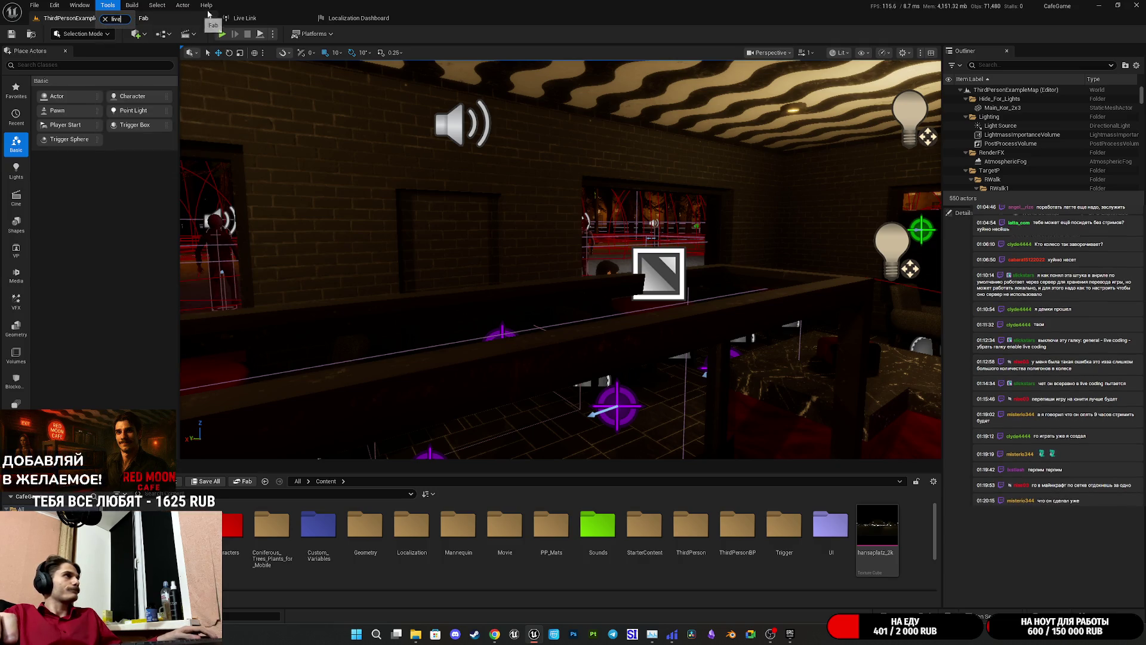
click(130, 5)
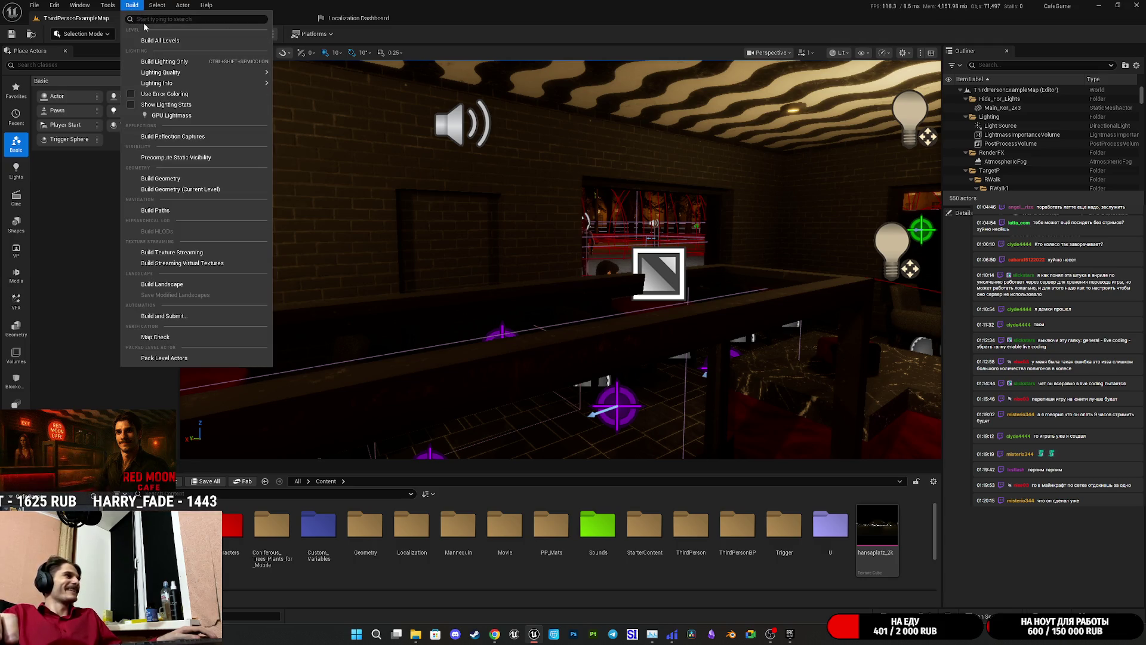
mouse_move(160, 8)
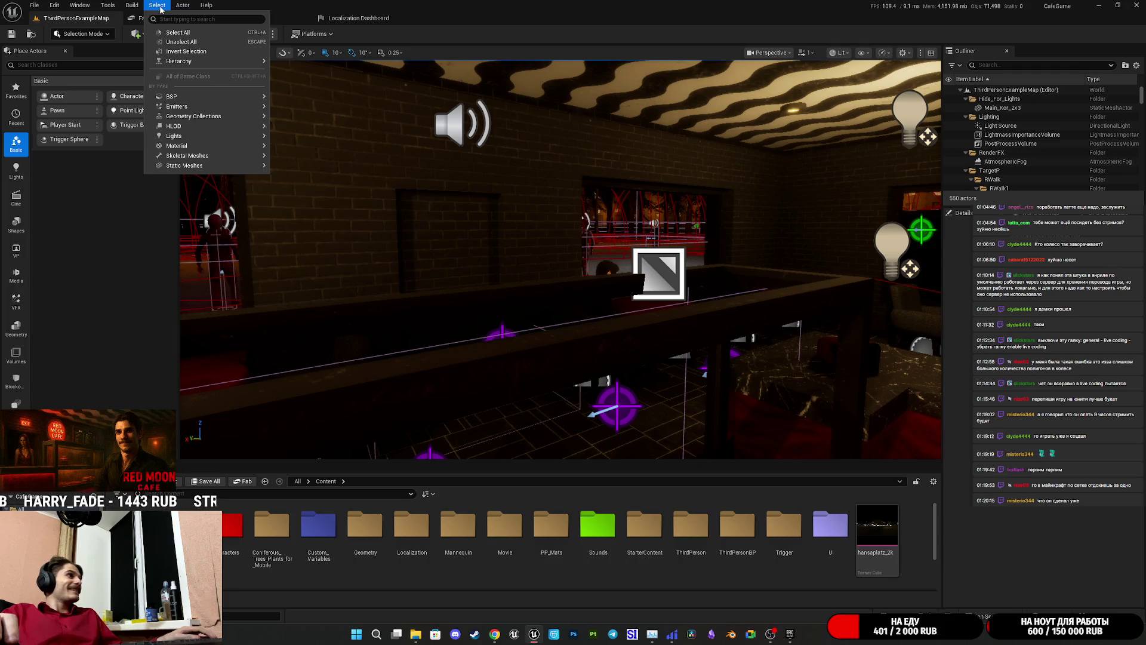
mouse_move(183, 98)
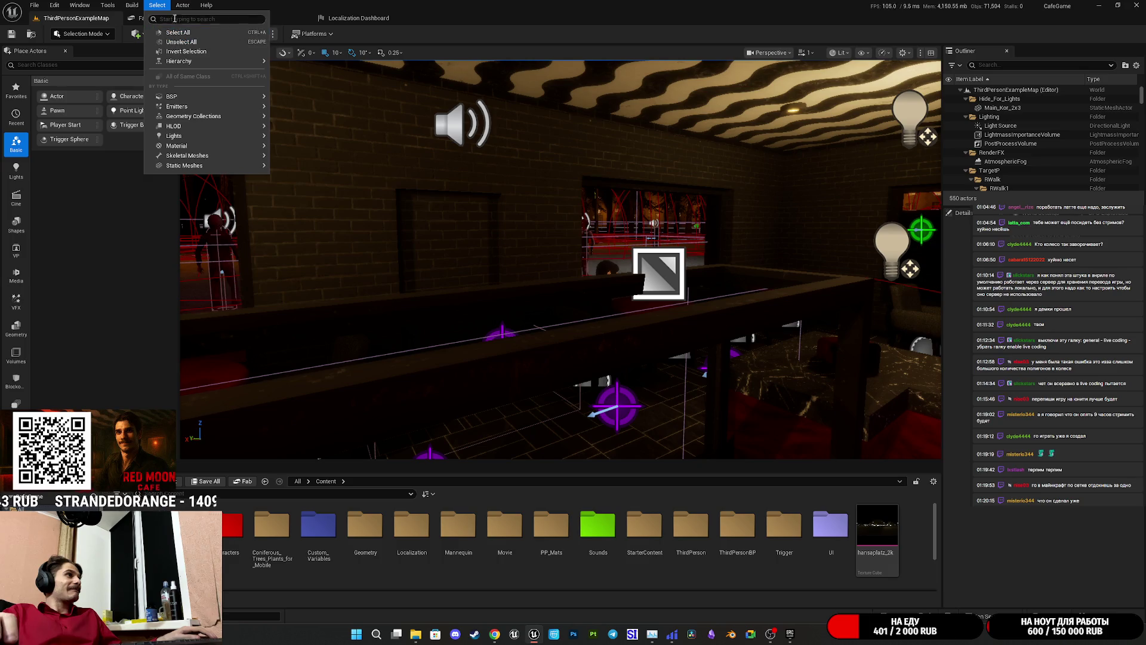
mouse_move(209, 10)
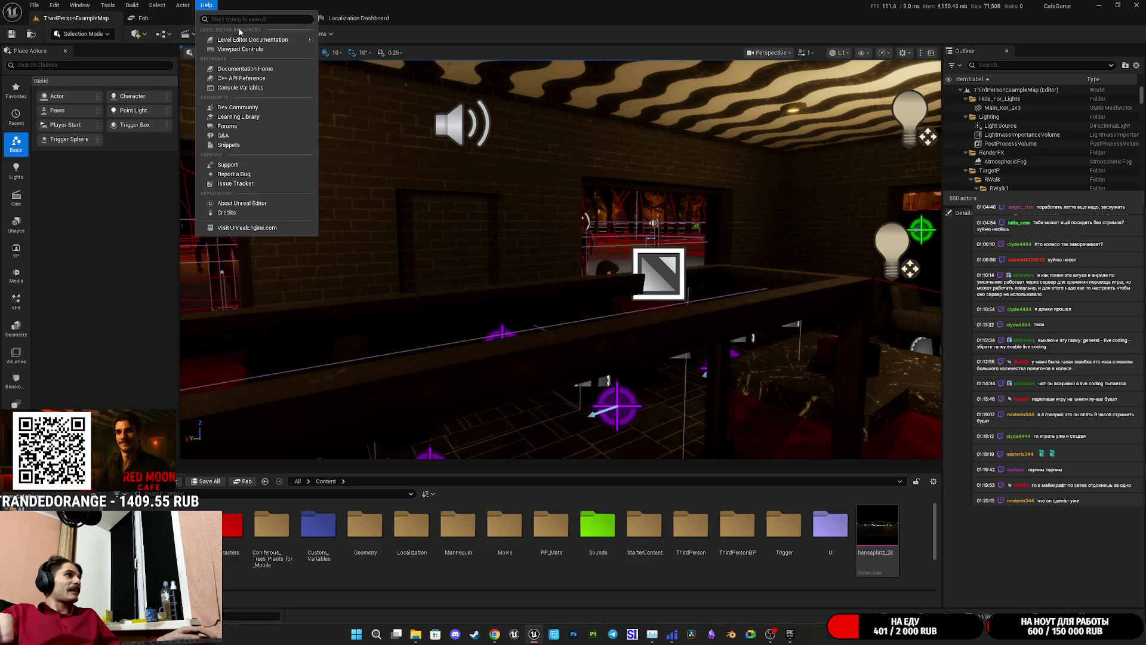
key(Escape)
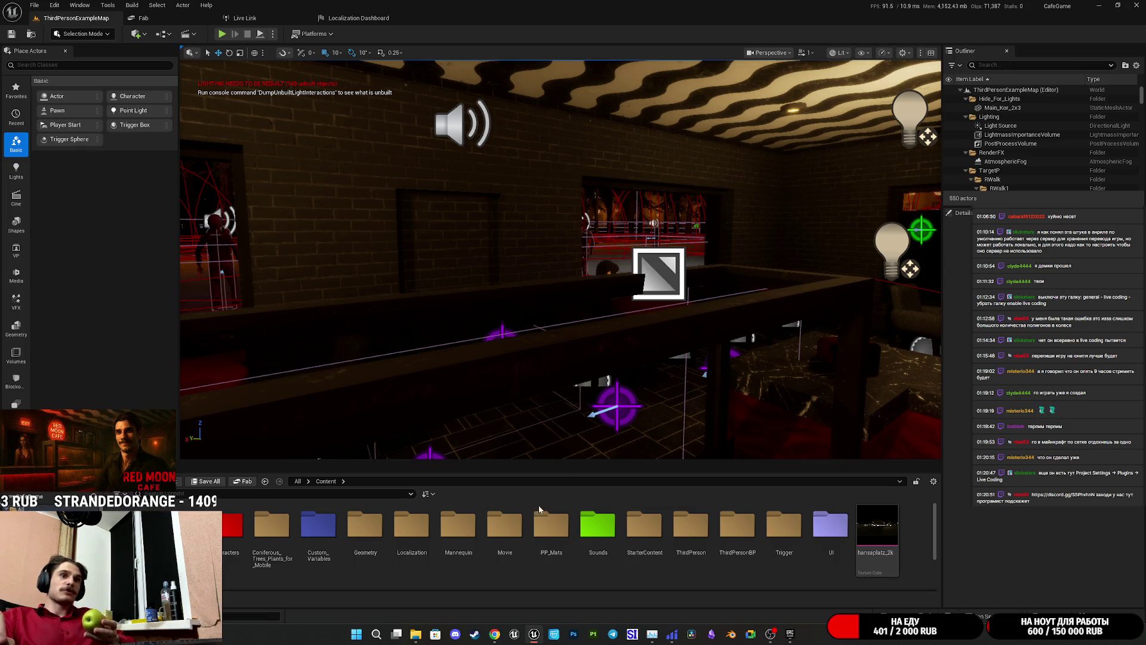
mouse_move(498, 635)
click(495, 634)
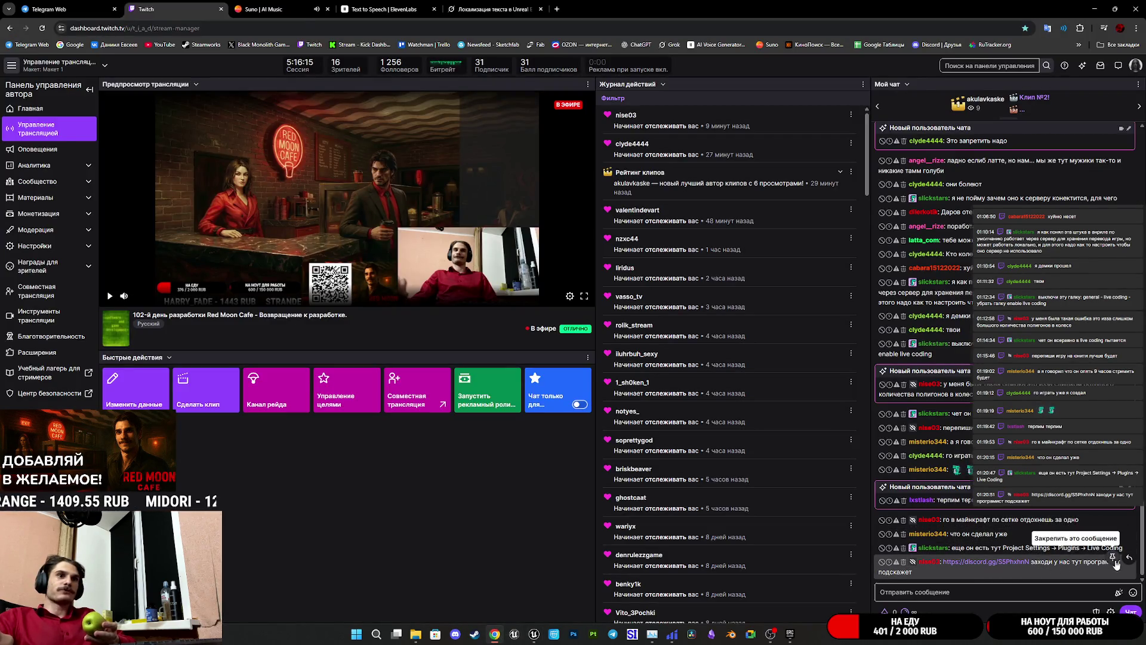
- Delete the viewer's Discord-invite message from Twitch chat and bring Unreal Editor forward
click(904, 563)
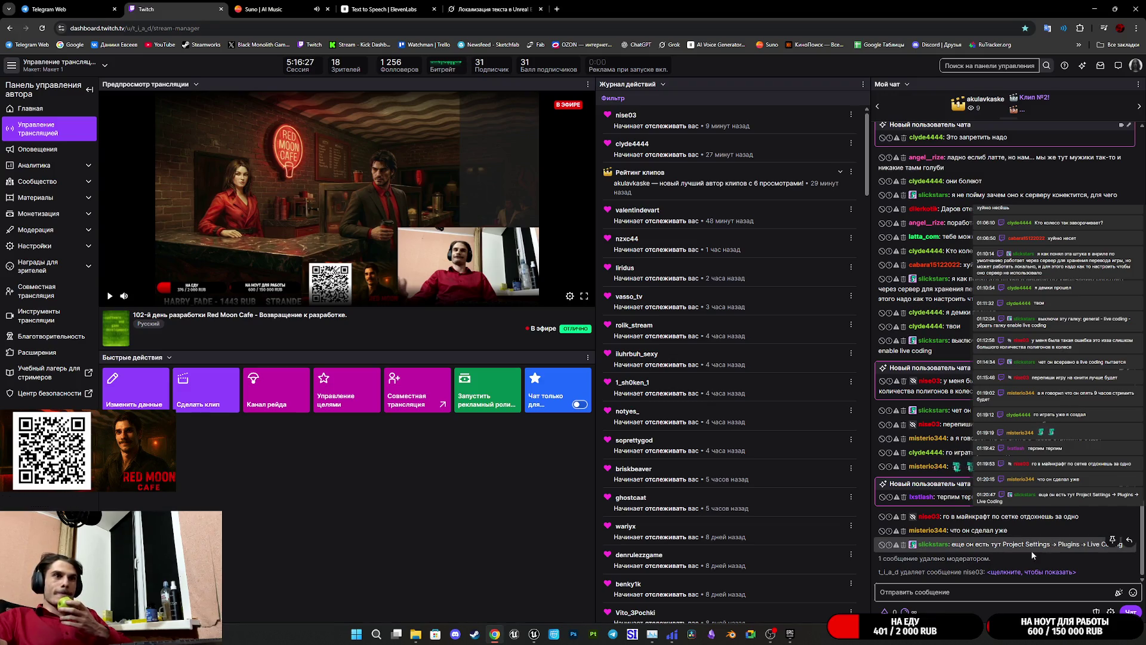
click(534, 635)
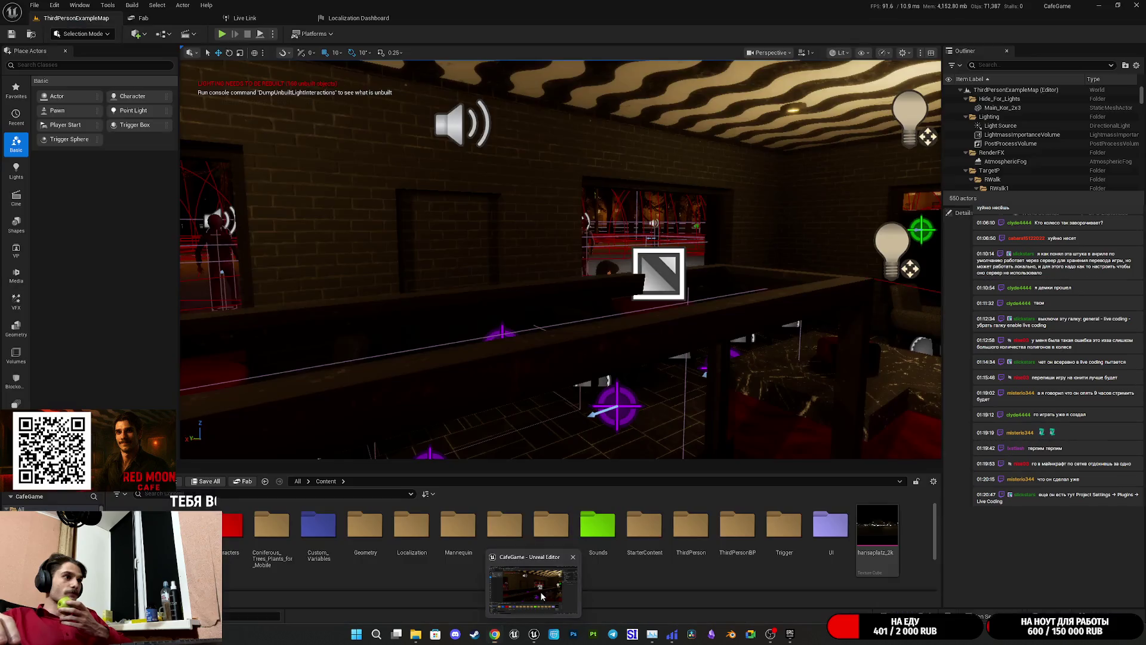
- Search the Plugins list for 'live cod', find no Live Coding plugin, and close the window
click(54, 5)
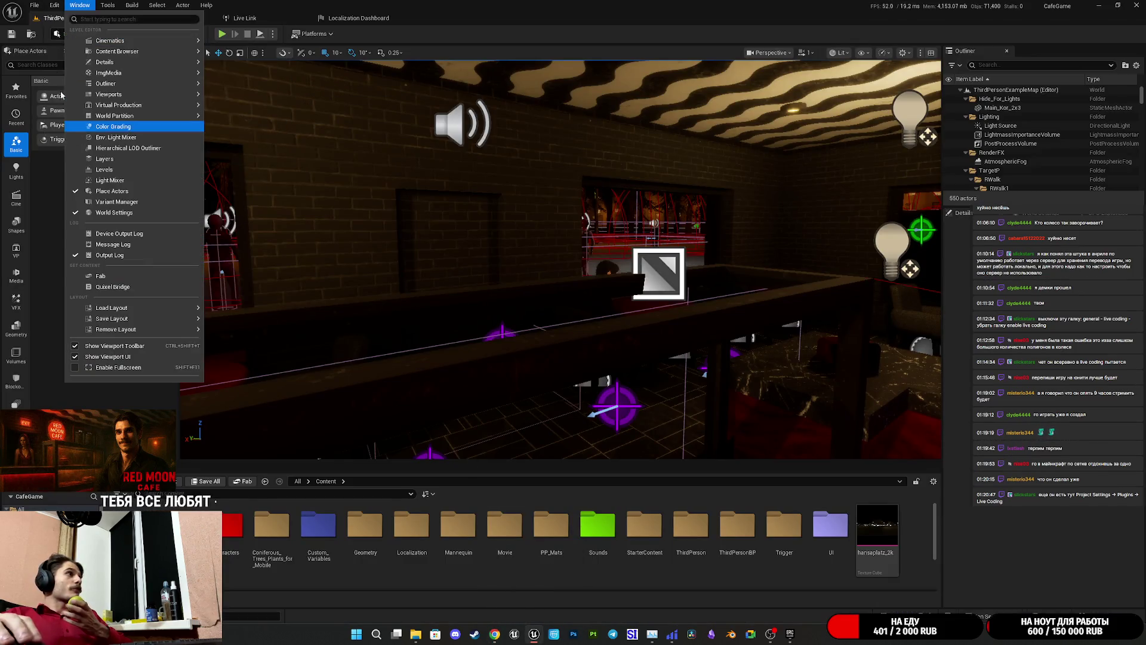
click(88, 154)
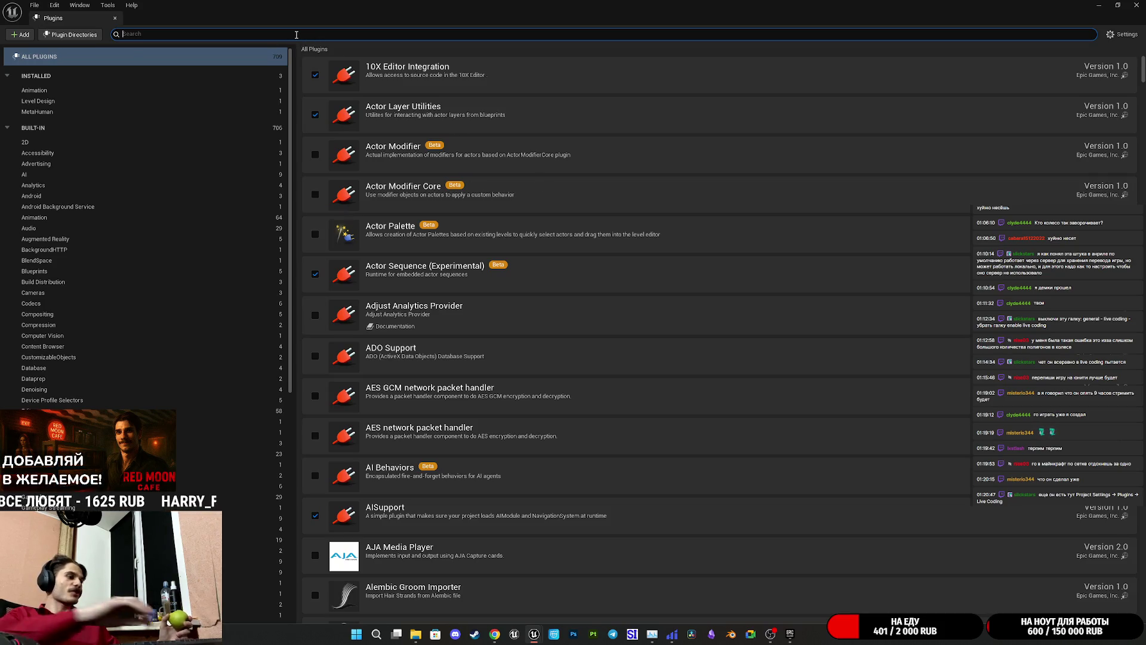
text(p)
key(BackSpace)
text(live)
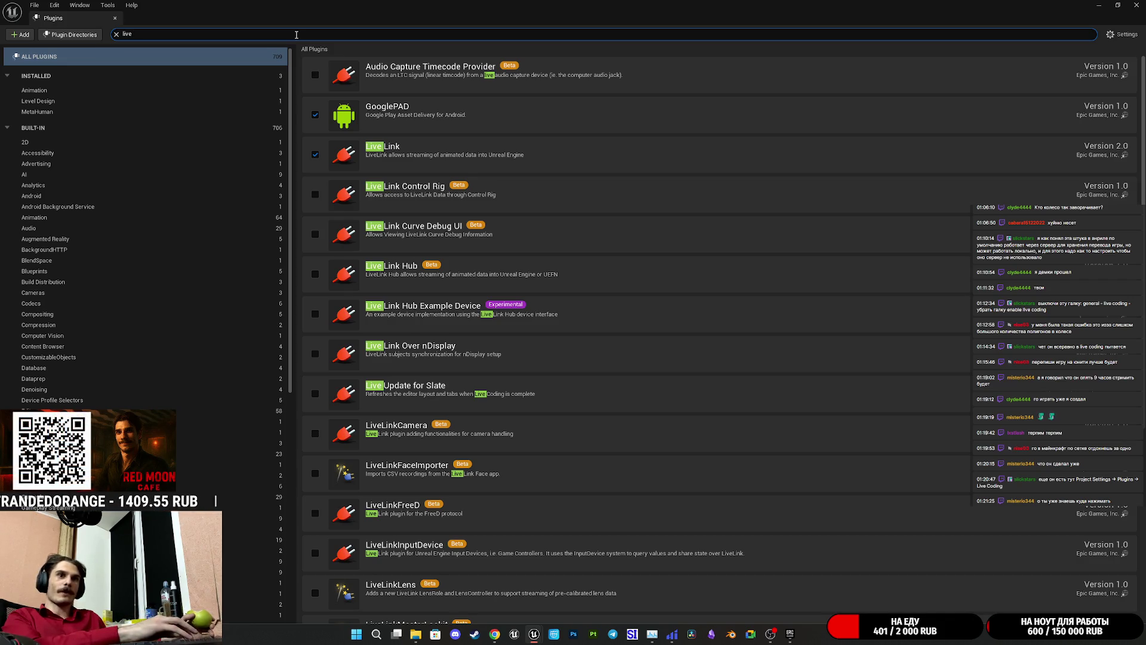
text( co)
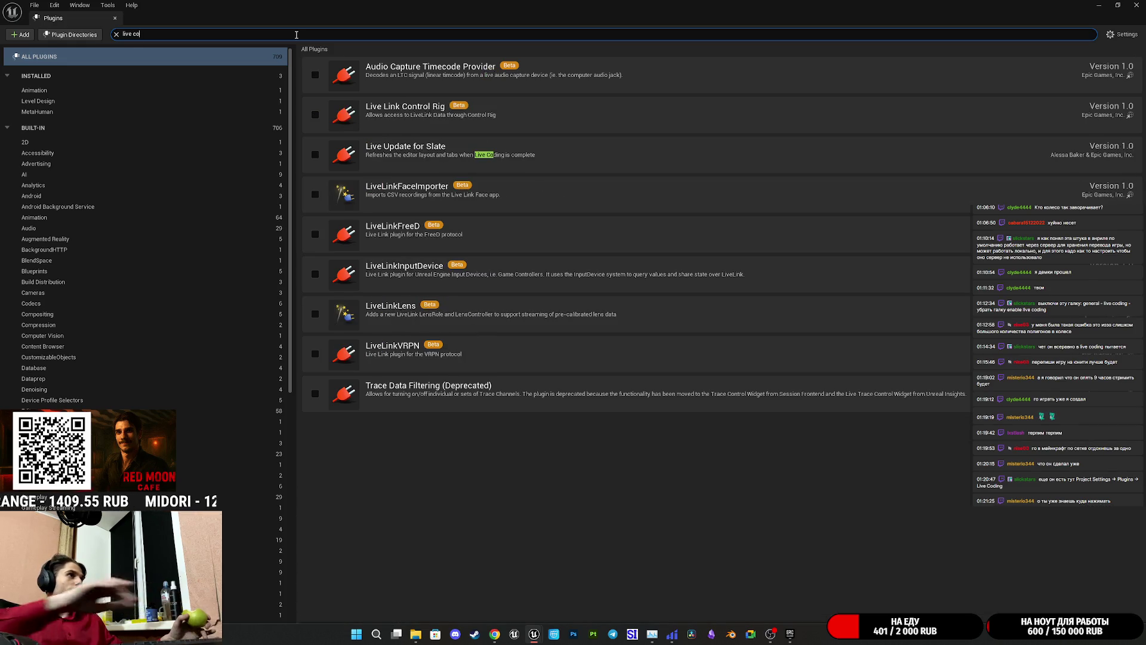
text(d)
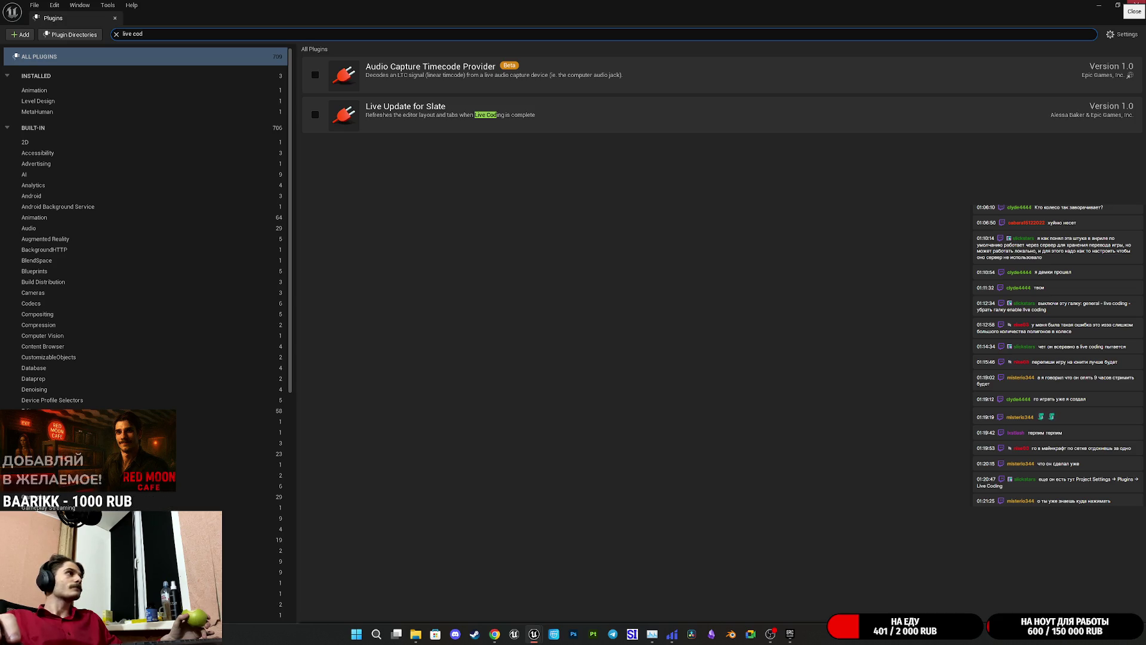
click(1136, 6)
click(55, 5)
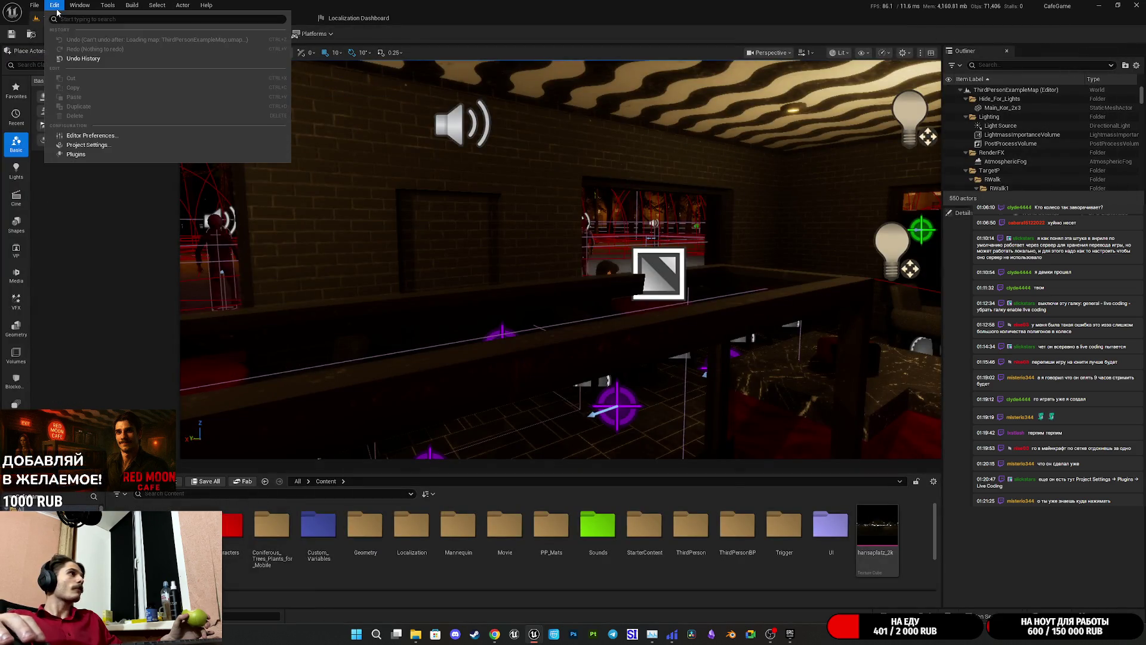
click(99, 147)
scroll(91, 225, down, 10)
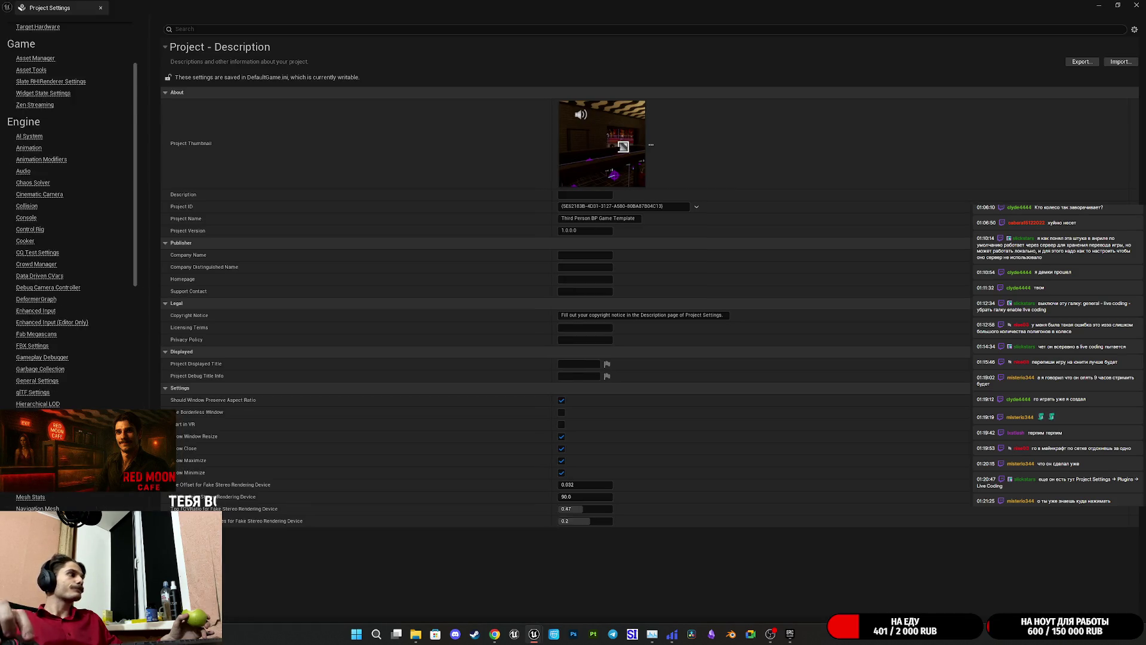
scroll(67, 290, down, 10)
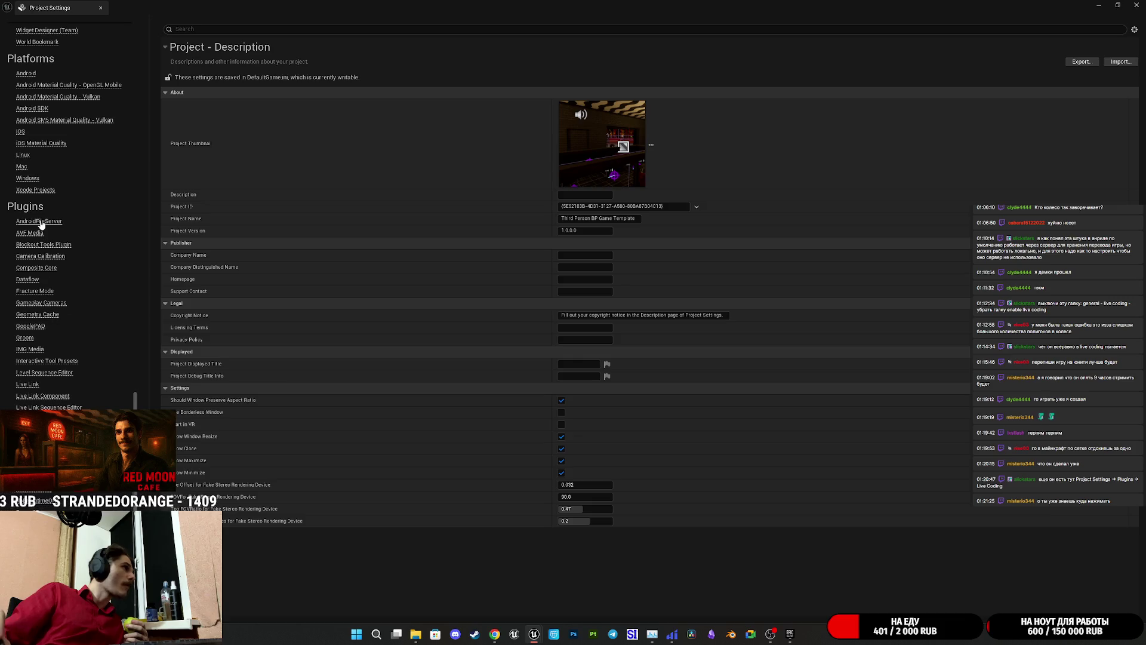
click(34, 385)
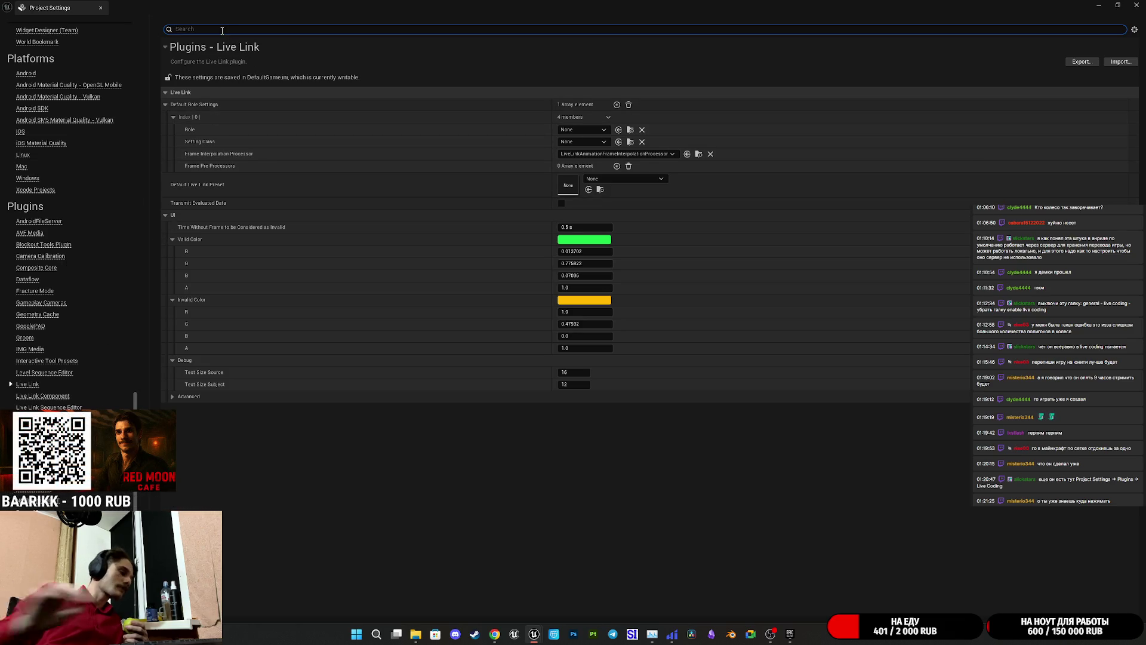
text(cod)
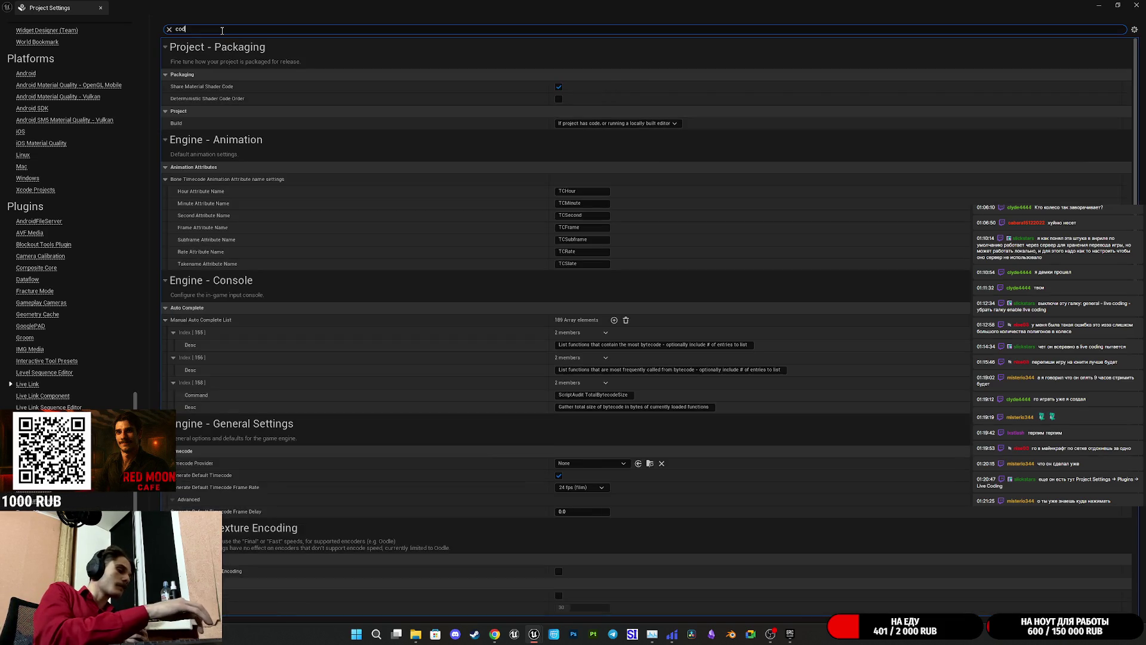
text(ing)
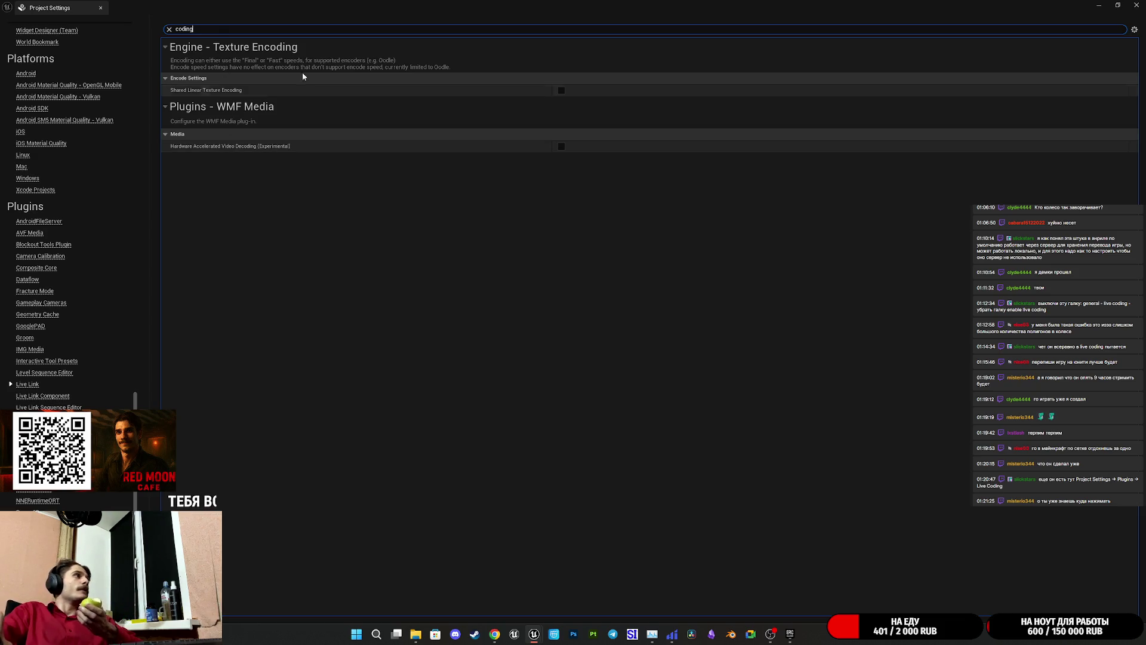
click(1137, 5)
click(54, 6)
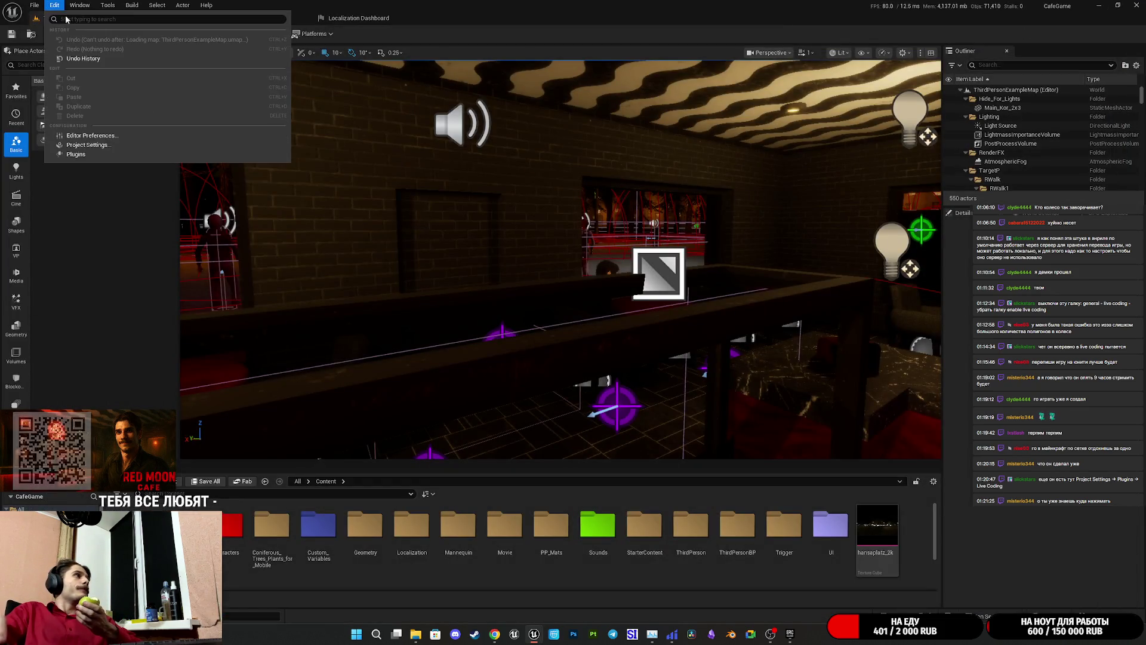
click(96, 156)
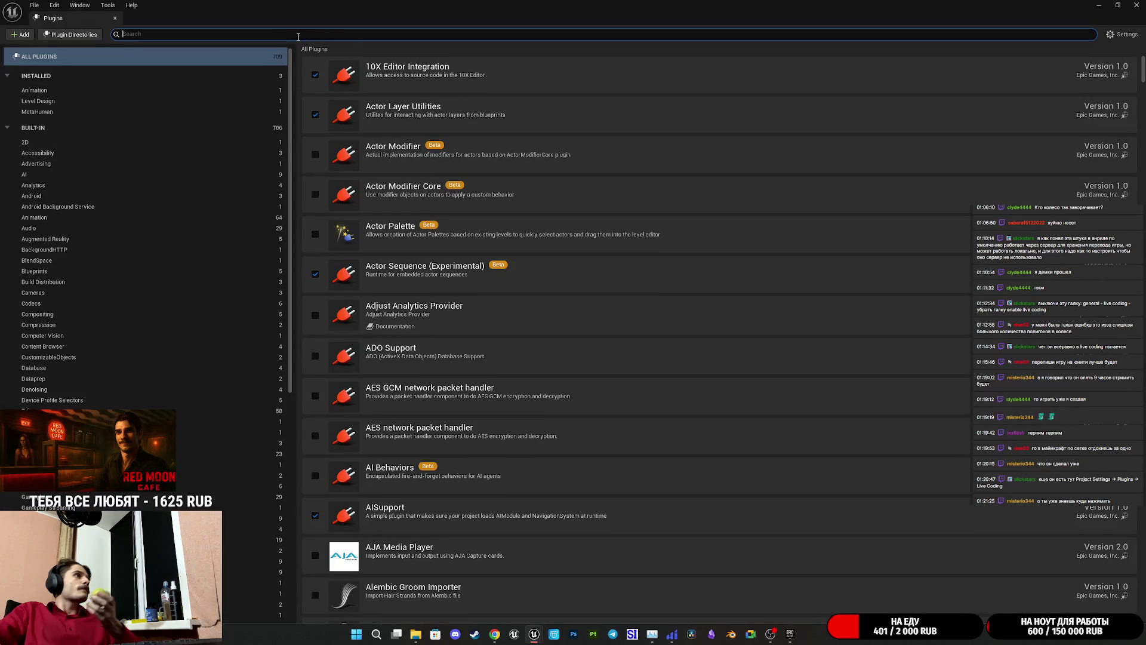
text(cod)
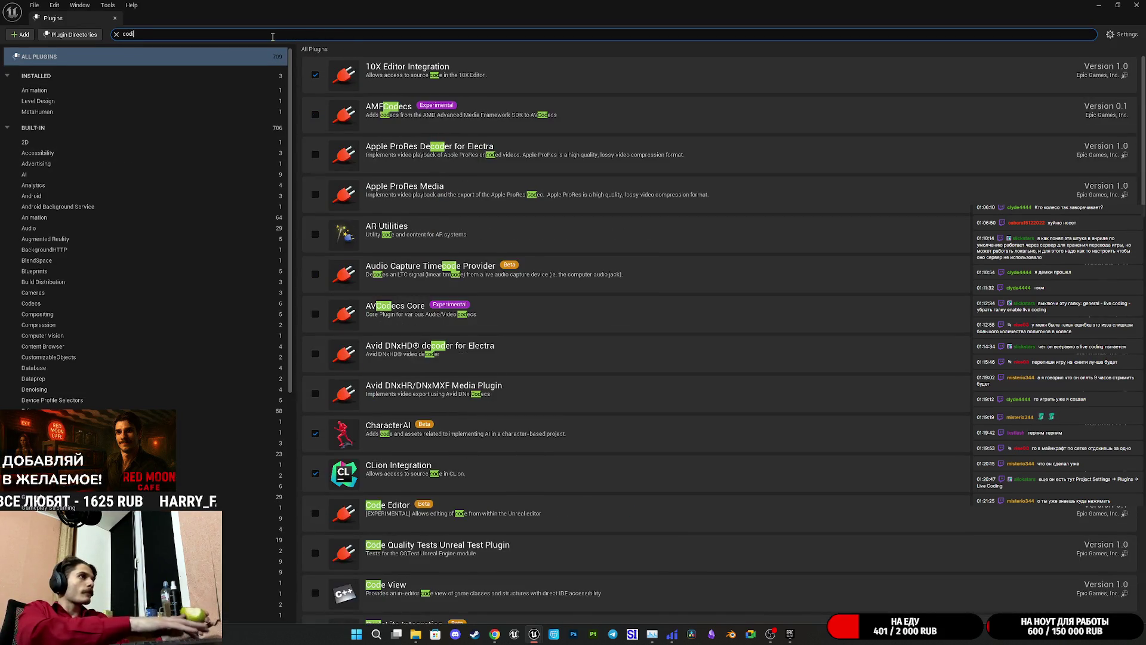
text(i)
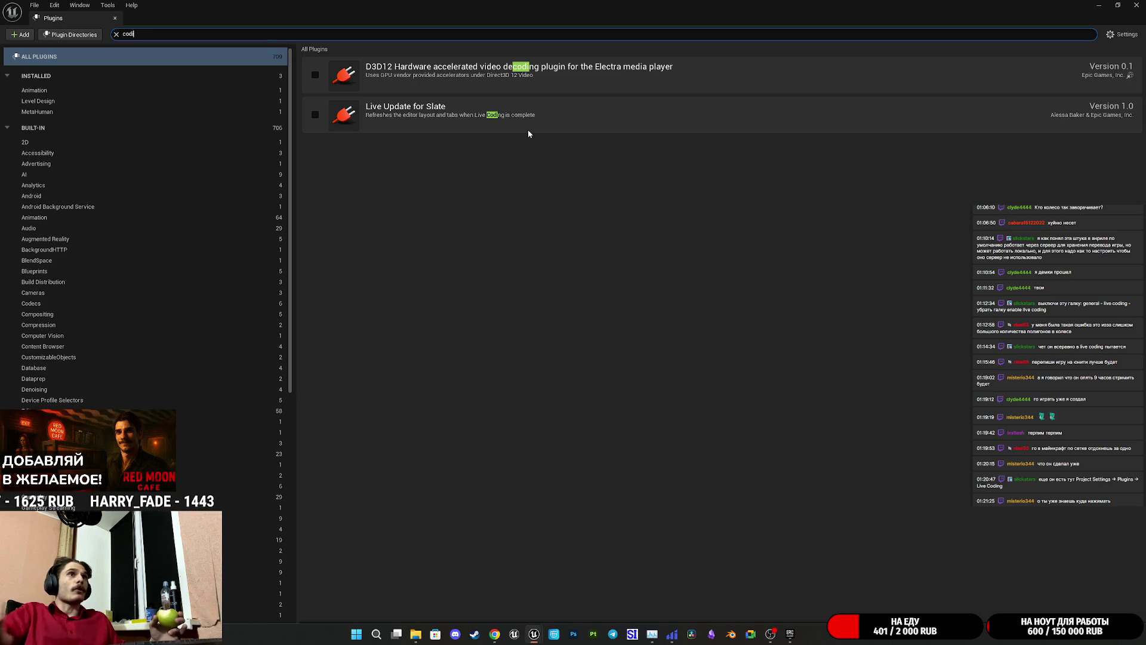
click(1137, 5)
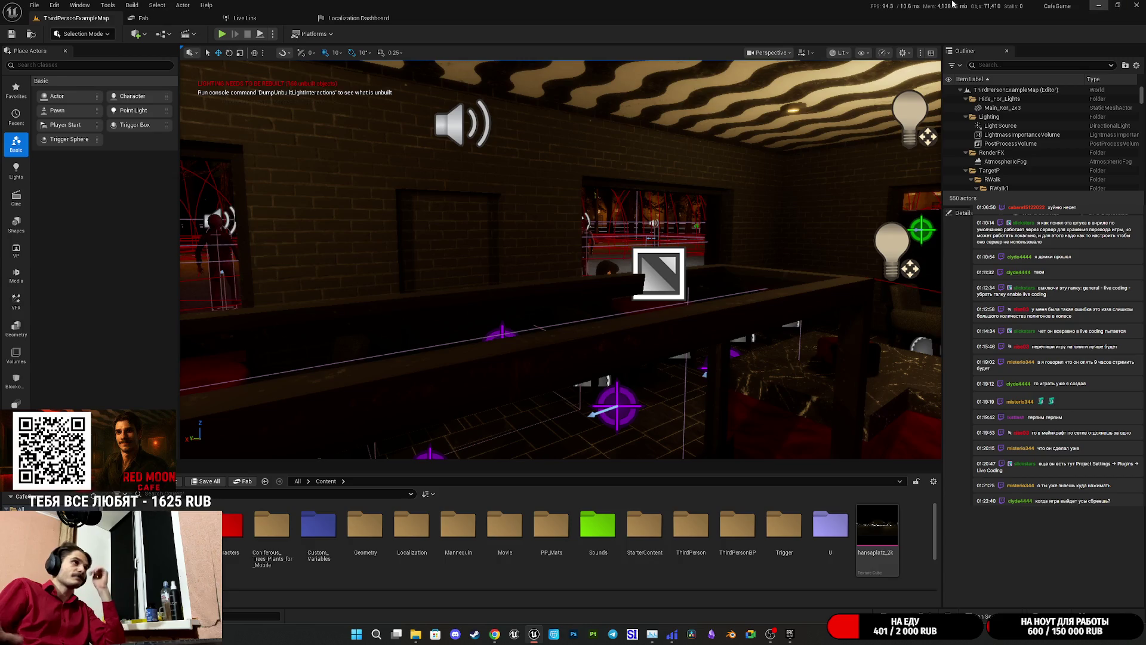
click(157, 4)
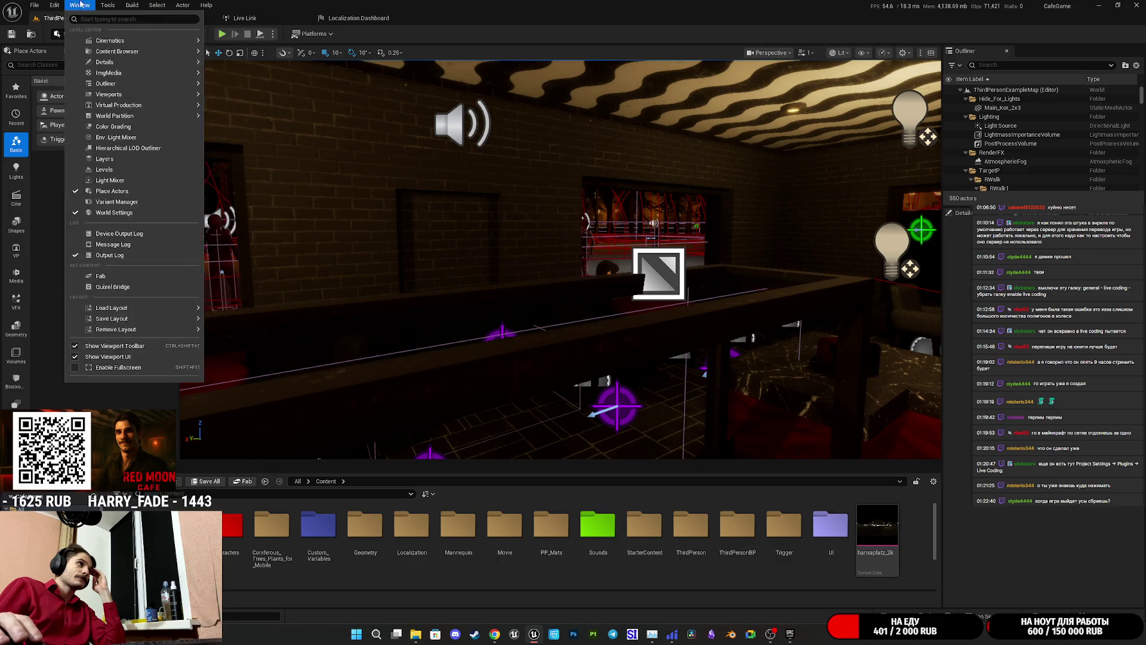
- Check Editor Preferences' General > Live Coding page, where Enable Live Coding is off, then close it
mouse_move(57, 6)
click(140, 136)
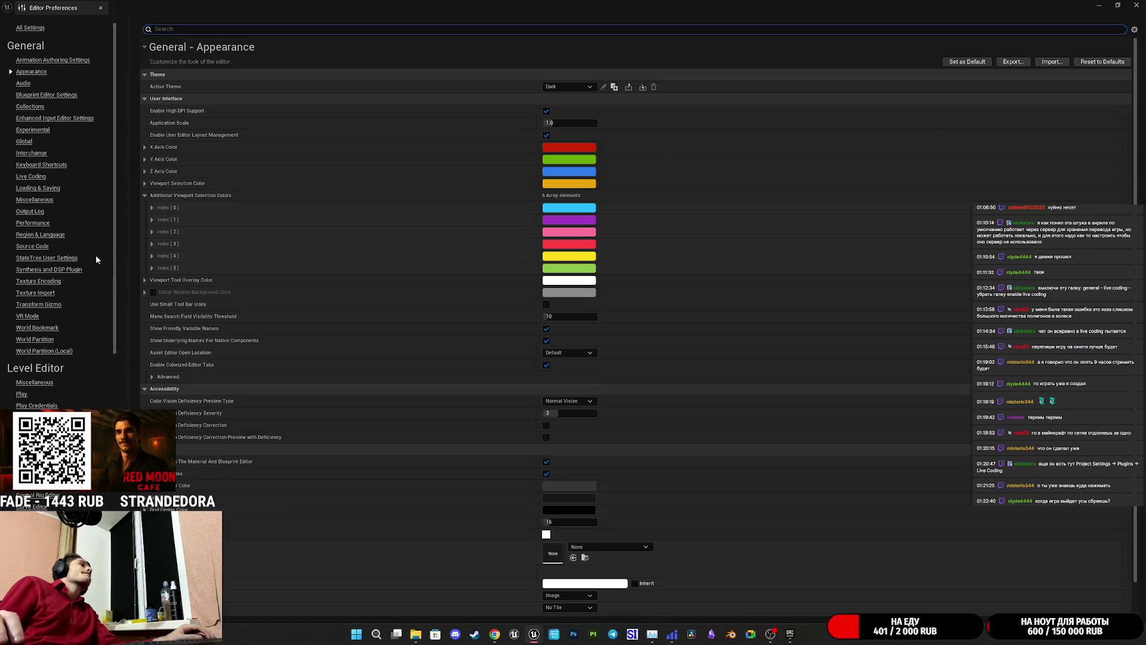
scroll(94, 252, down, 10)
scroll(102, 504, down, 5)
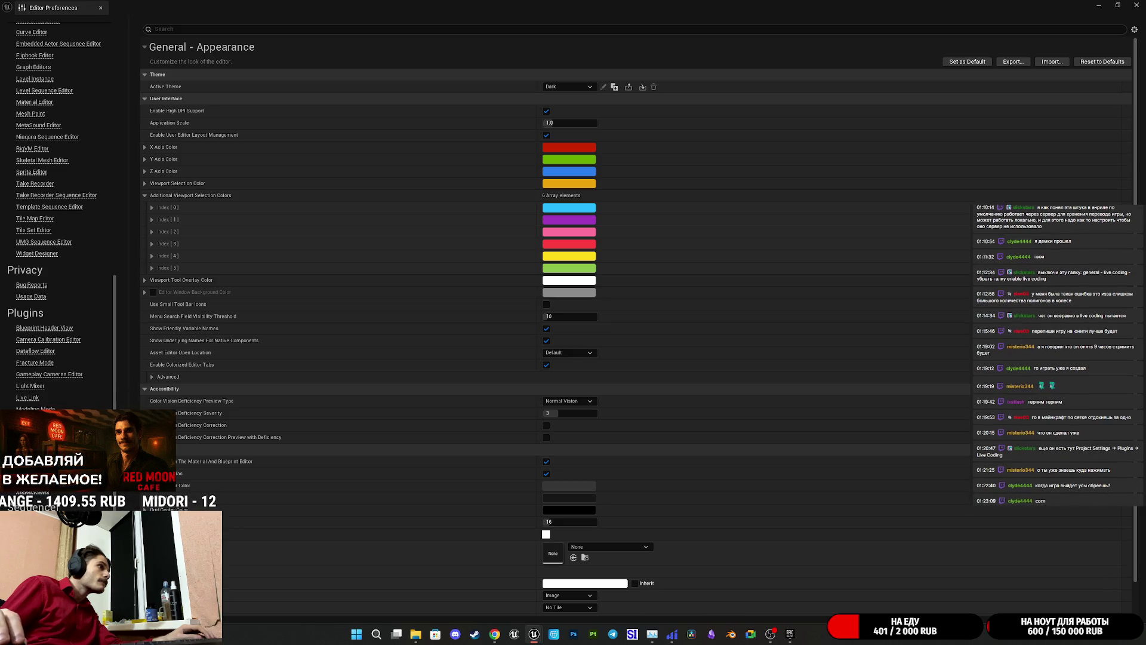
click(34, 408)
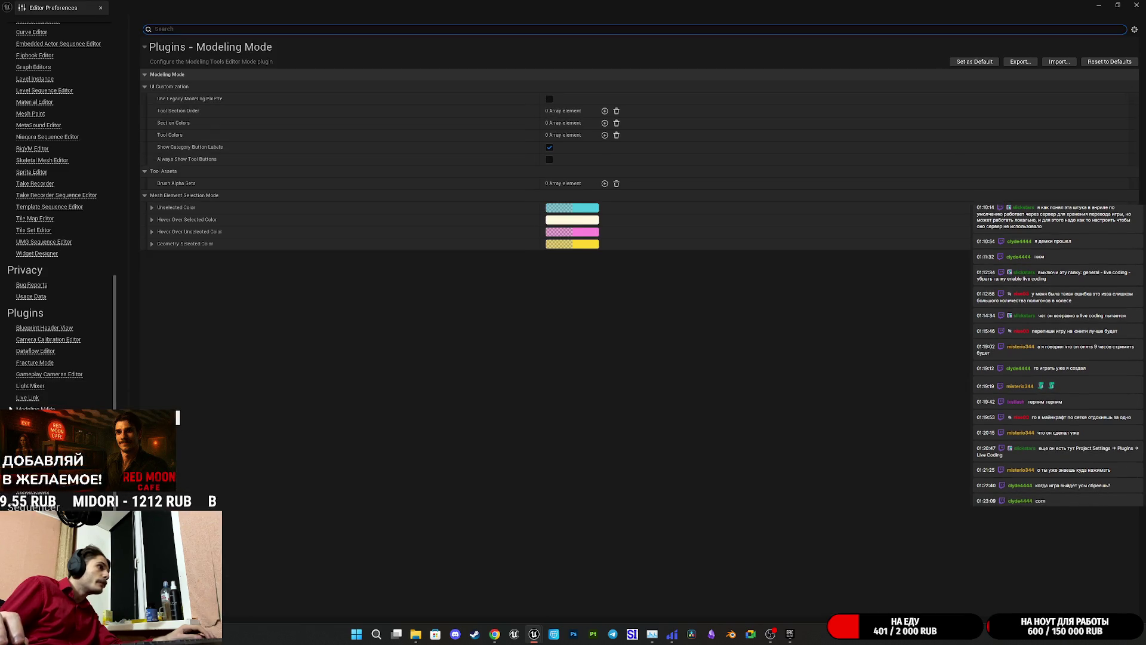
click(28, 398)
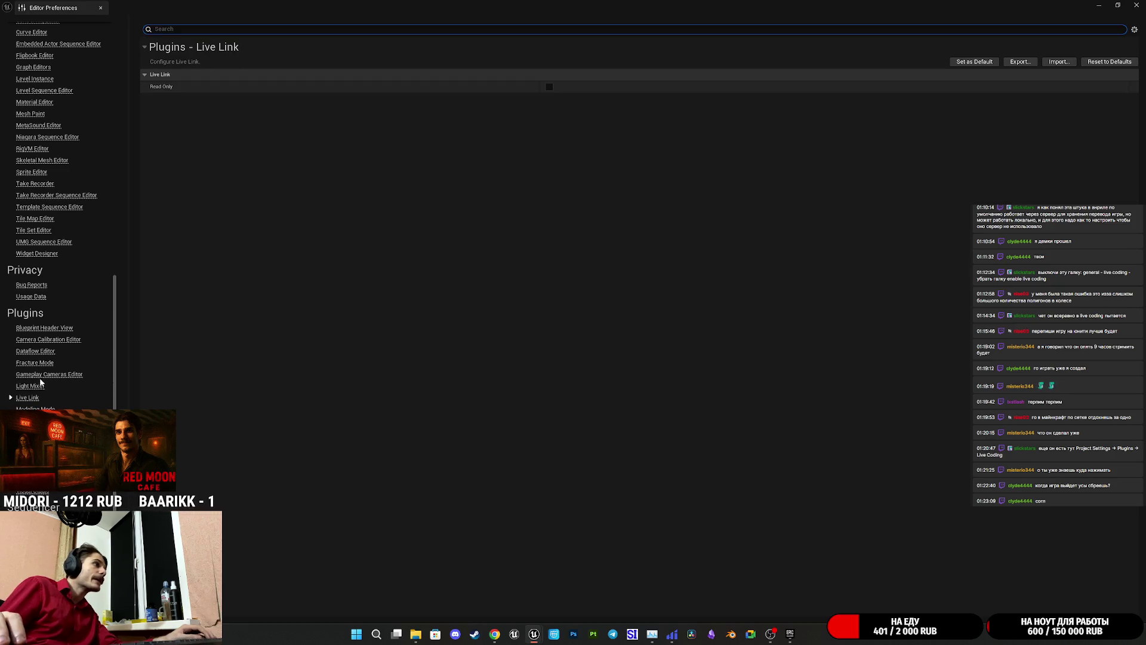
scroll(40, 384, up, 10)
scroll(50, 370, up, 8)
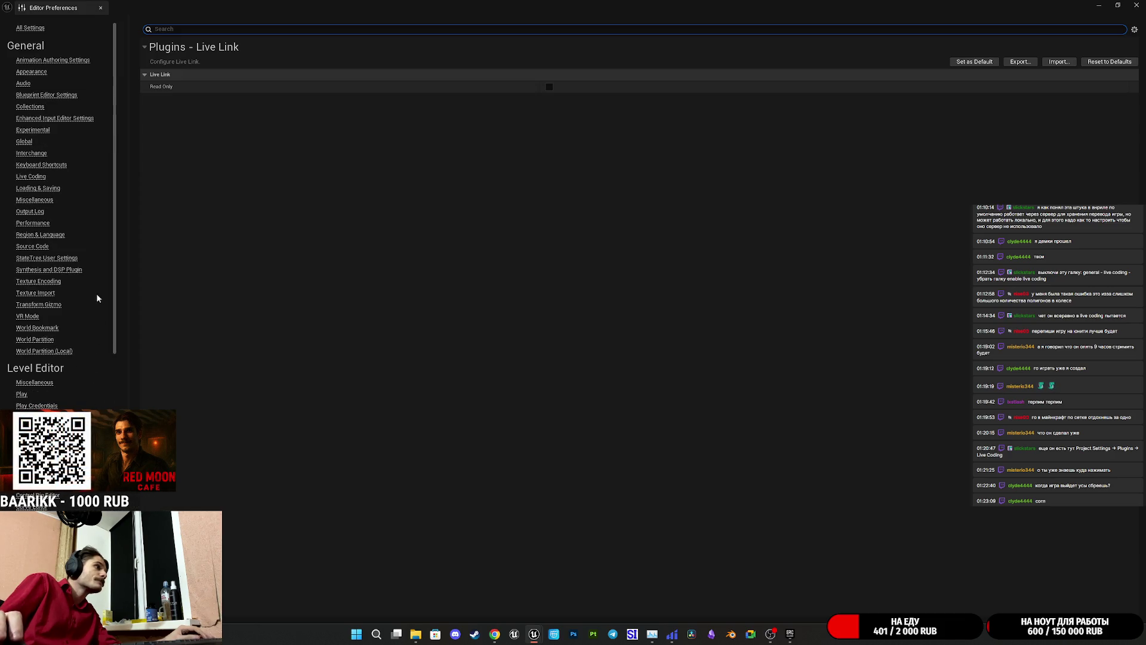
click(29, 176)
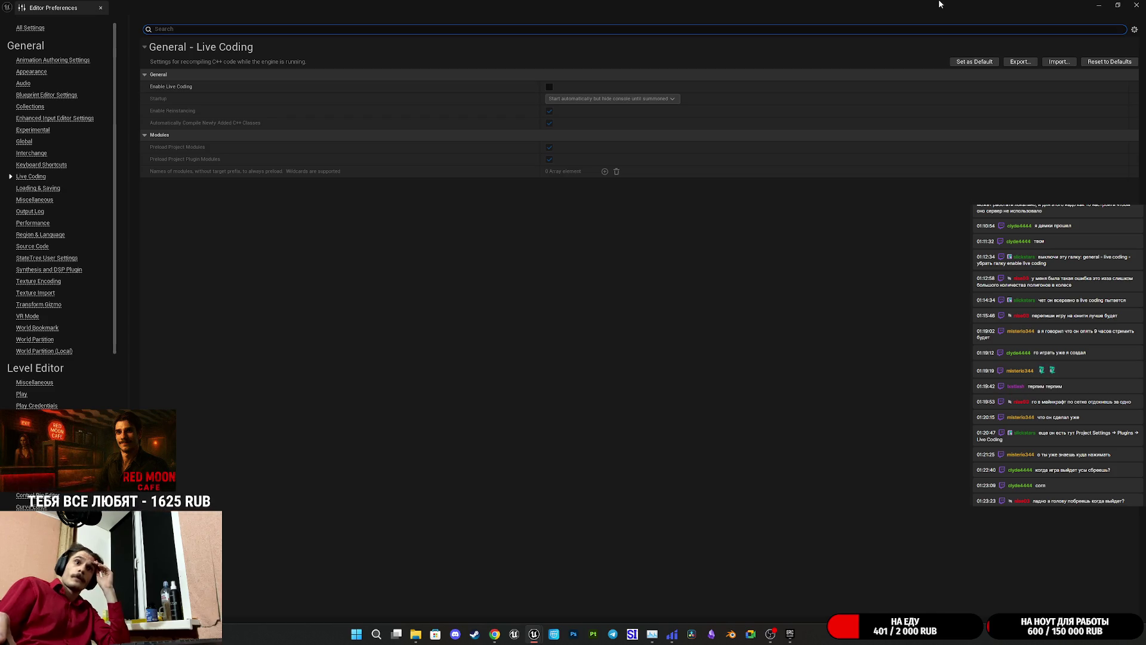
click(1136, 5)
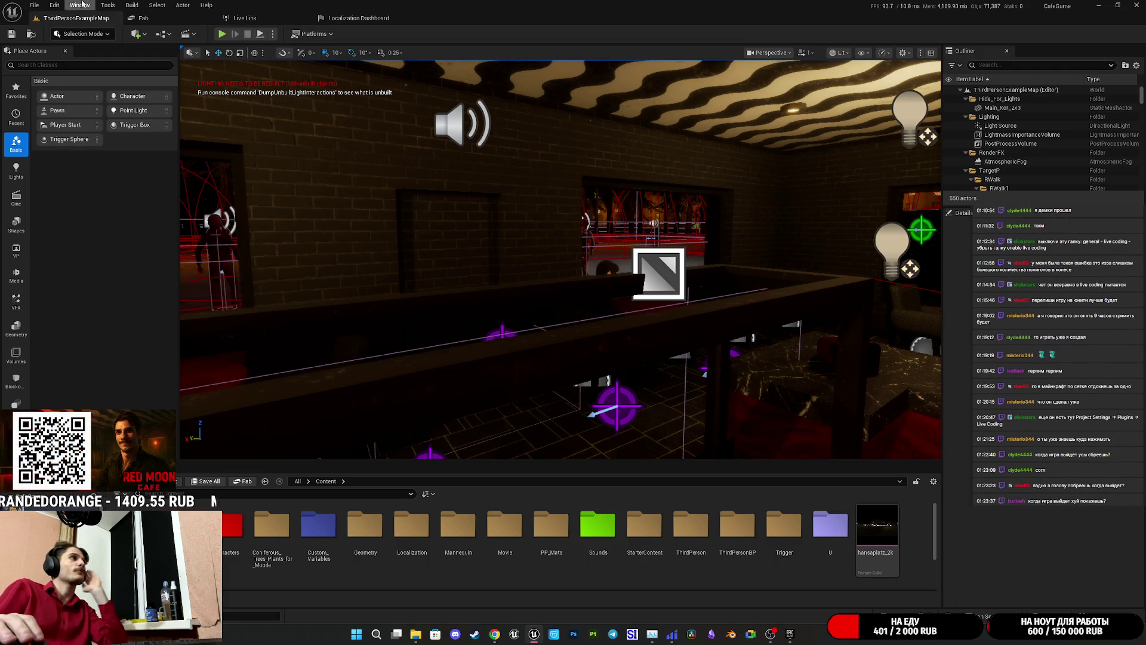
- Dismiss the Edit menu unused and return to Chrome's Grok chat about the Gather Text hang
click(54, 5)
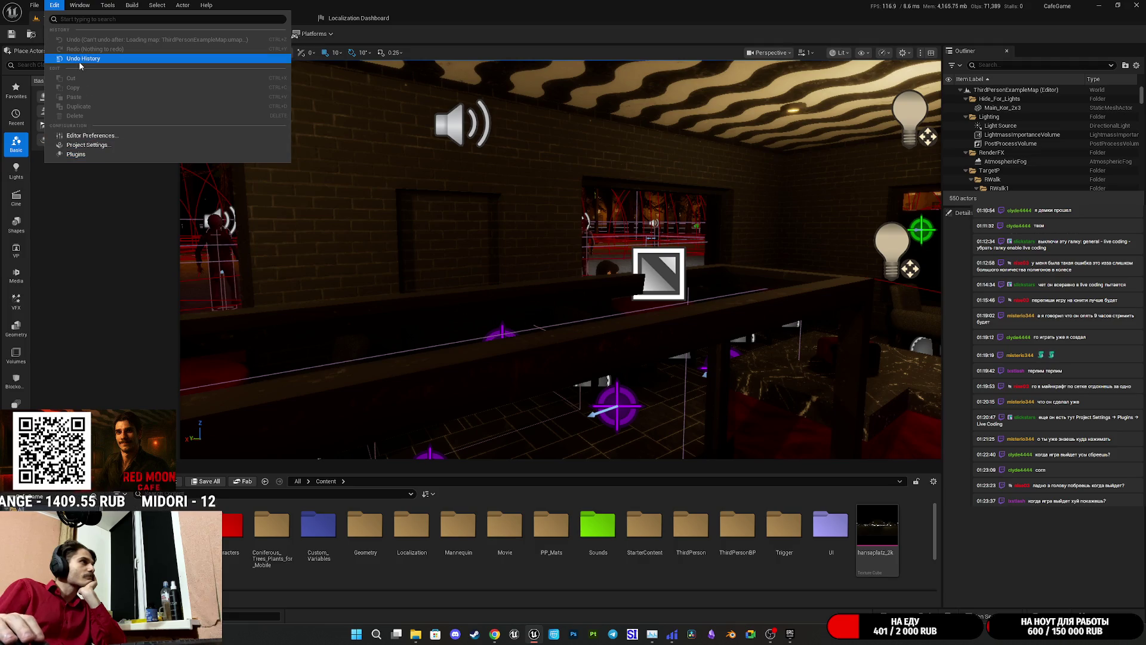
mouse_move(34, 4)
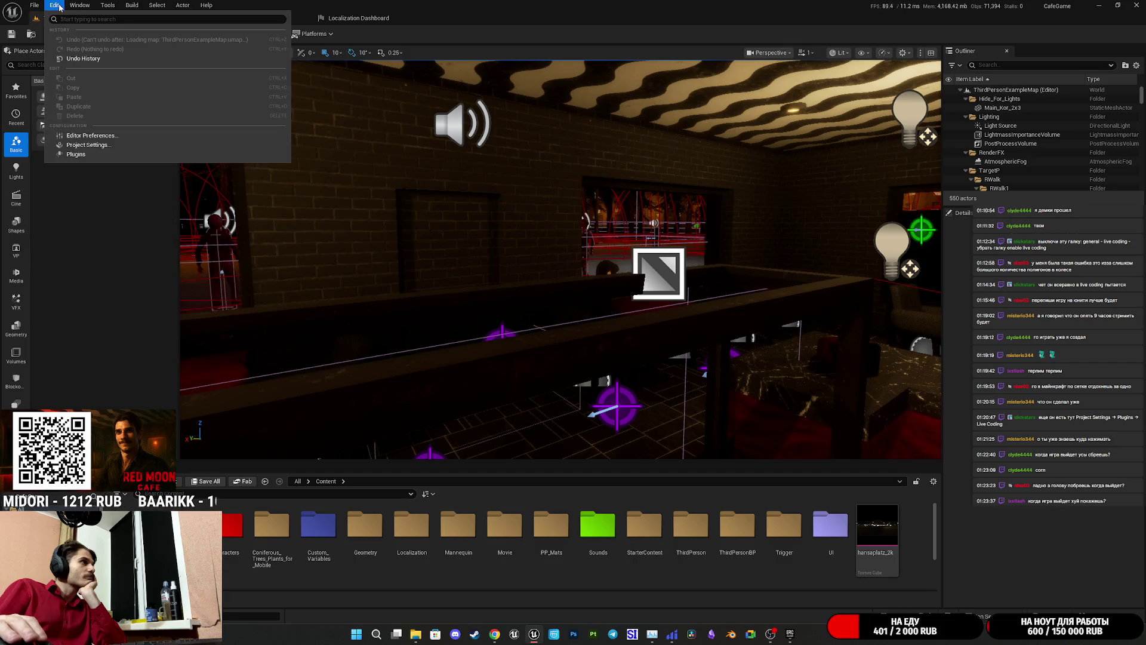
click(102, 274)
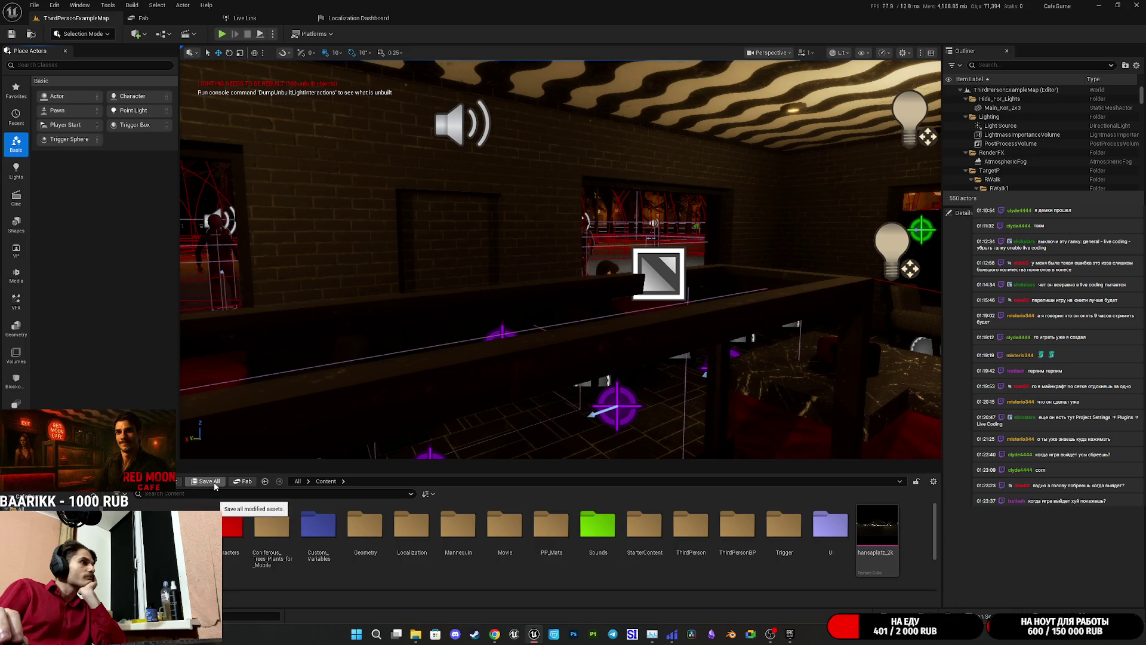
mouse_move(789, 635)
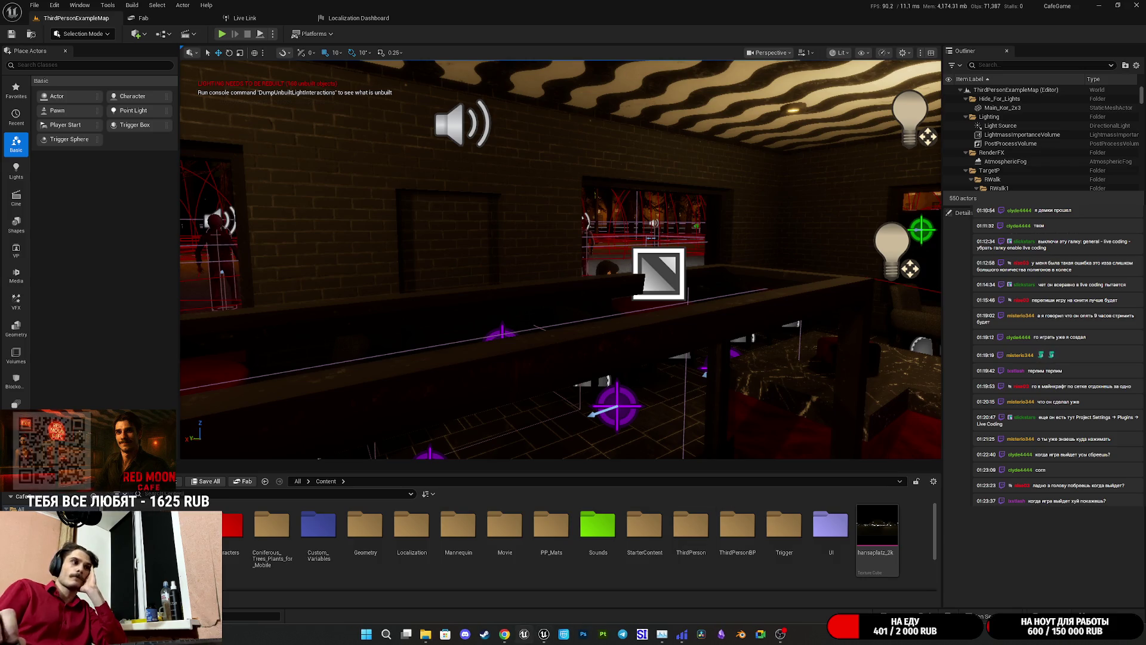
key(alt+Tab)
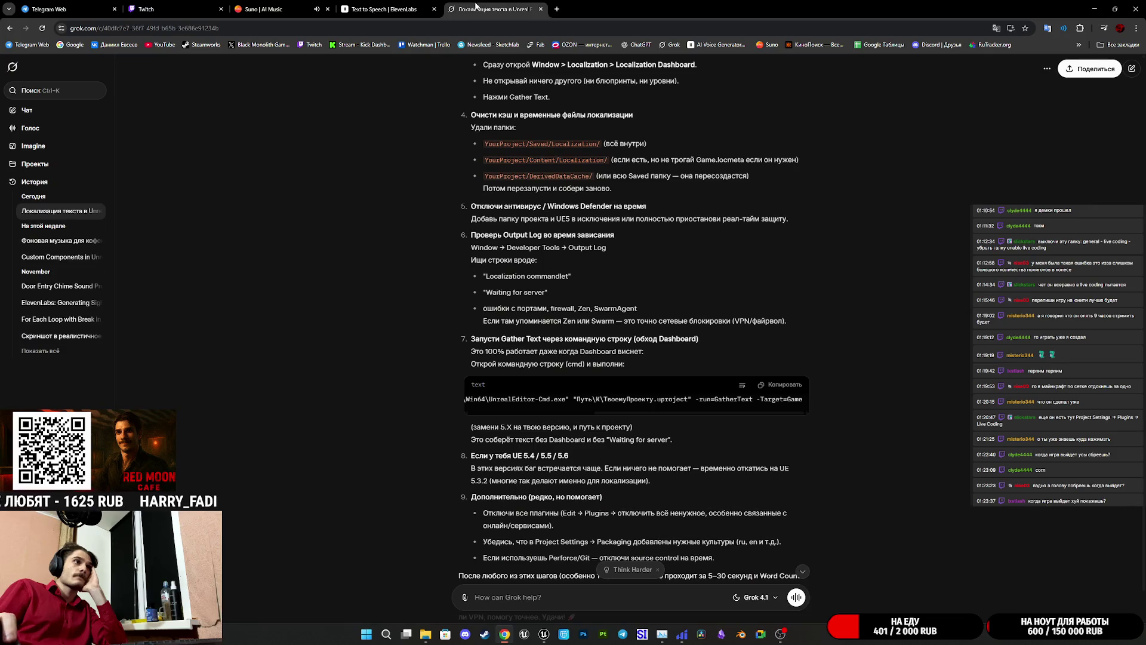
click(492, 9)
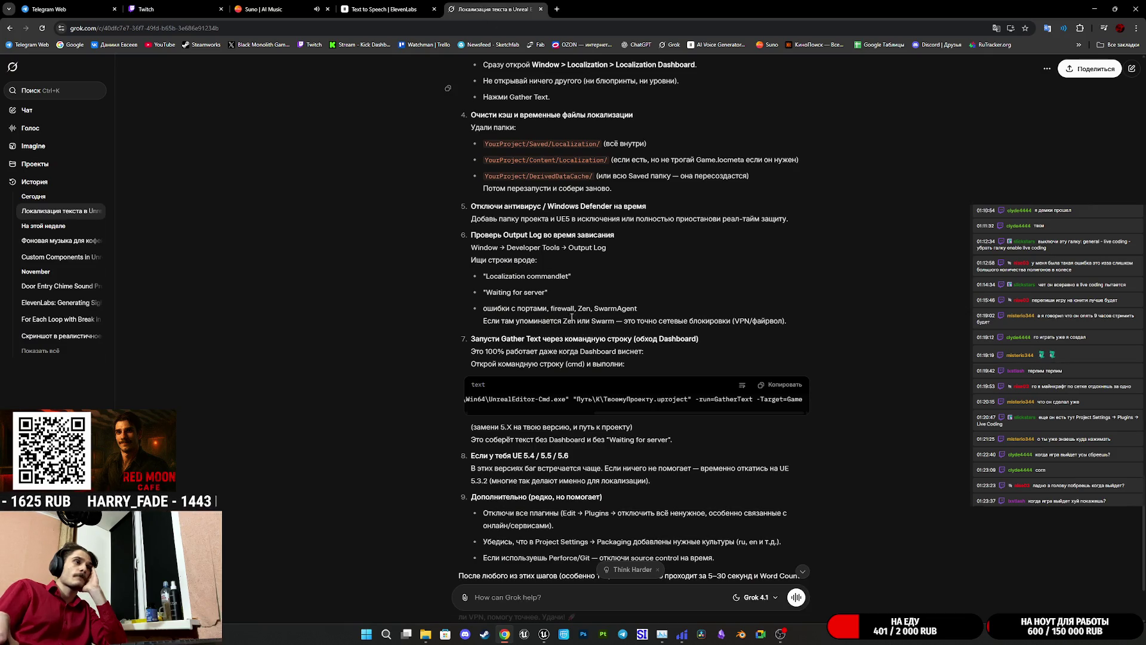
- Google 'ue5 localization dashboard waiting for server' and open the 'Stuck Waiting for server' forum thread in the background
drag(486, 292, 547, 292)
key(ctrl+c)
key(ctrl+t)
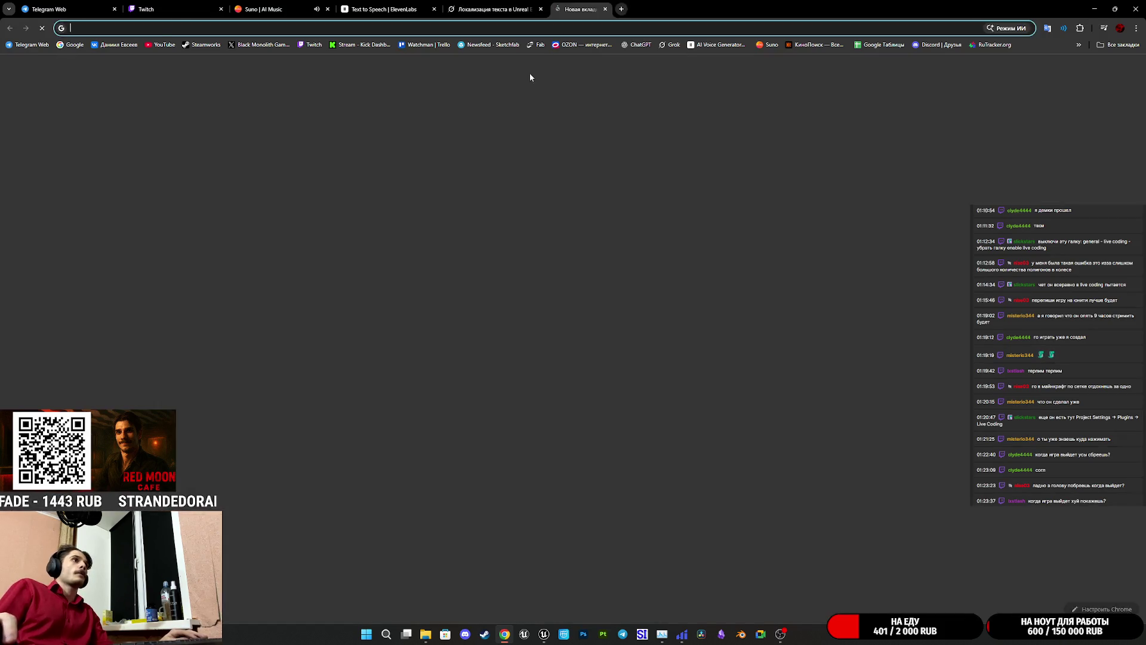
key(ctrl+v)
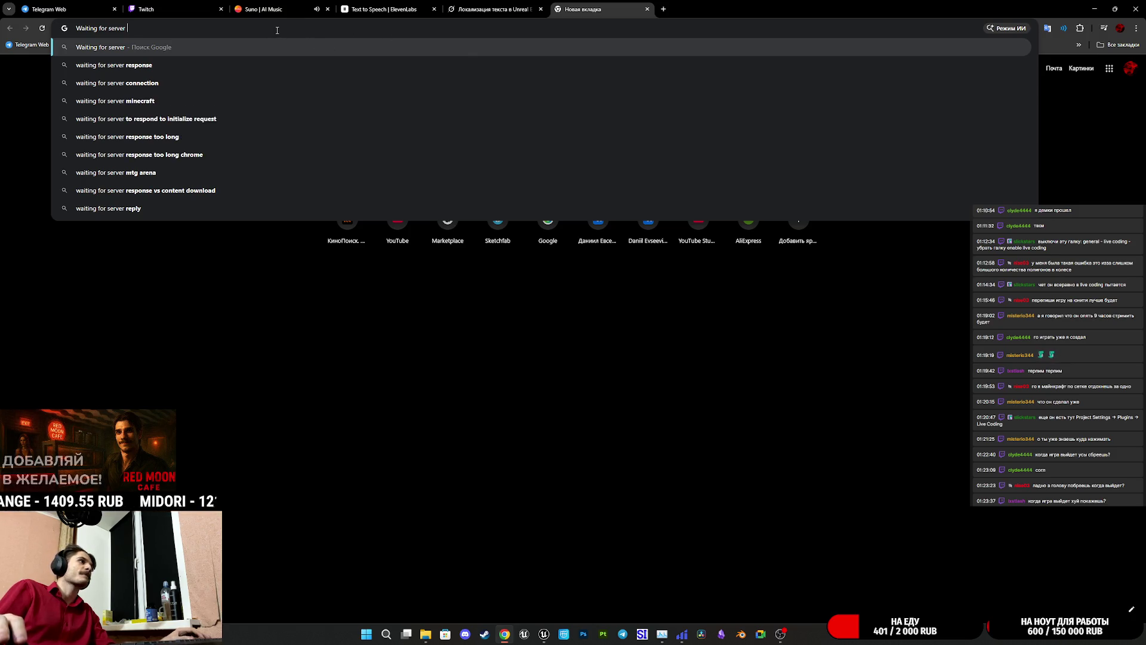
text(ue5)
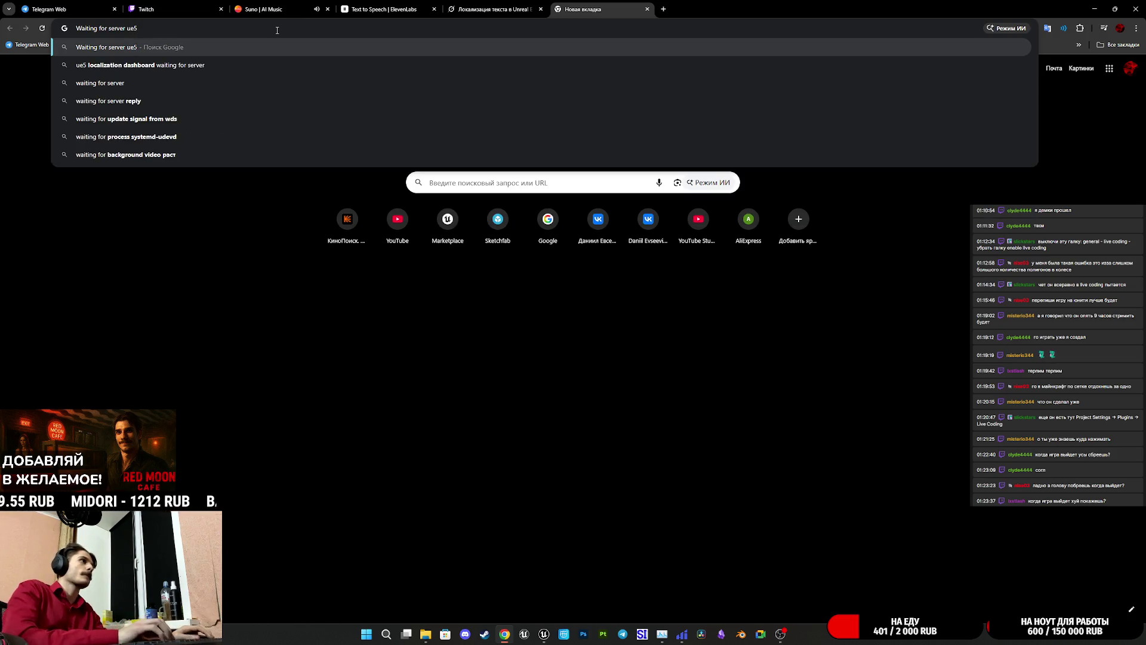
key(Down)
key(Return)
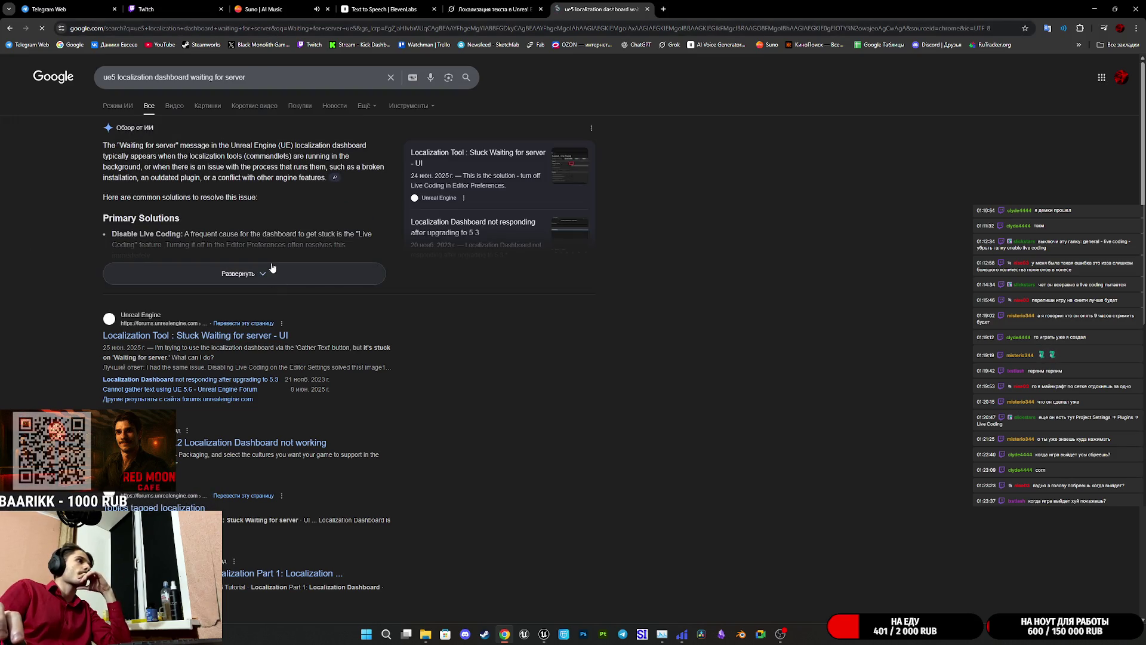
middle_click(259, 335)
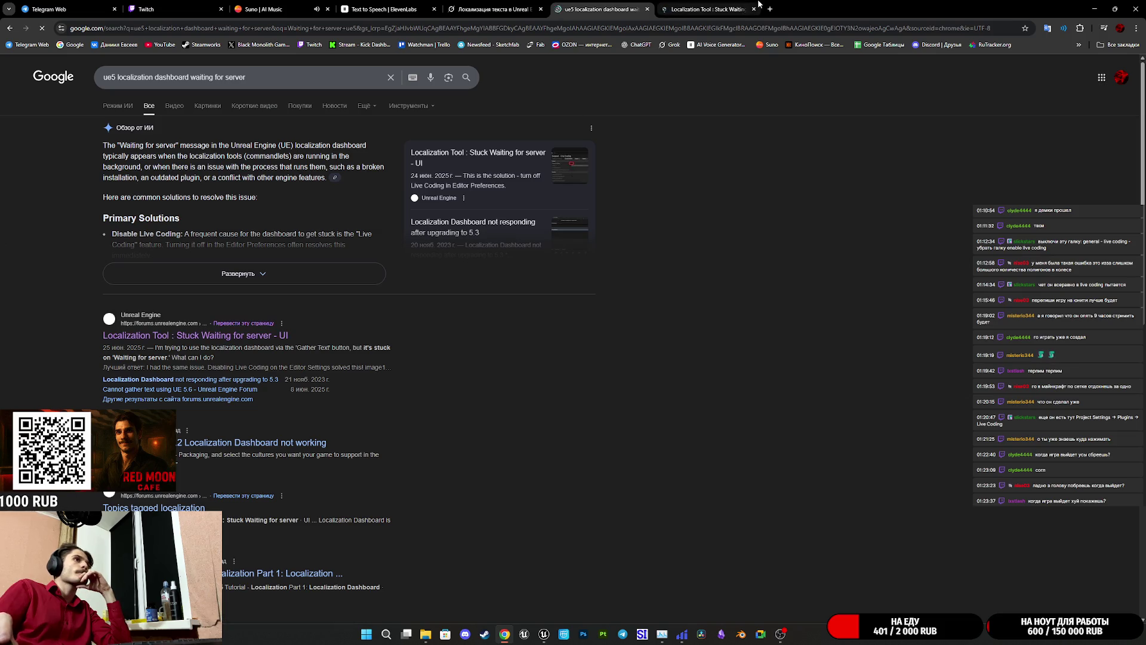
- Open the forum thread and translate the page into Russian
click(669, 3)
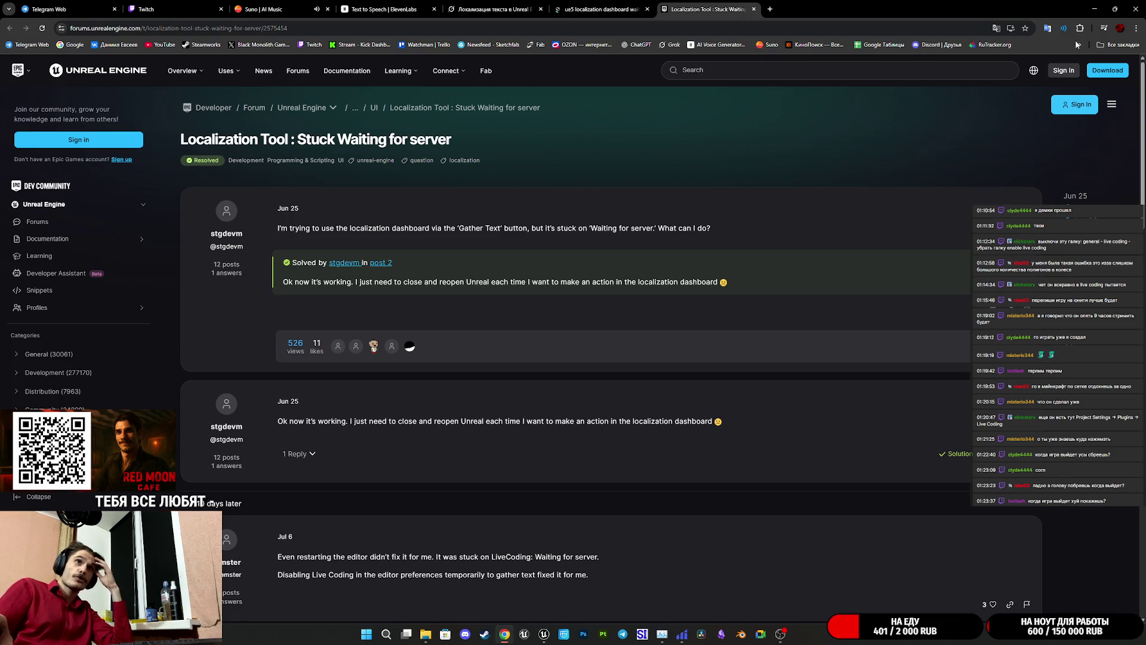
click(1007, 31)
click(960, 50)
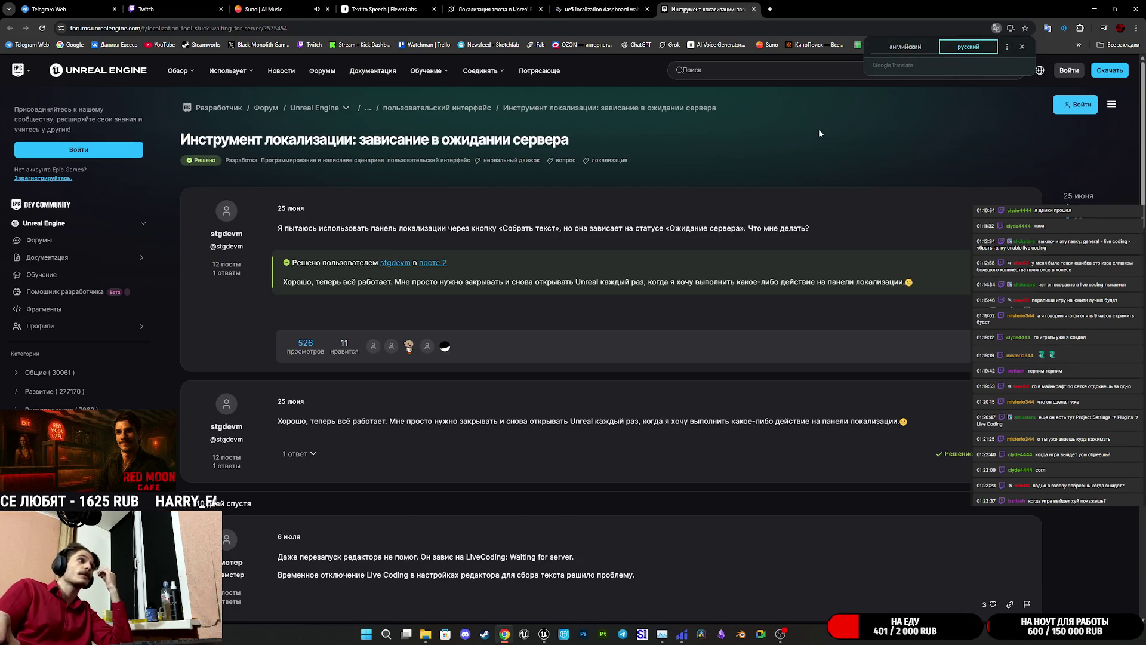
drag(389, 228, 780, 229)
click(780, 229)
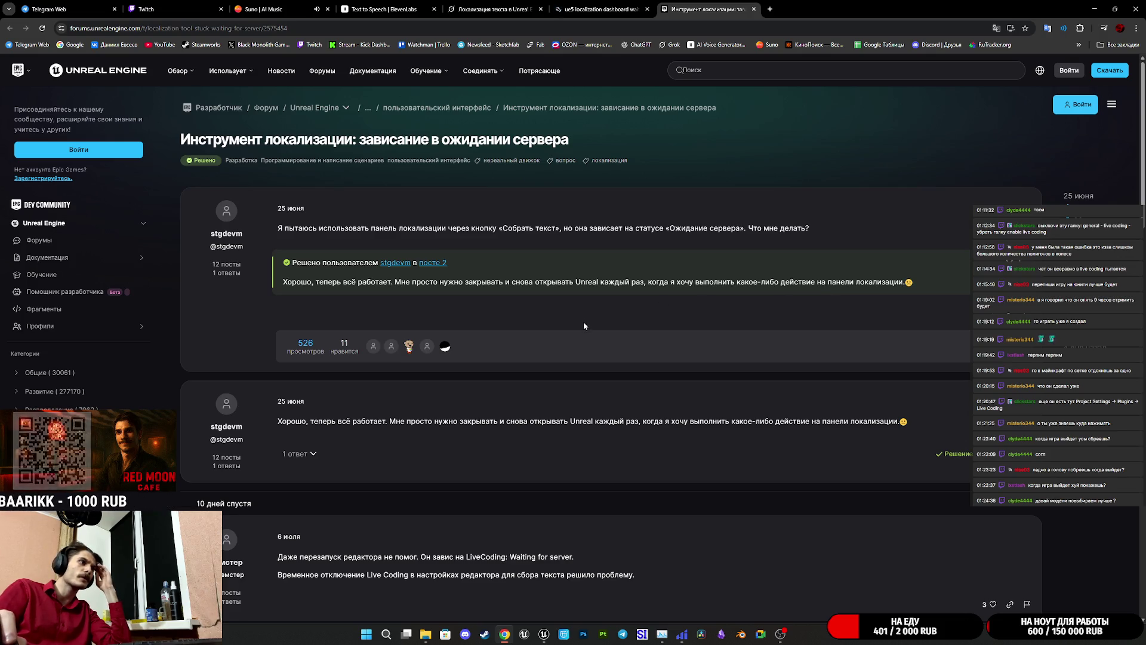
- Expand the reply advising to disable Live Coding, read through it, then return to Unreal Editor
click(306, 457)
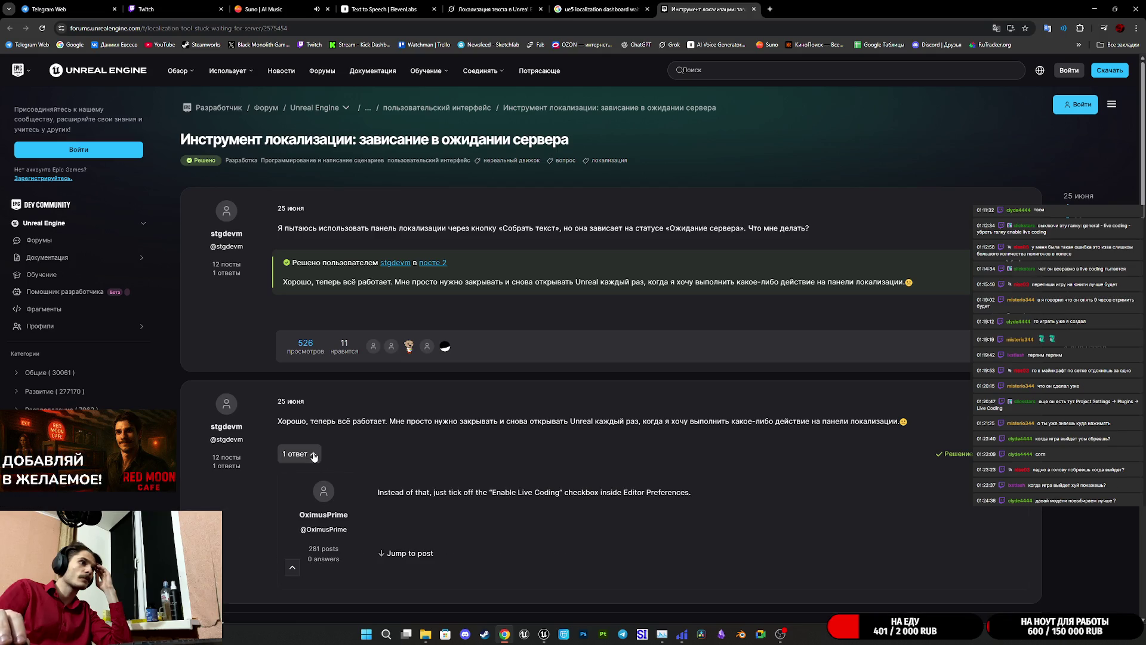
click(314, 455)
click(301, 454)
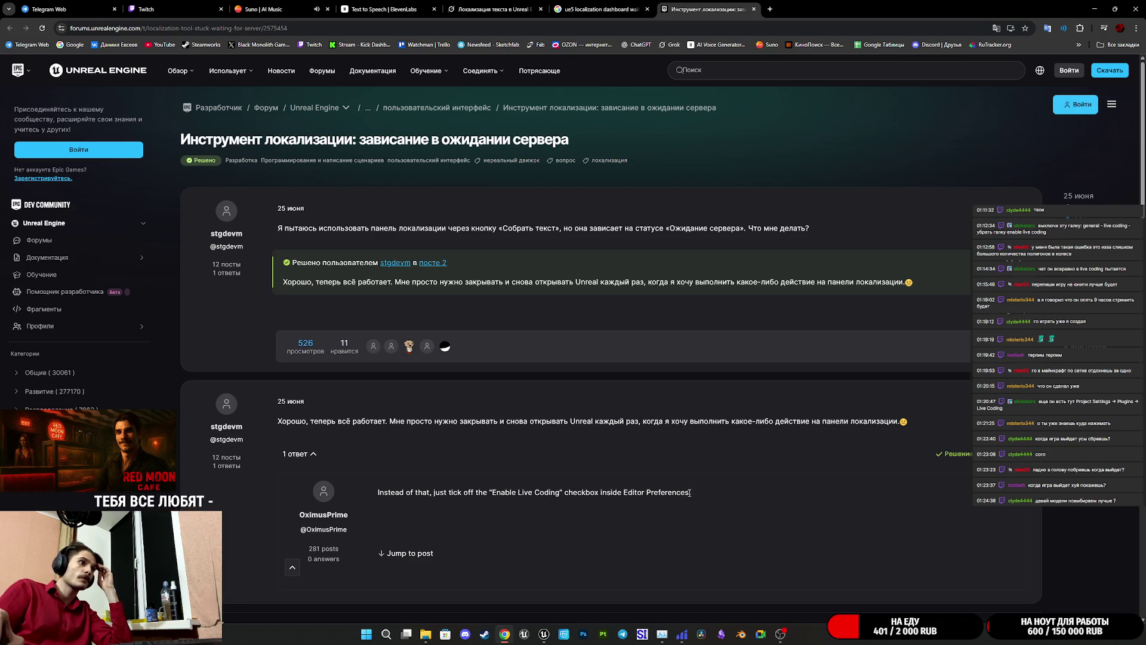
scroll(443, 483, down, 10)
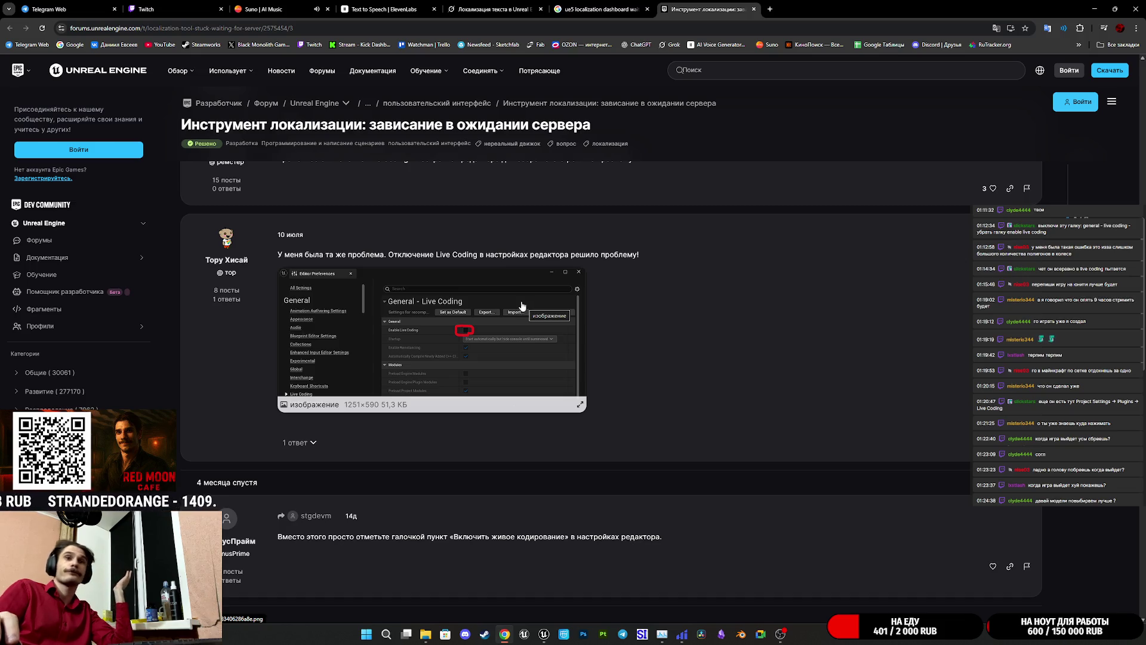
scroll(837, 314, down, 5)
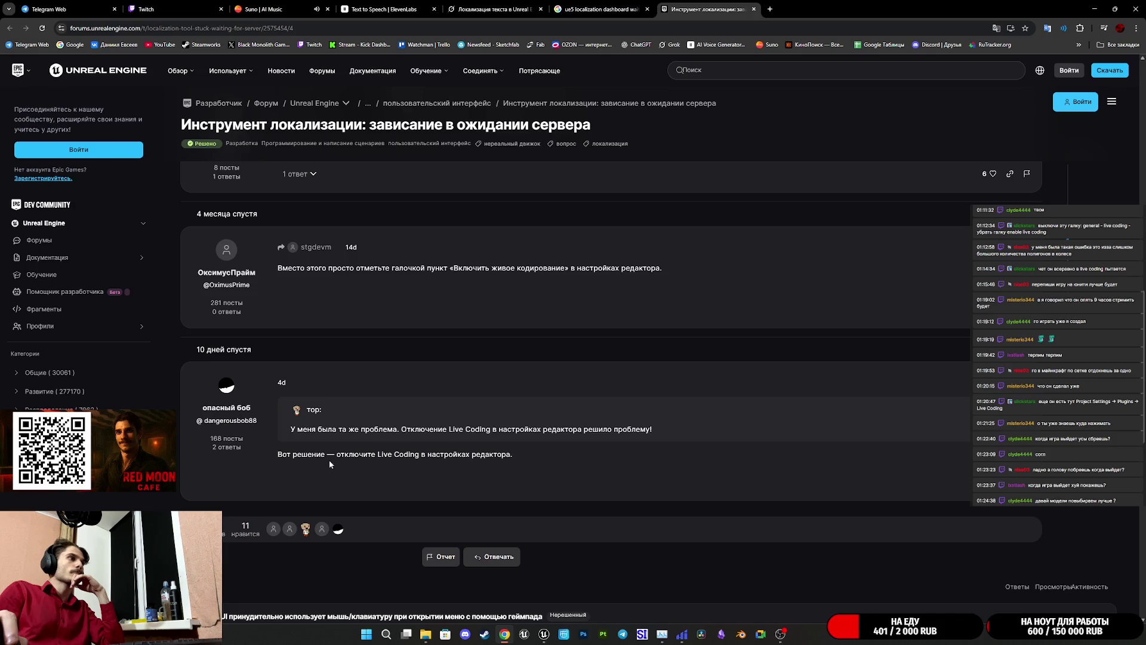
scroll(450, 461, down, 4)
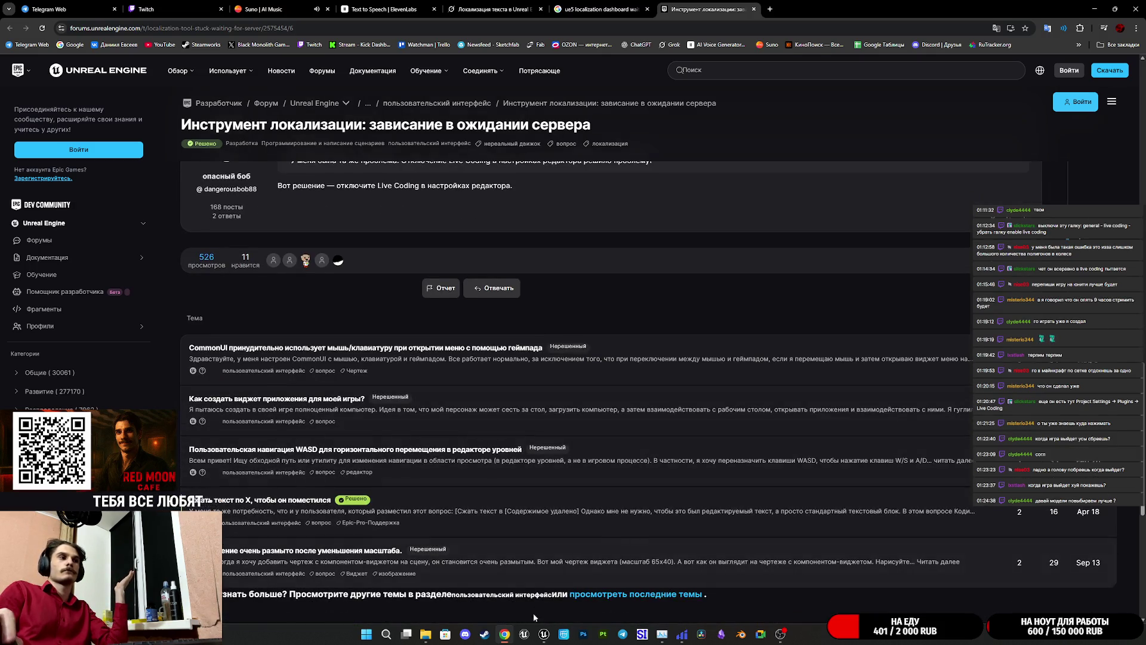
mouse_move(544, 633)
click(565, 570)
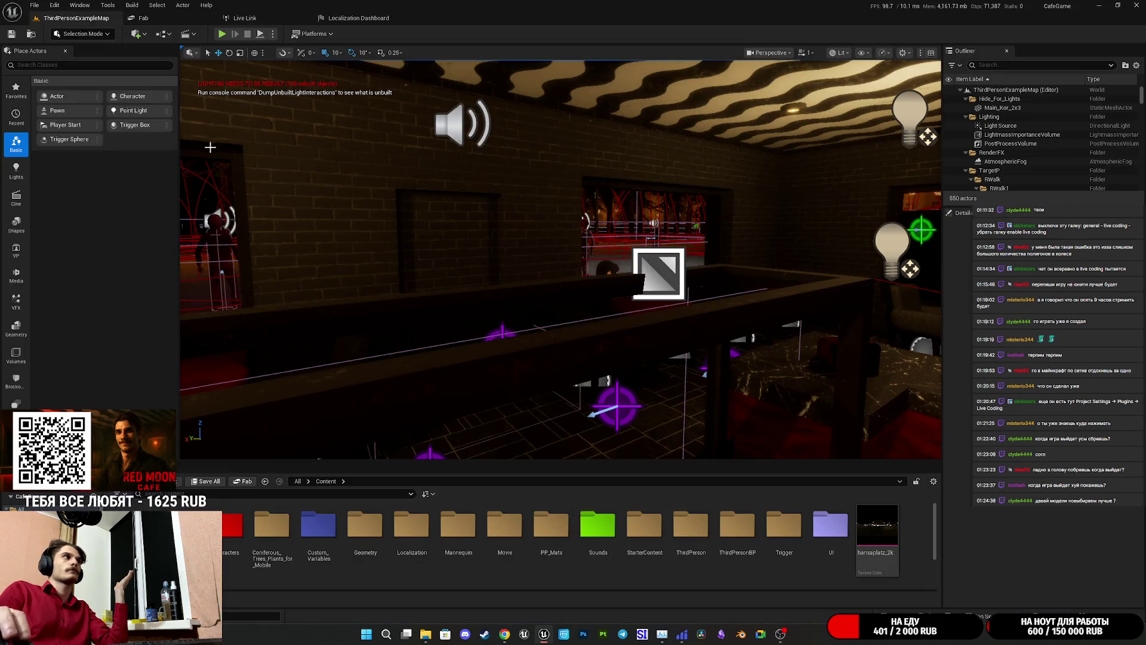
- Browse The Cafe Library > CafeGame 5.6 > Saved, confirm Interchange is empty, then return to the forum
mouse_move(425, 634)
click(377, 588)
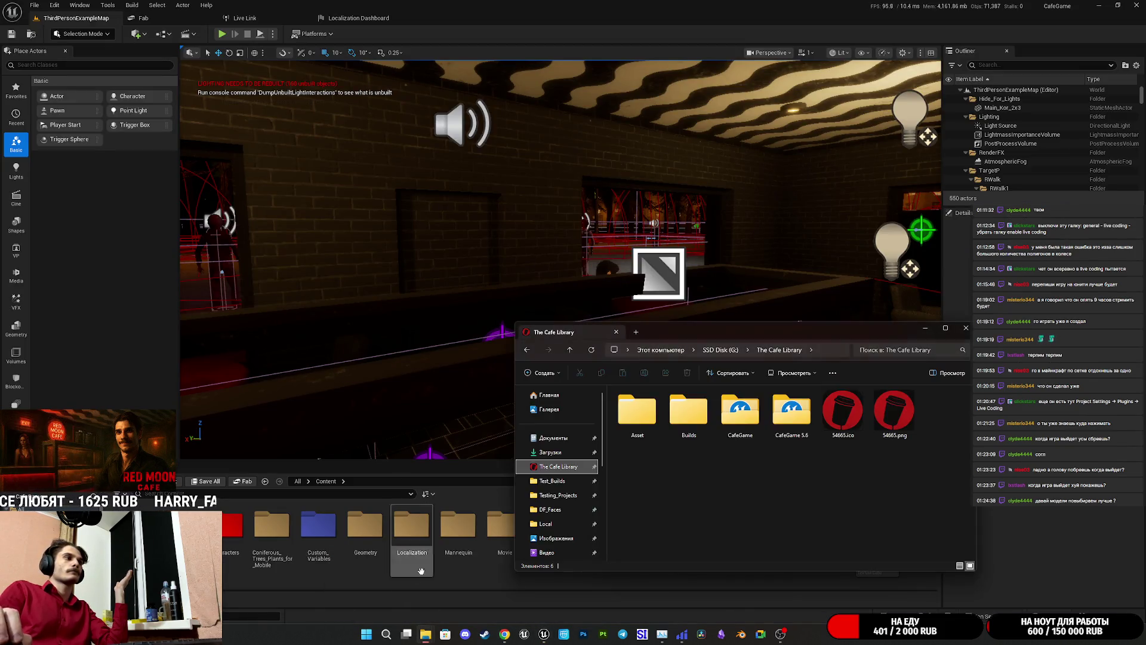
double_click(790, 421)
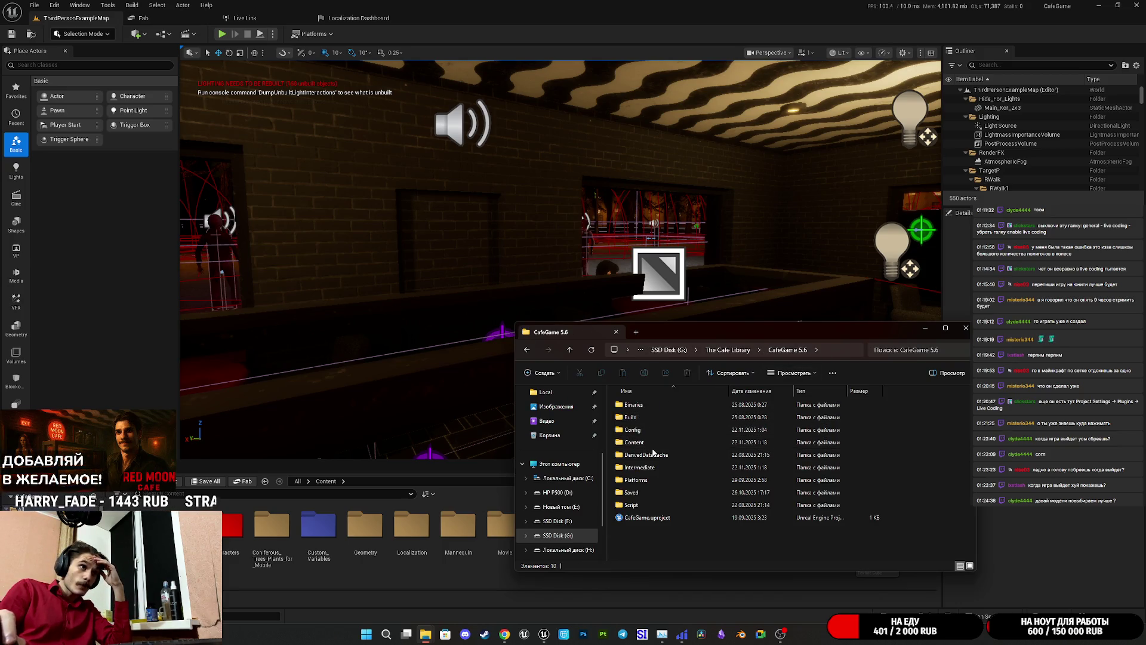
double_click(643, 492)
scroll(661, 435, down, 2)
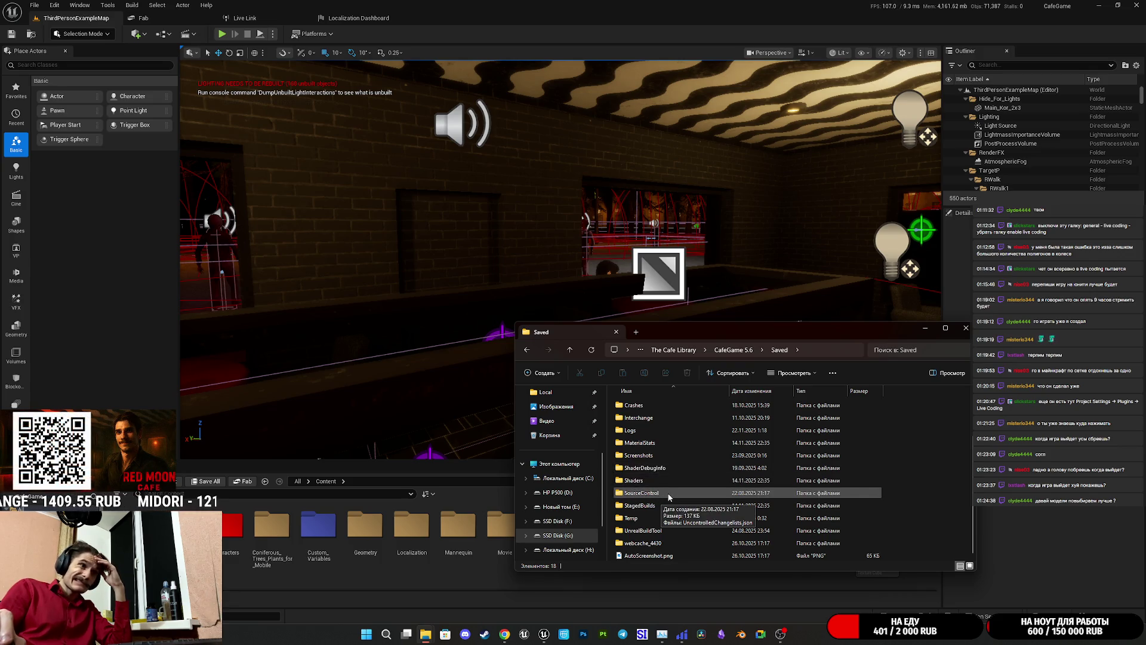
scroll(661, 485, up, 2)
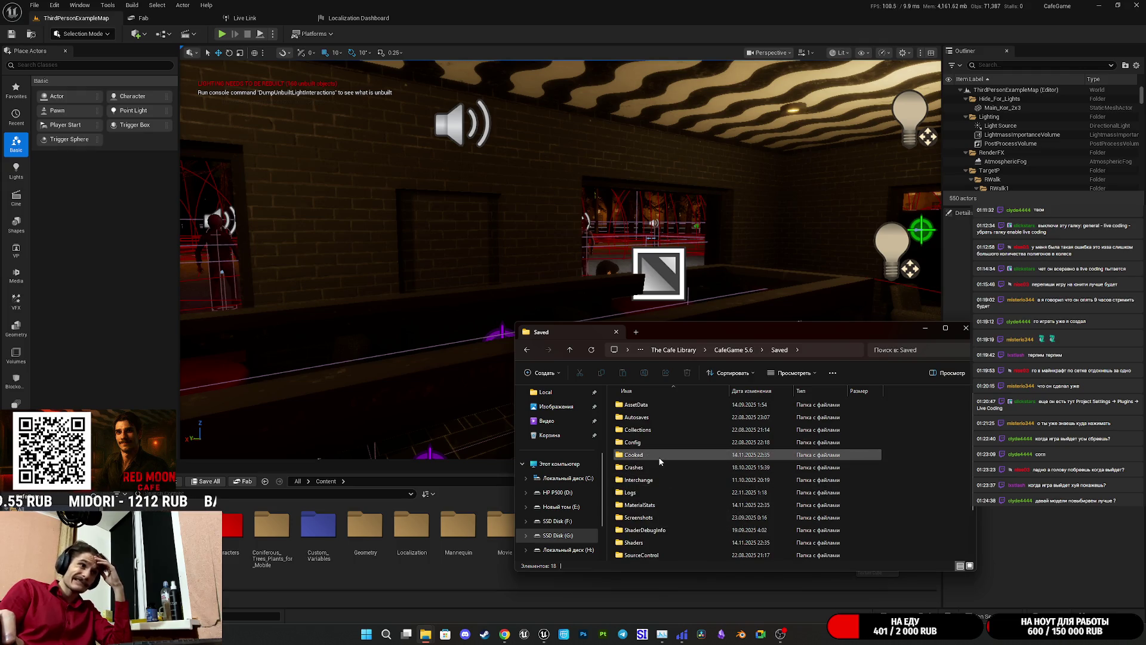
double_click(653, 478)
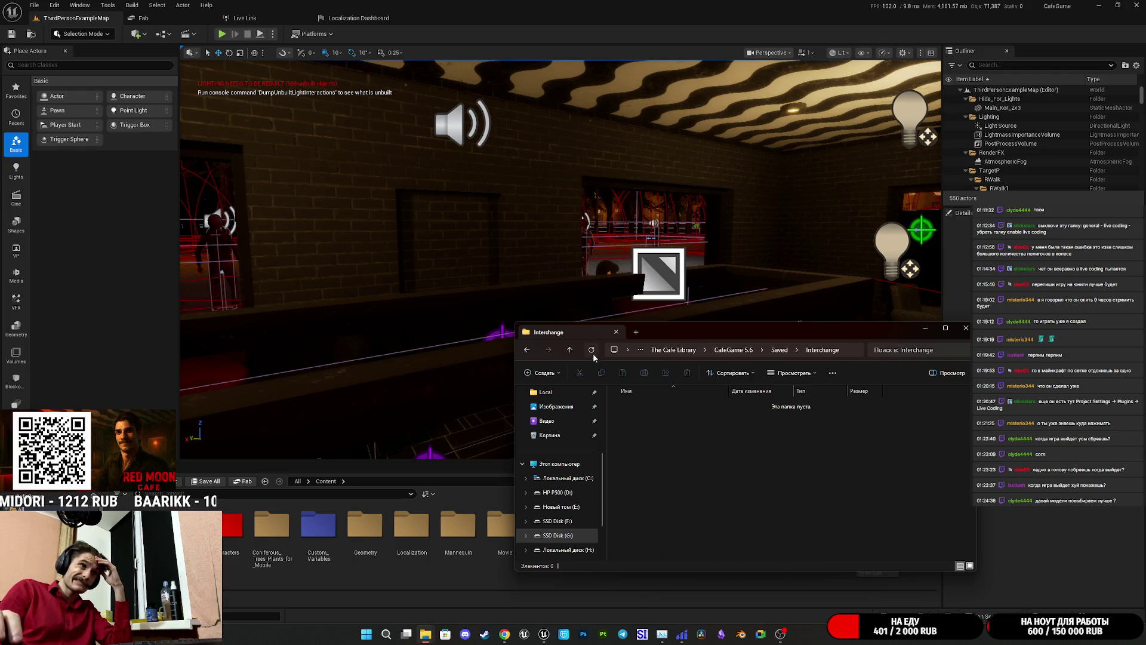
click(572, 348)
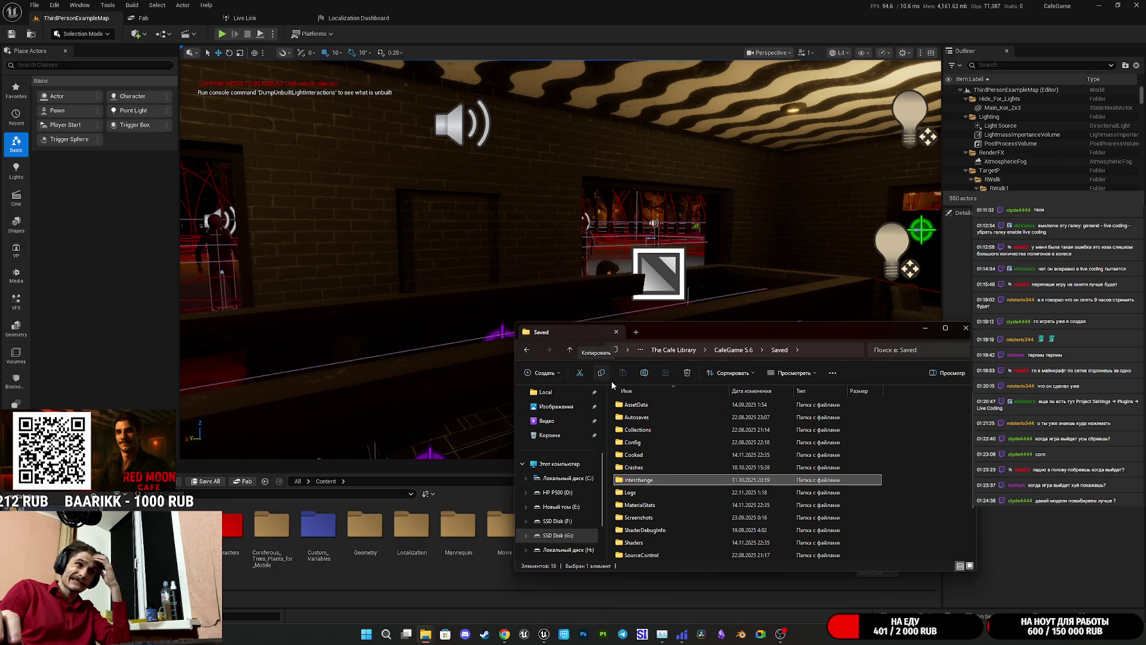
scroll(671, 454, down, 1)
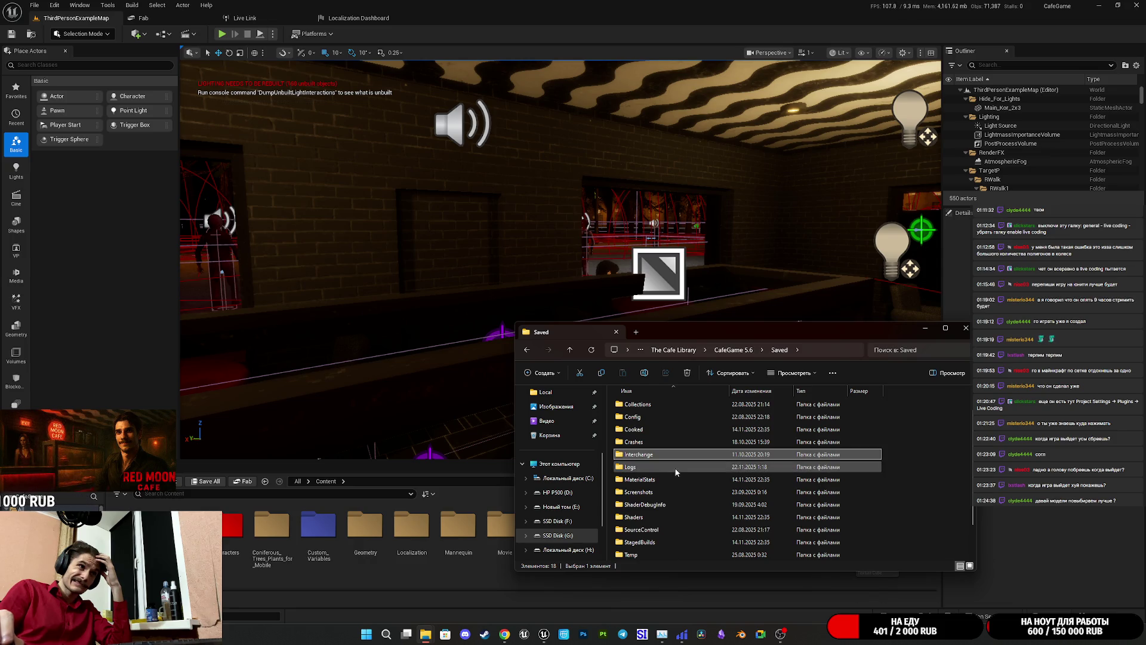
click(506, 633)
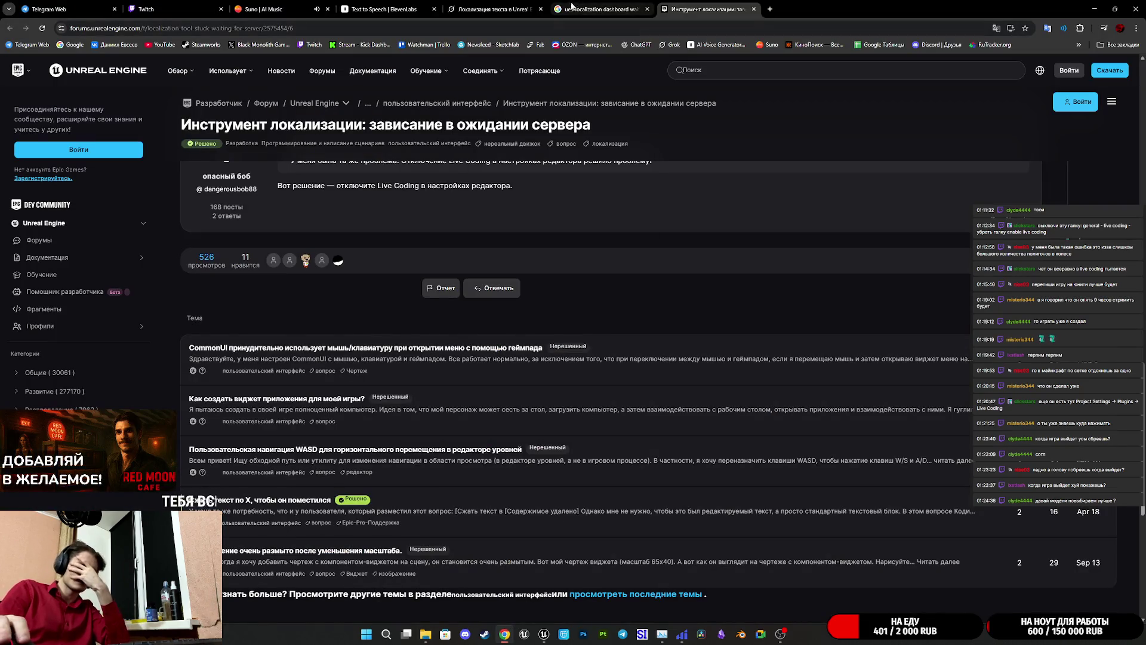
- Scroll Grok back to the list of localization cache folders to delete, then bring back the Saved folder window
click(505, 7)
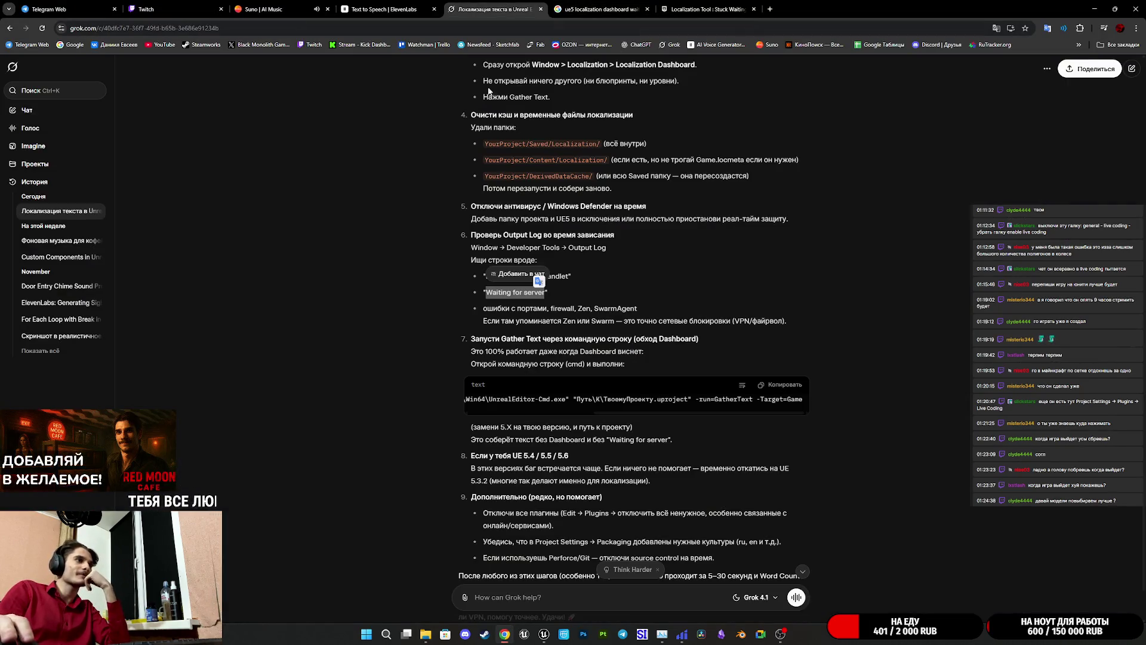
click(628, 323)
scroll(628, 324, up, 3)
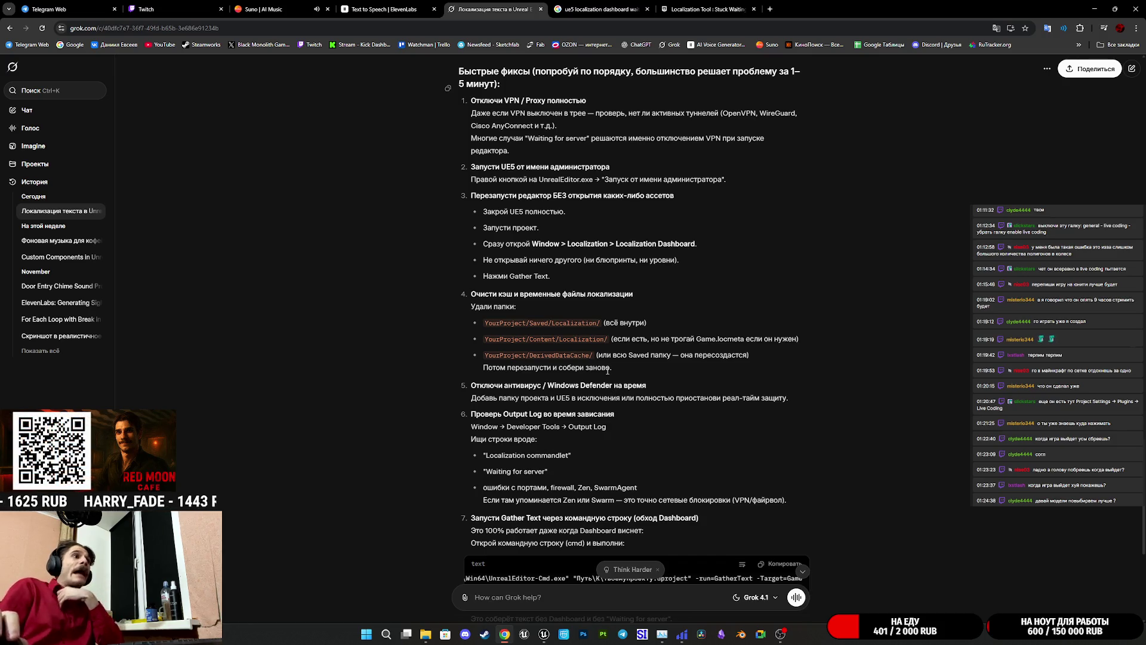
mouse_move(431, 636)
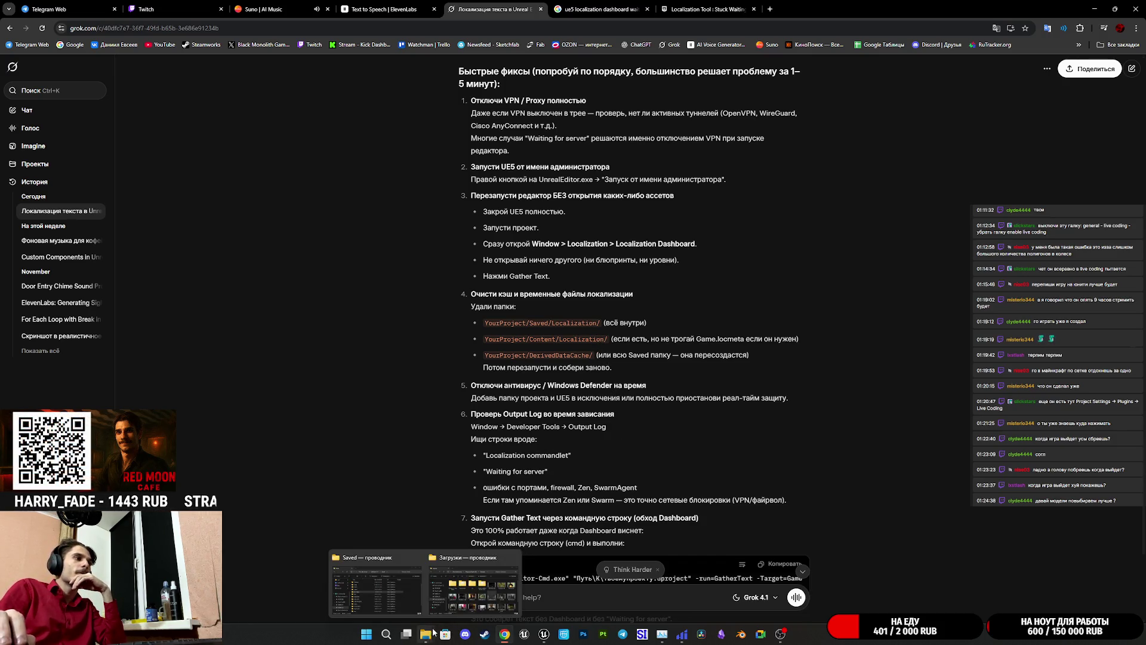
click(417, 603)
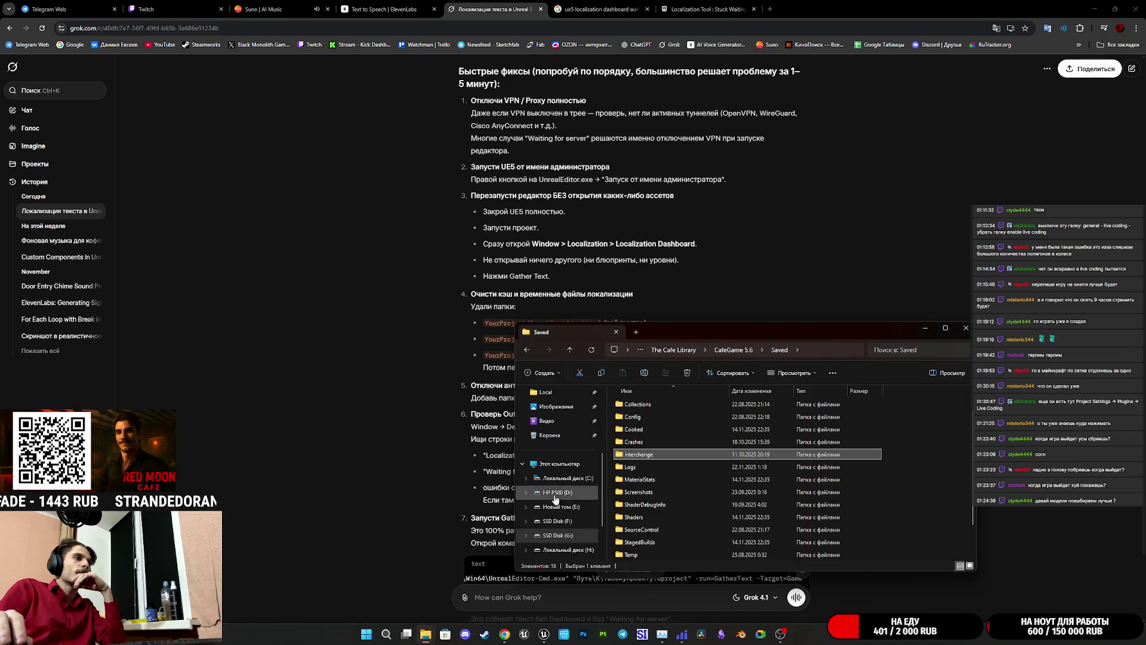
- Look through Saved > Screenshots > WindowsEditor, then go back up to the CafeGame 5.6 folder
scroll(660, 491, up, 1)
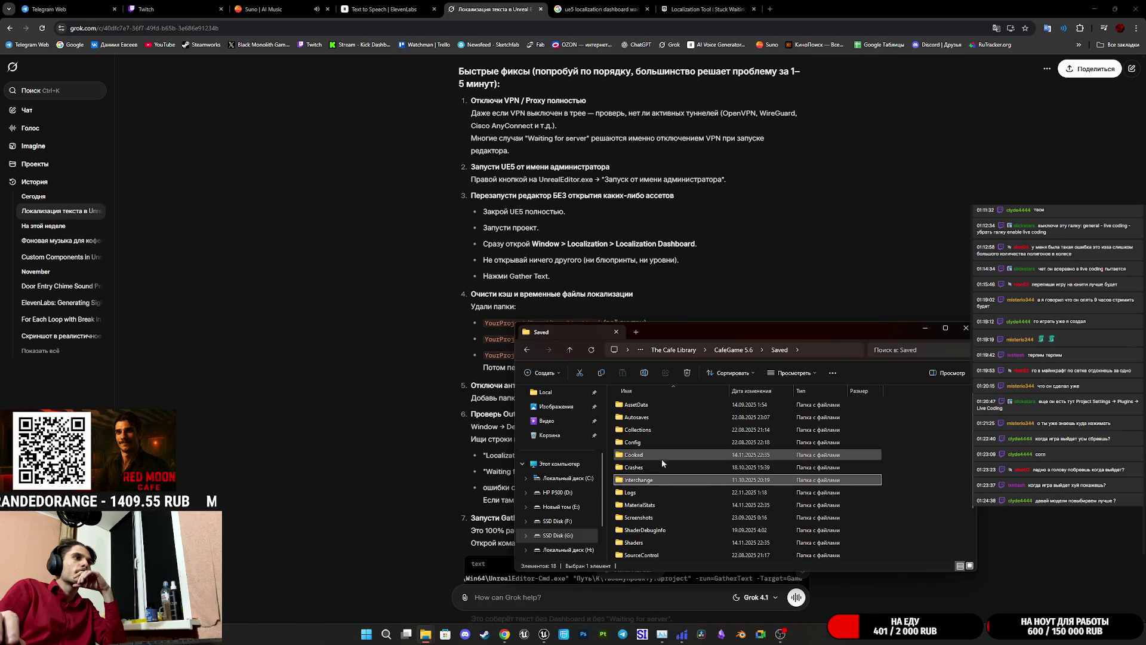
scroll(664, 477, down, 2)
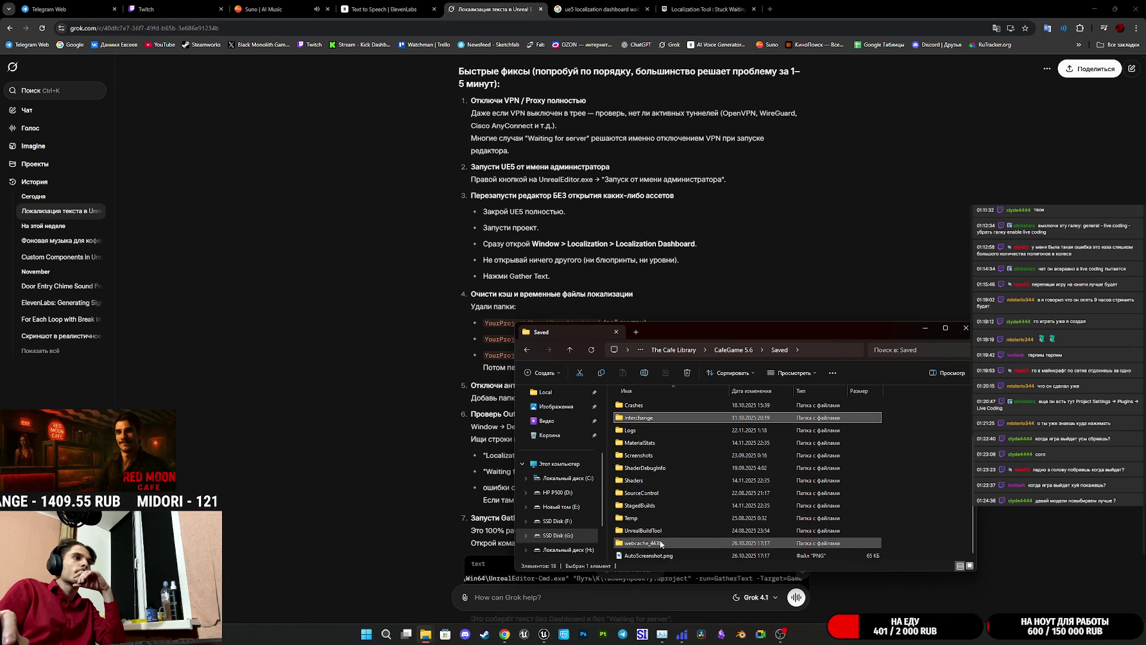
mouse_move(662, 544)
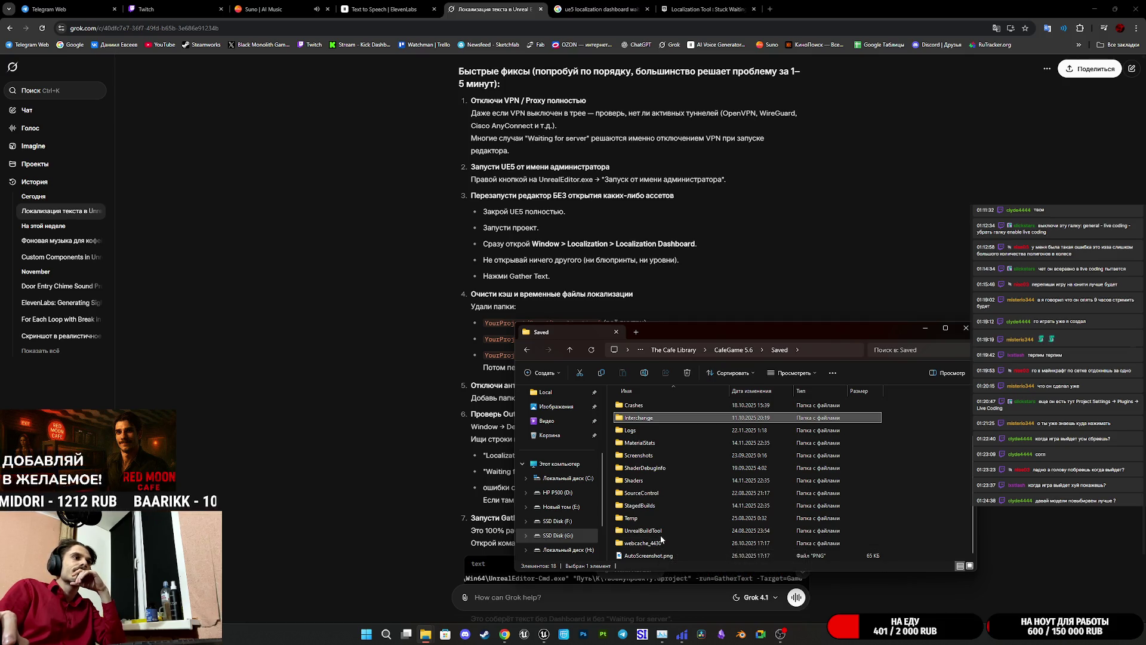
scroll(660, 533, up, 2)
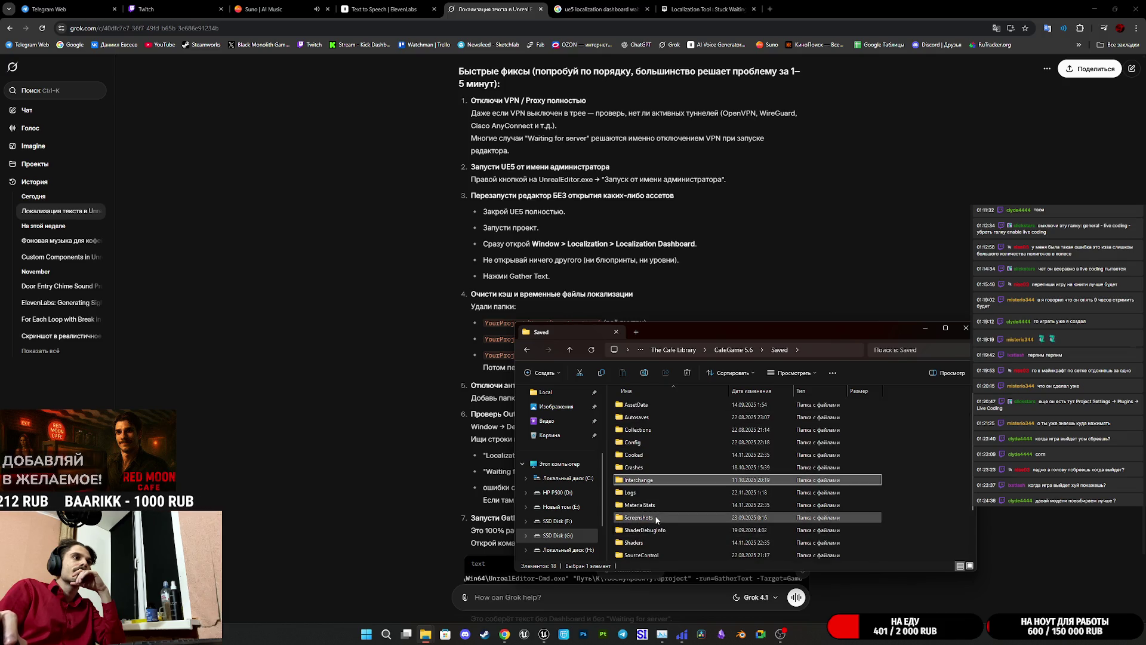
double_click(655, 517)
double_click(675, 407)
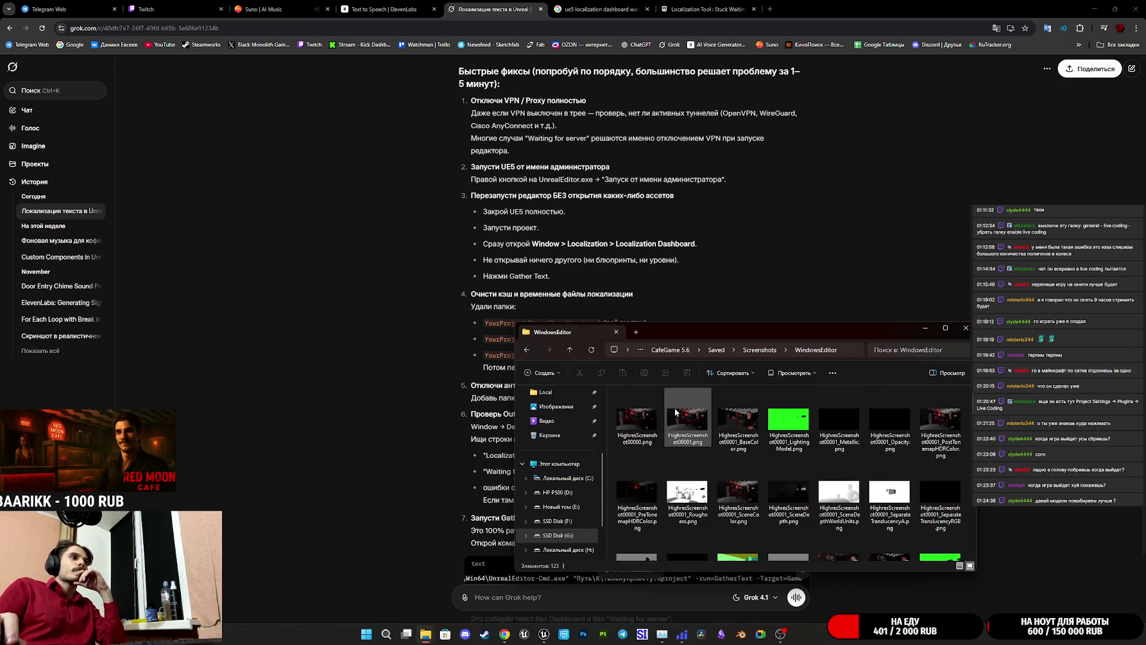
click(569, 350)
click(569, 350)
click(569, 349)
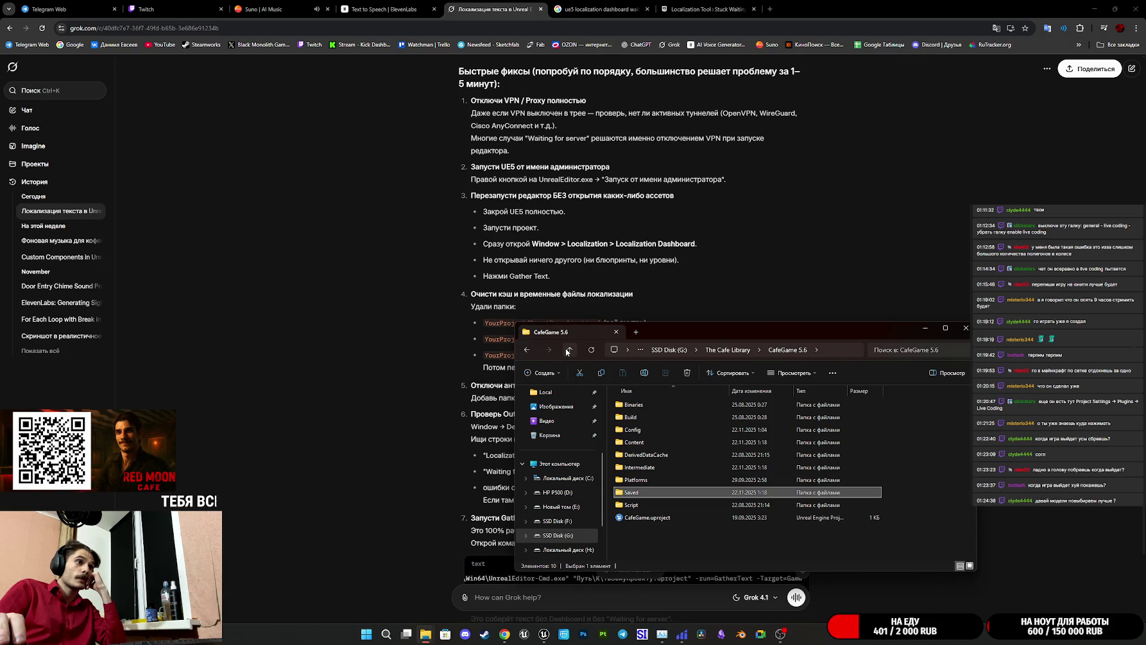
- Confirm Intermediate > Localization is empty, open the Config folder, then close the window
double_click(660, 469)
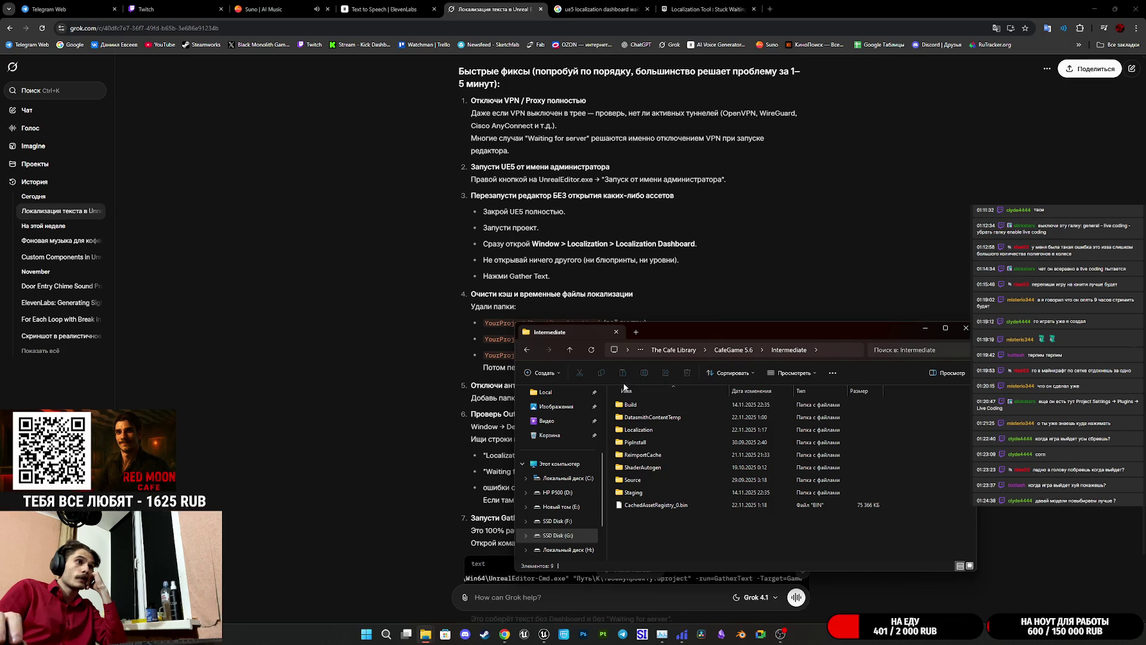
double_click(650, 431)
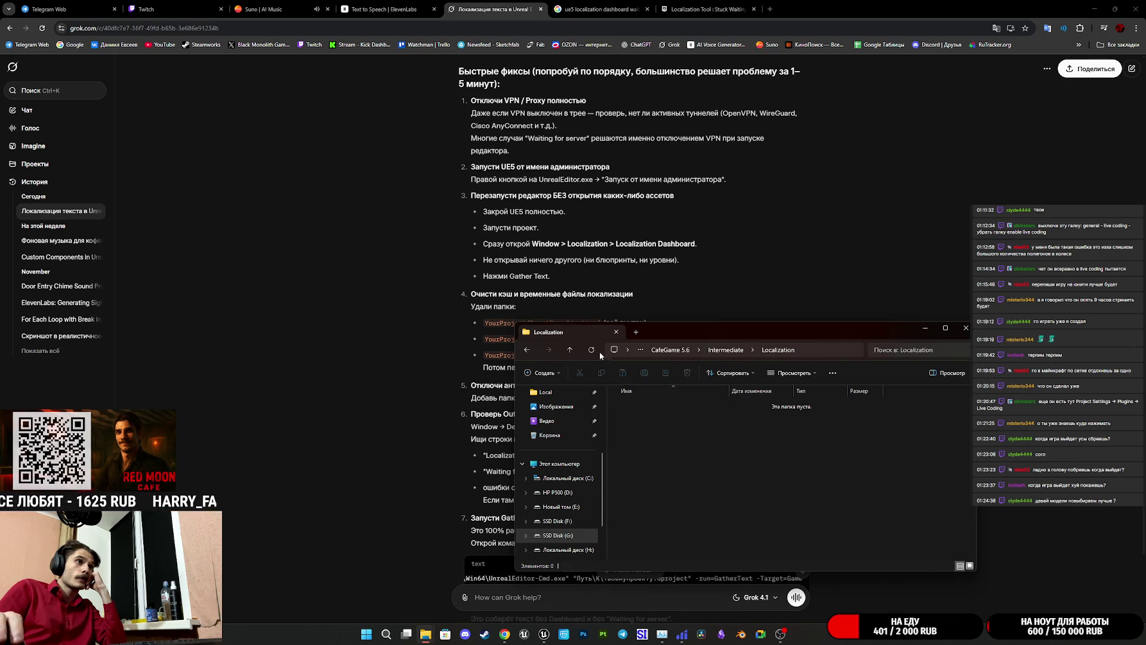
click(571, 350)
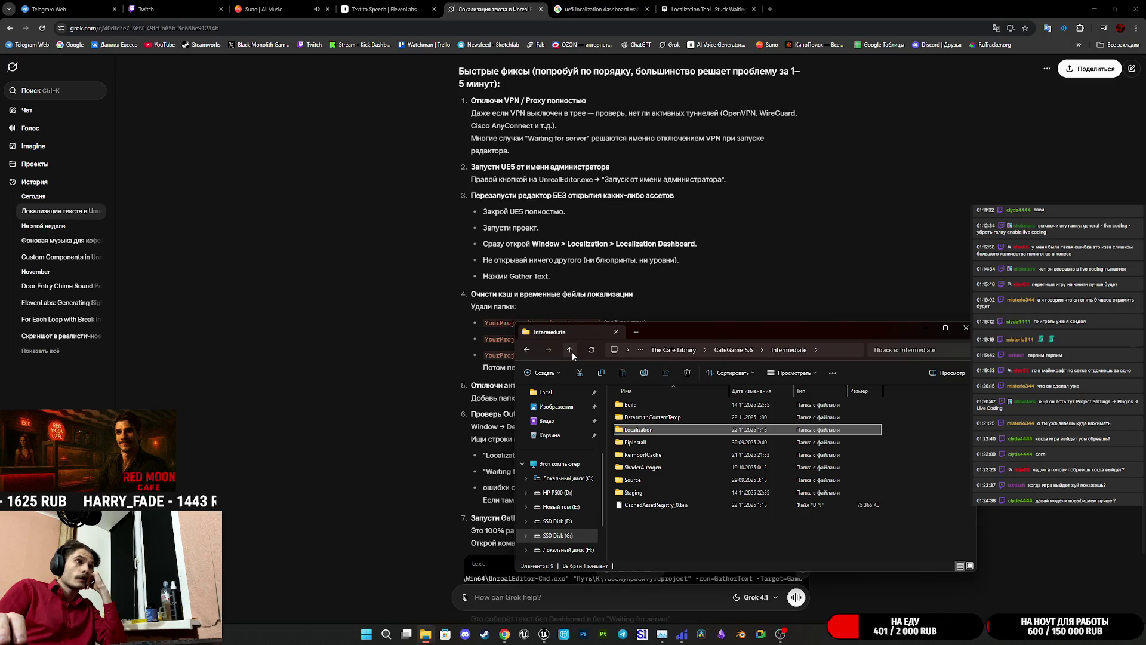
click(571, 351)
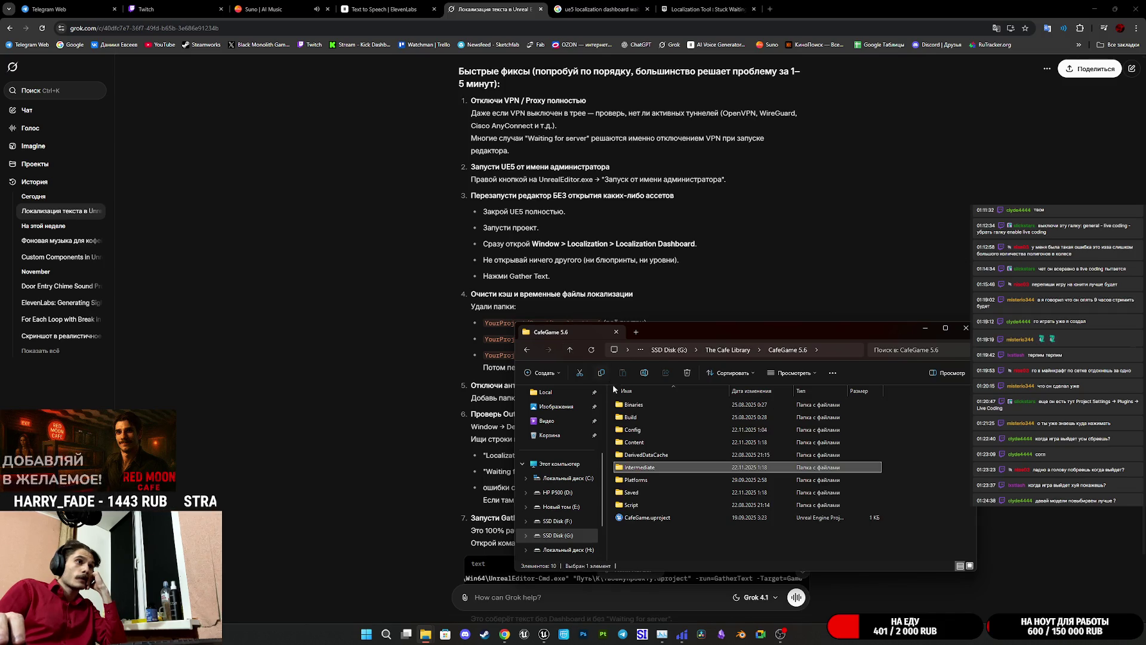
double_click(650, 431)
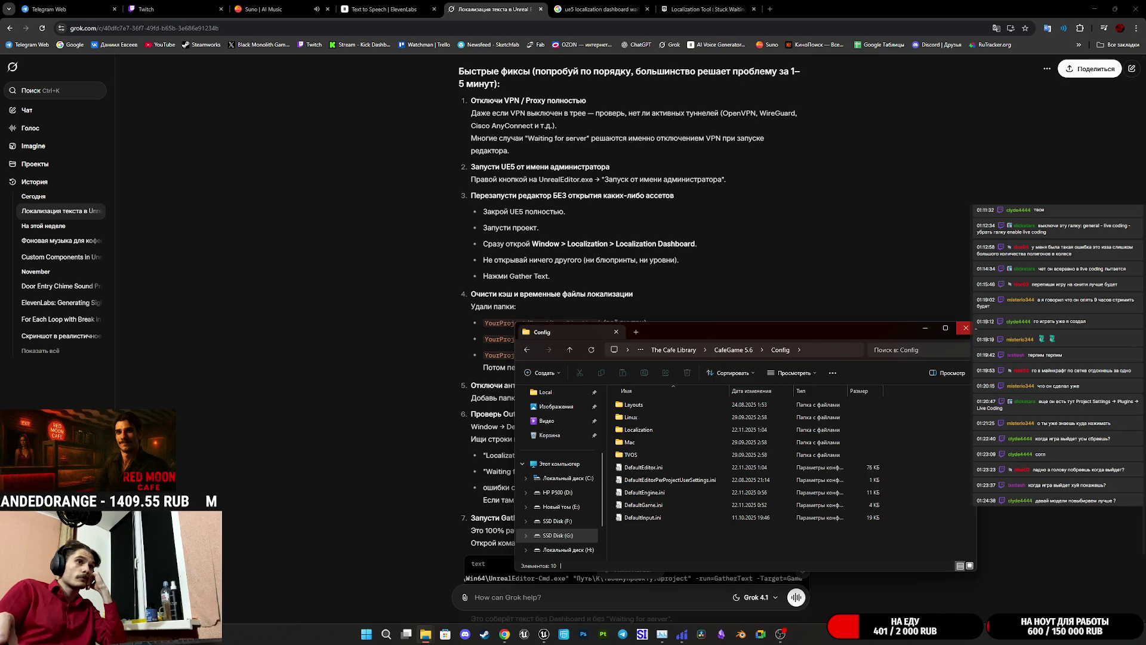
click(966, 328)
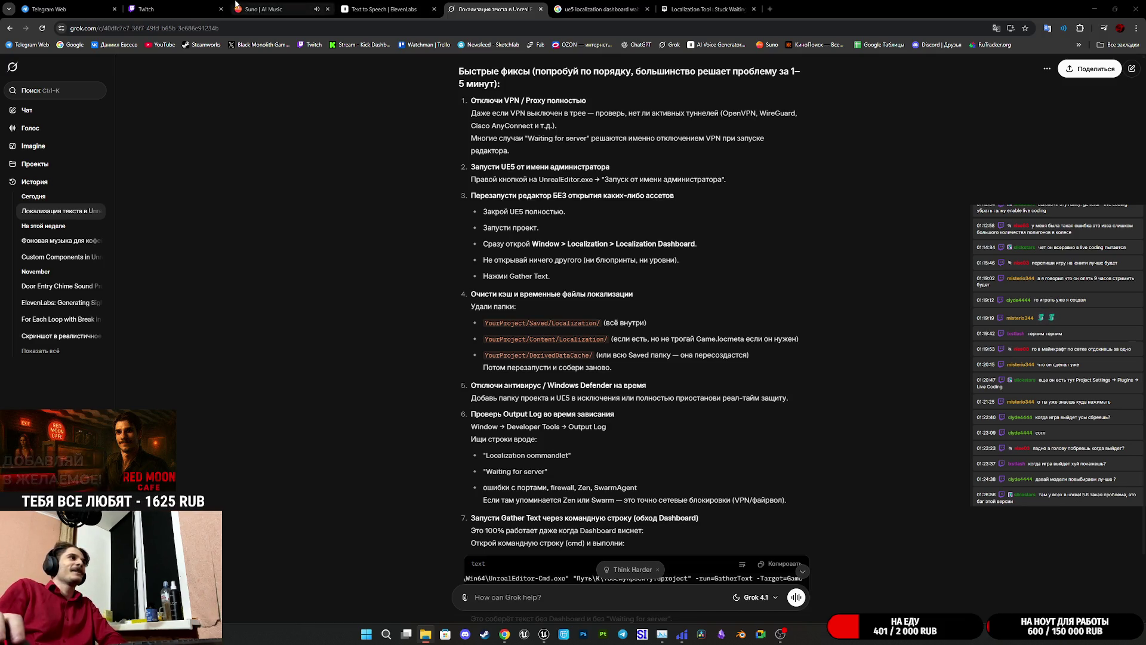
click(283, 5)
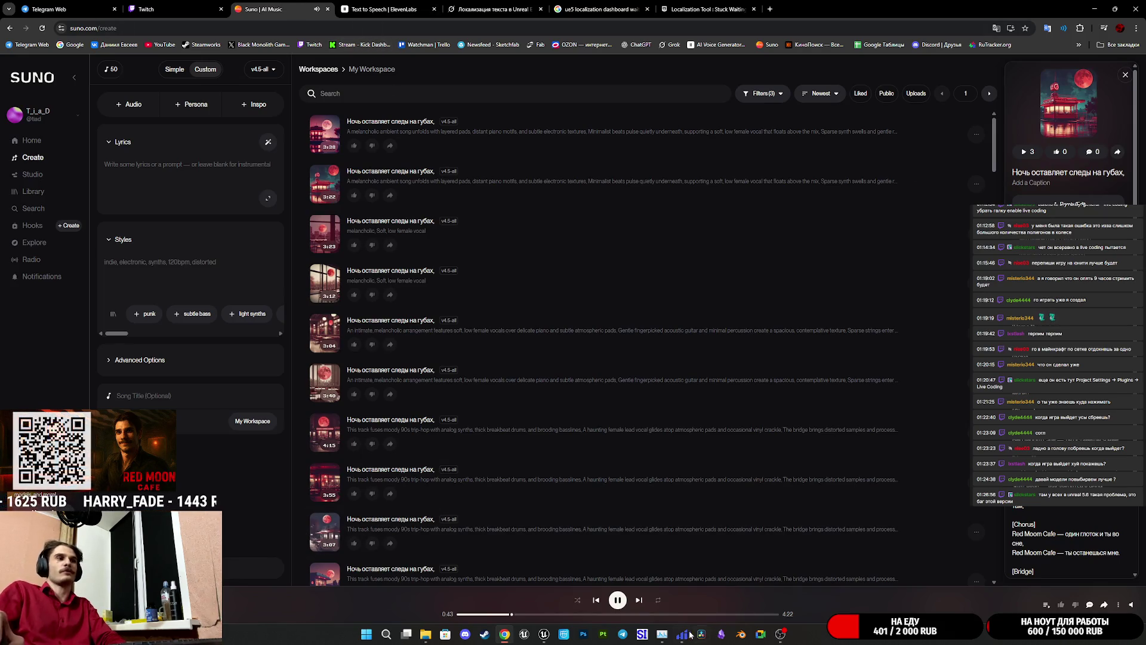
- Switch briefly to Unreal Editor, then back to Chrome's Google results for the waiting-for-server problem
click(544, 637)
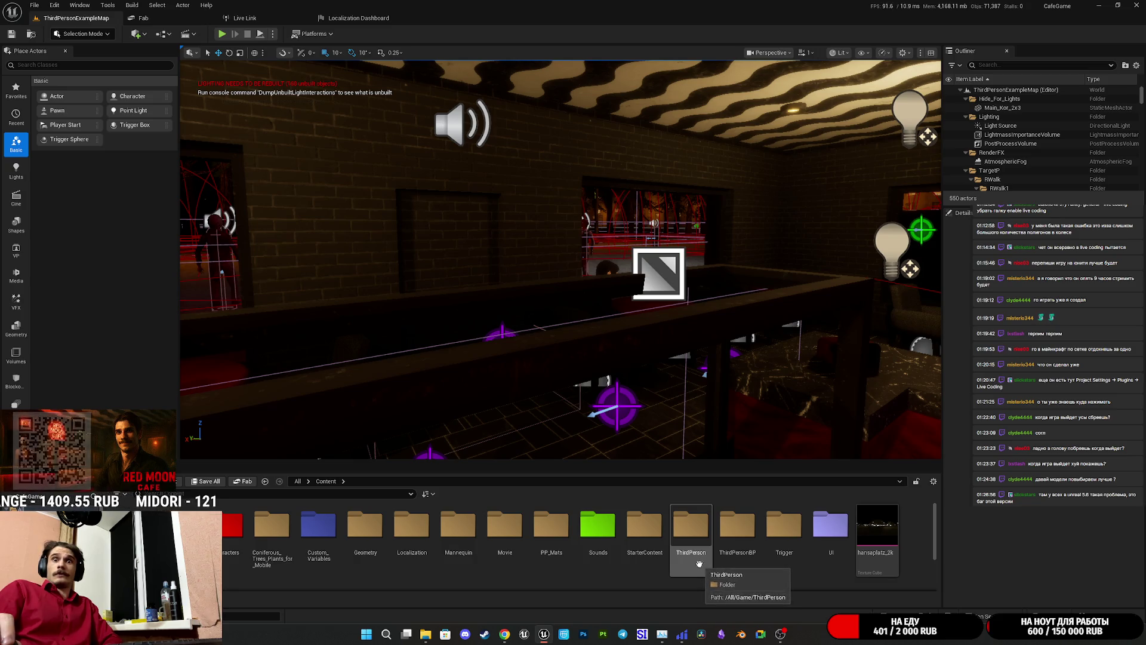
mouse_move(662, 634)
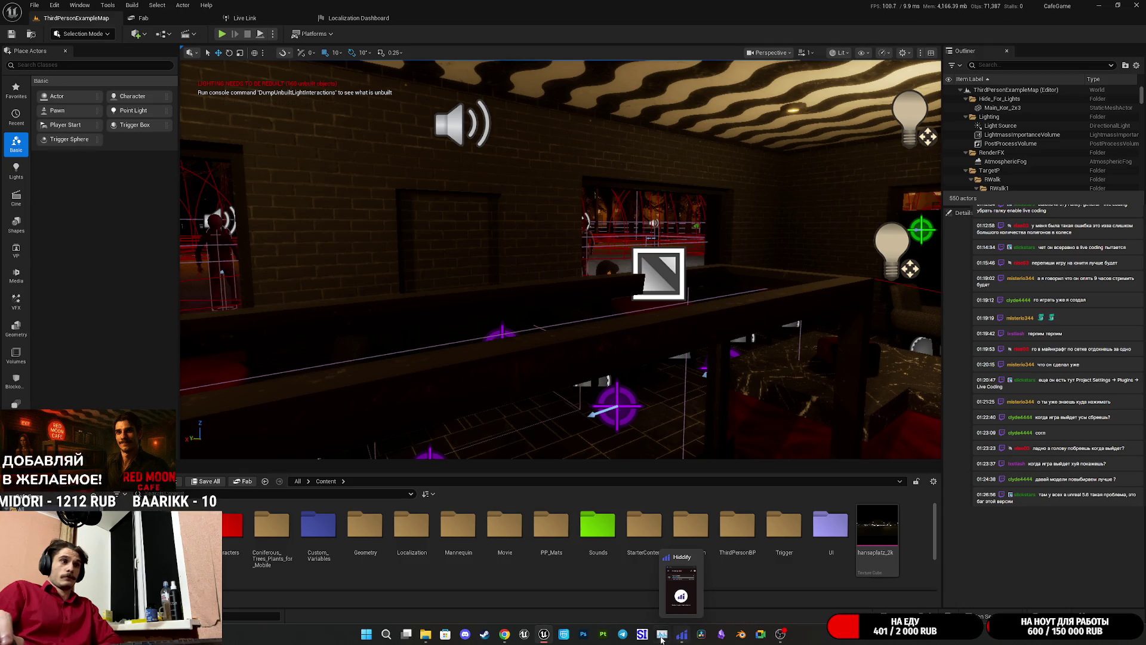
mouse_move(504, 634)
click(504, 606)
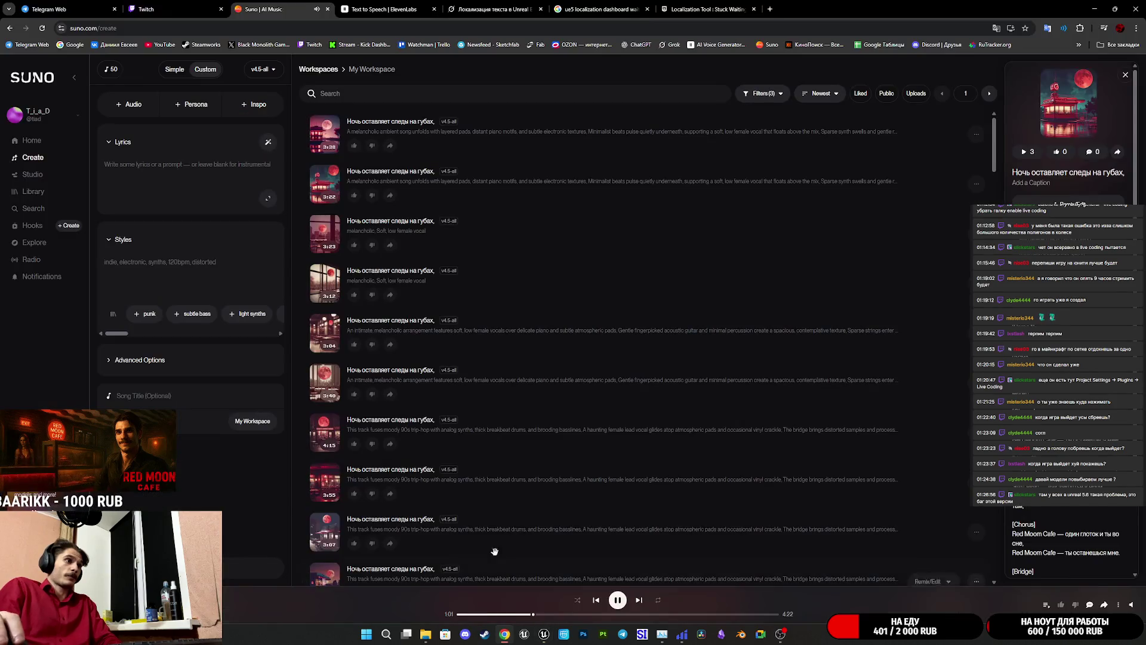
click(707, 9)
click(597, 9)
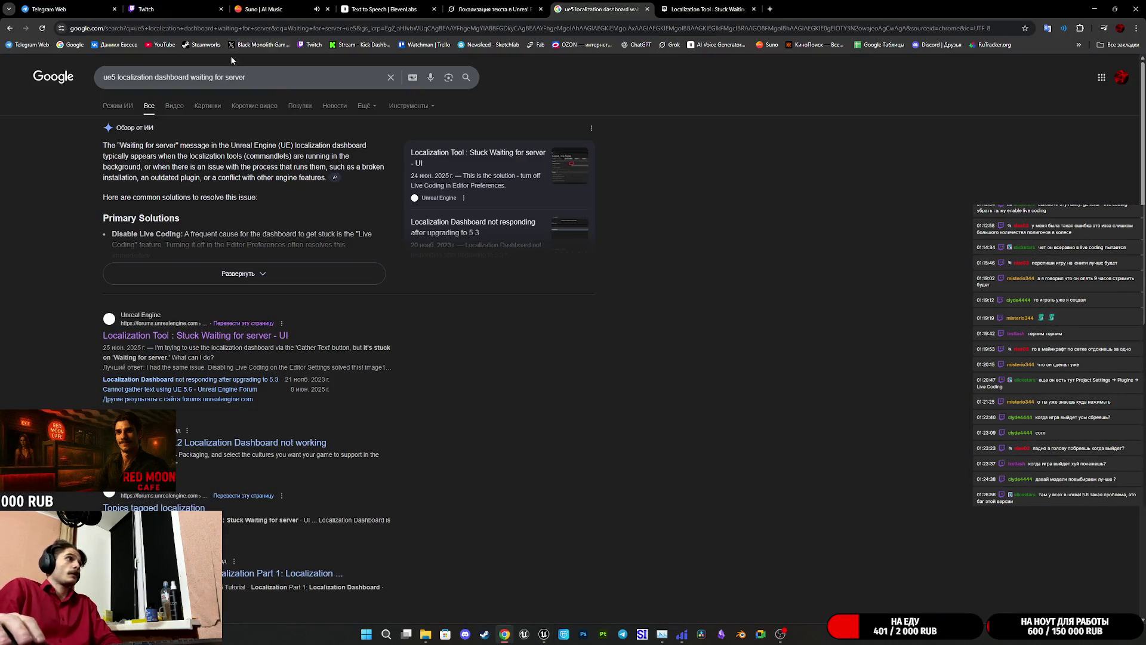
- Change the search to 'ue5.6 localization dashboard waiting for server' and run it
click(118, 77)
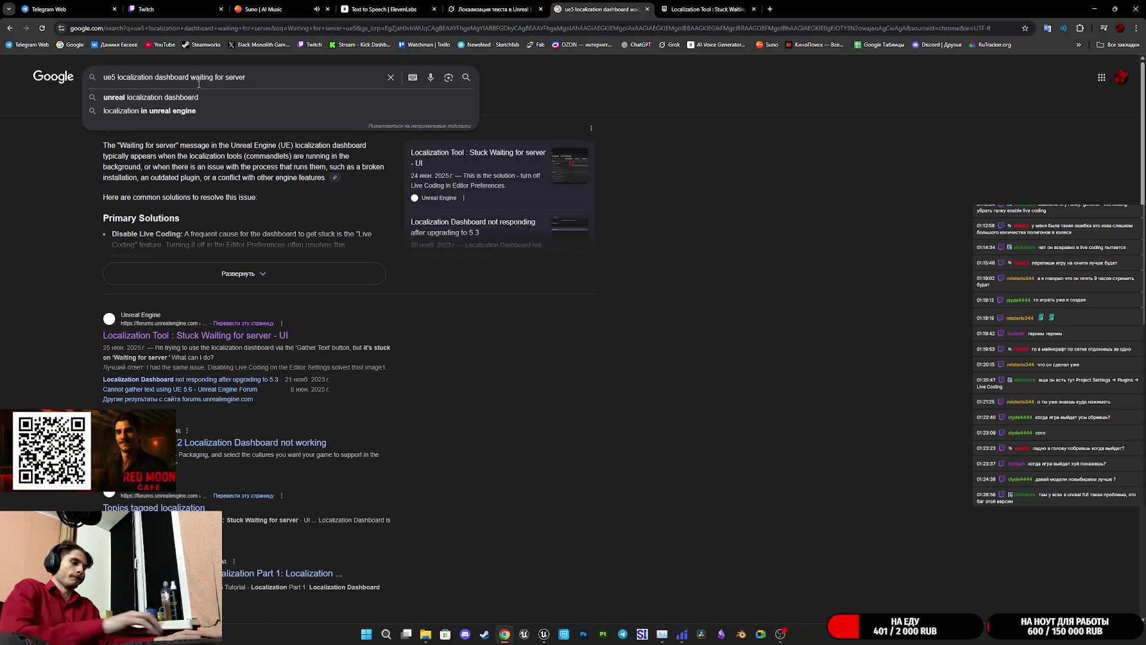
text(.6)
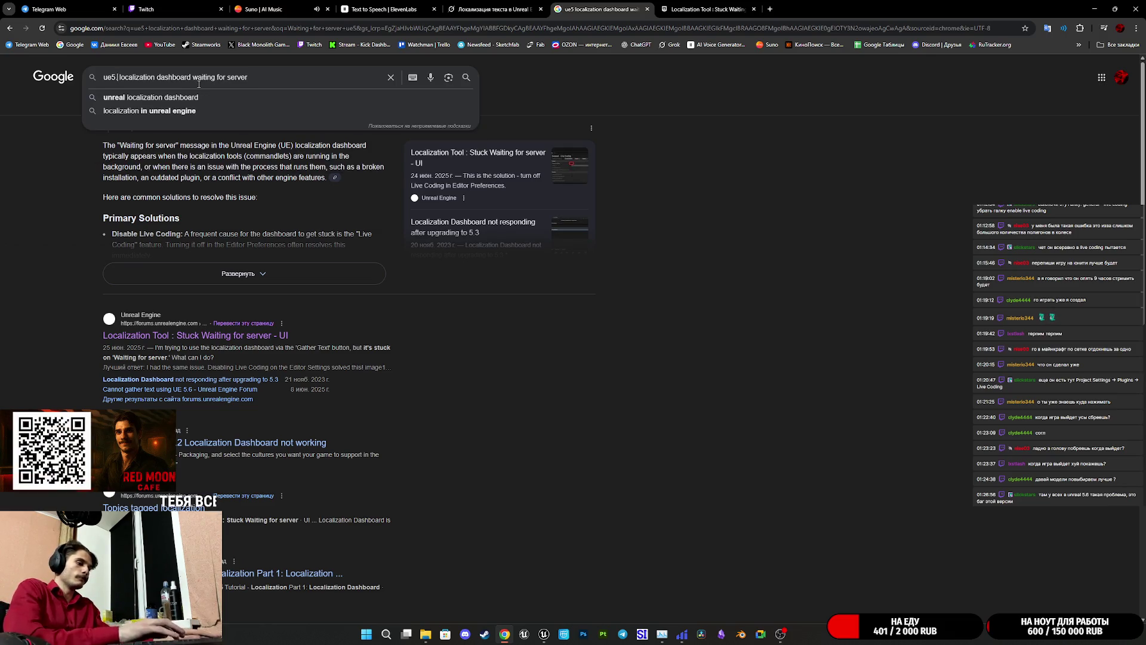
key(Return)
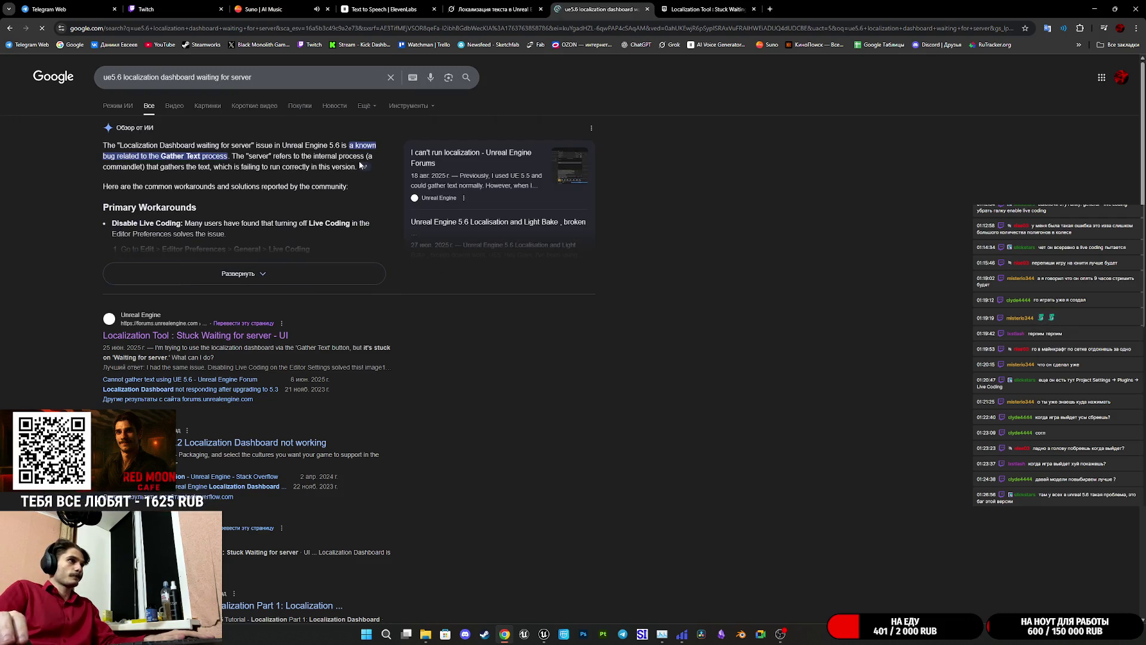
- Expand the AI overview of workarounds and open the Reddit thread 'Localization problem in UE 5.6.1'
click(230, 273)
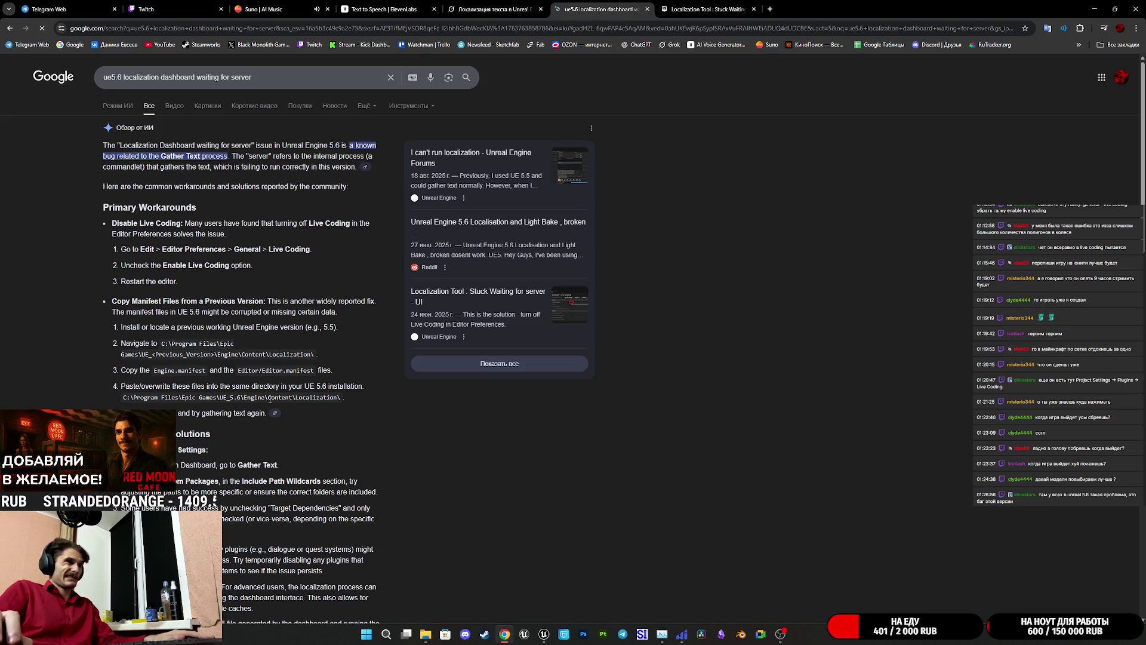
scroll(193, 480, down, 2)
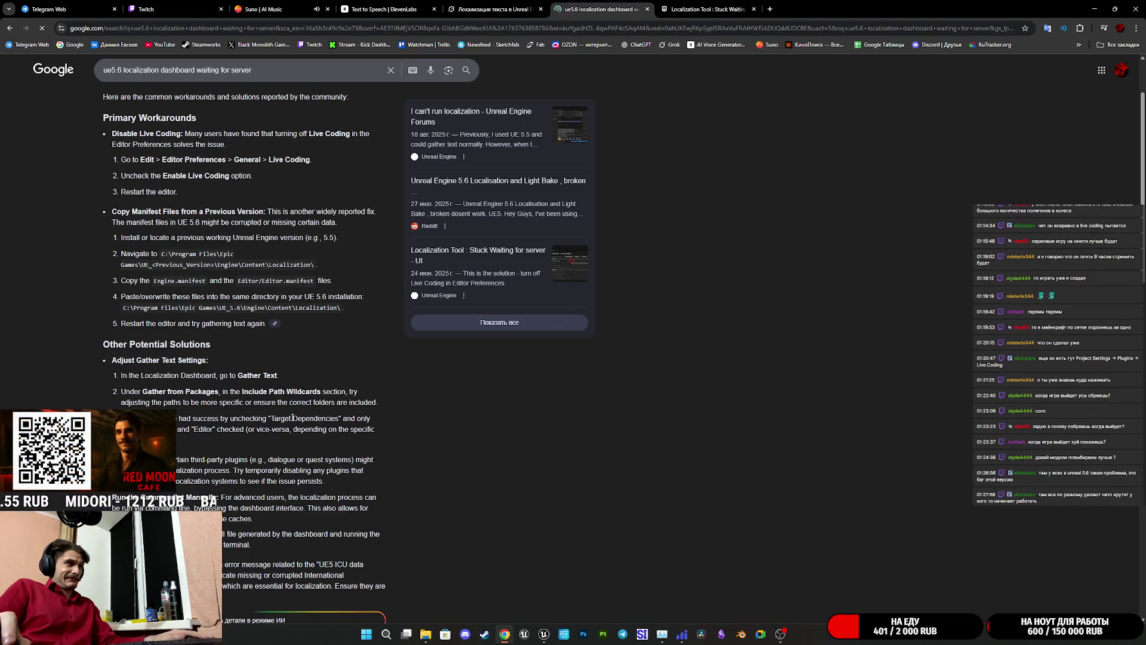
scroll(333, 429, down, 6)
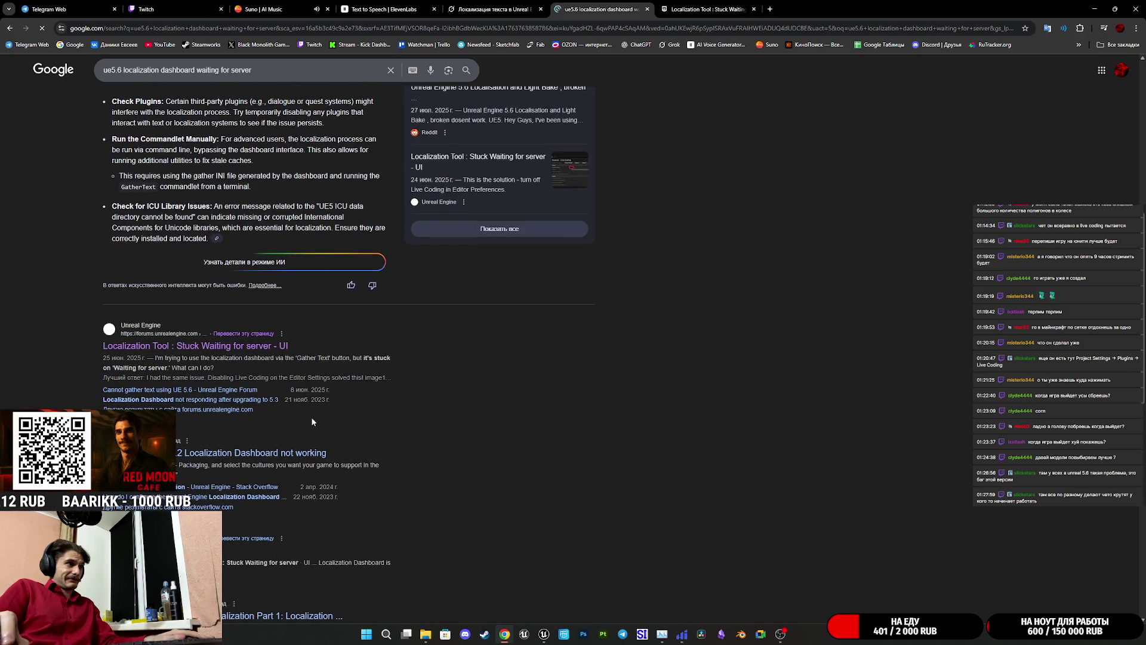
scroll(267, 443, down, 5)
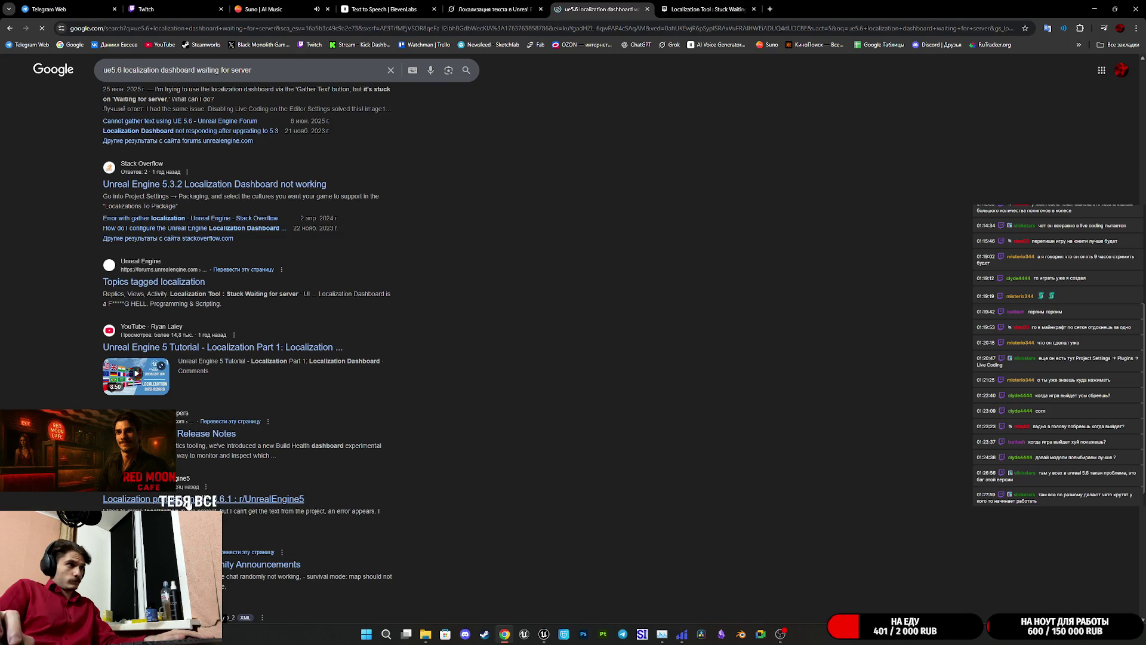
middle_click(189, 503)
click(718, 11)
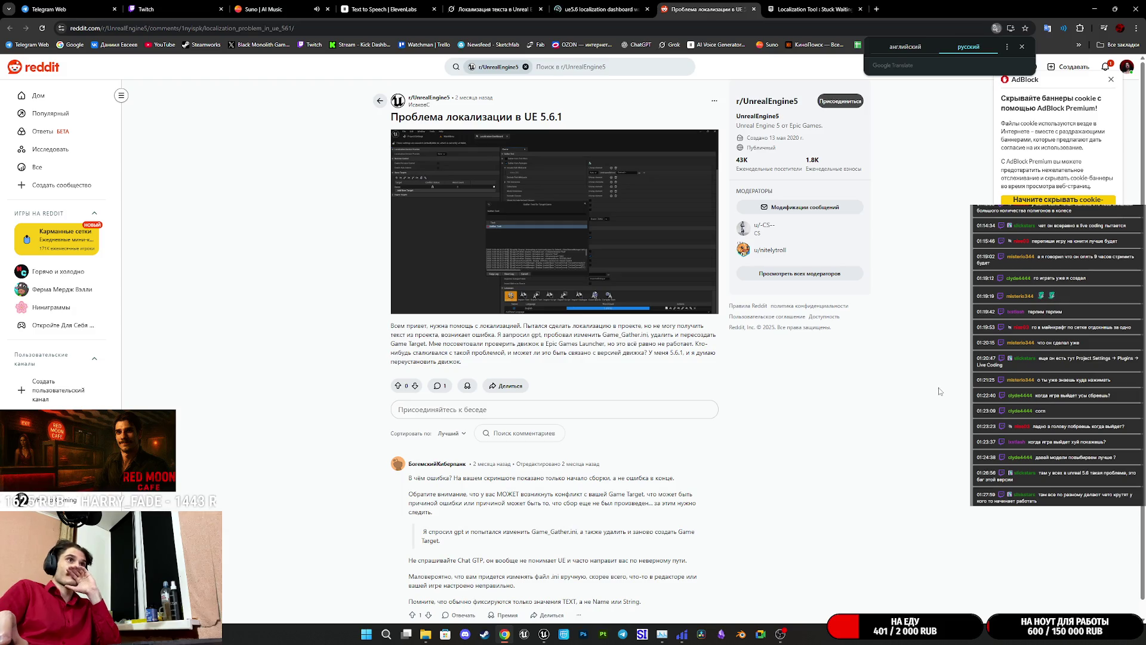
- Read the top reply on Game Target conflicts, highlighting 'понимает' and the wrong-paths phrase
scroll(523, 473, down, 1)
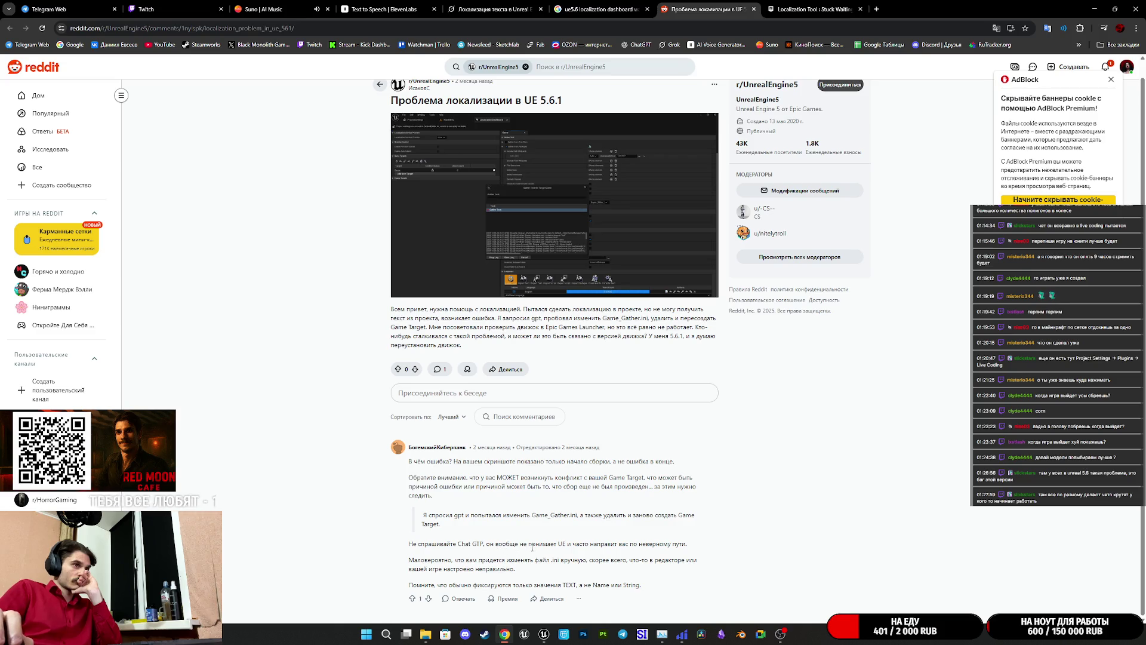
mouse_move(527, 544)
mouse_down()
mouse_move(510, 560)
mouse_move(561, 547)
mouse_up()
click(632, 544)
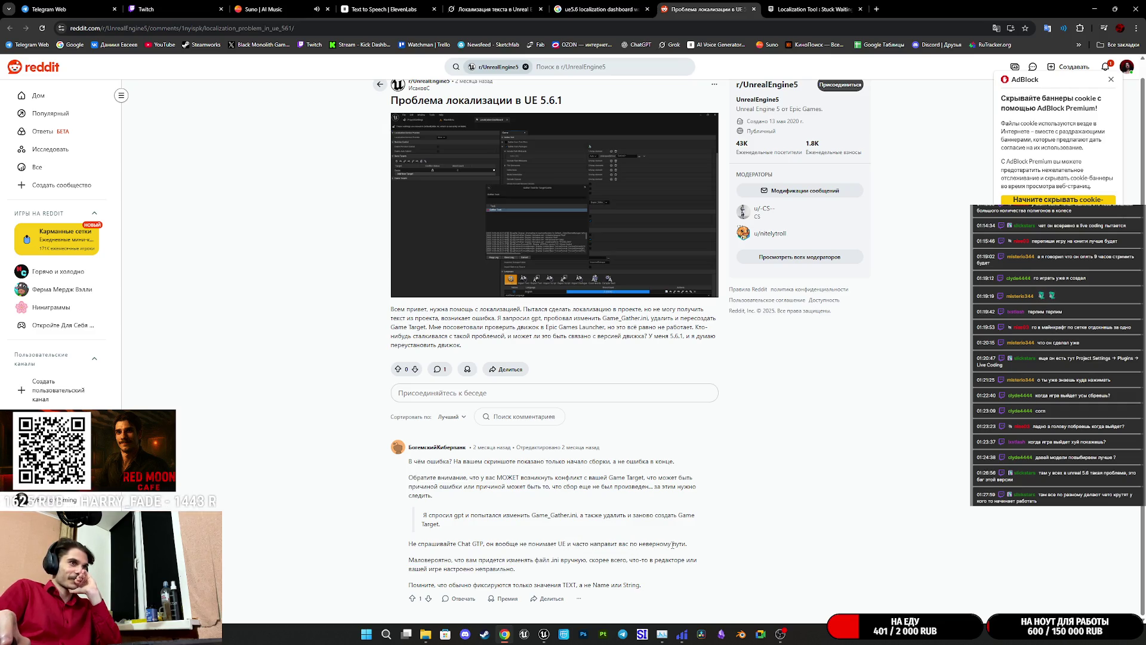
drag(659, 544, 604, 545)
mouse_move(680, 541)
mouse_down()
mouse_move(654, 544)
mouse_move(671, 546)
mouse_up()
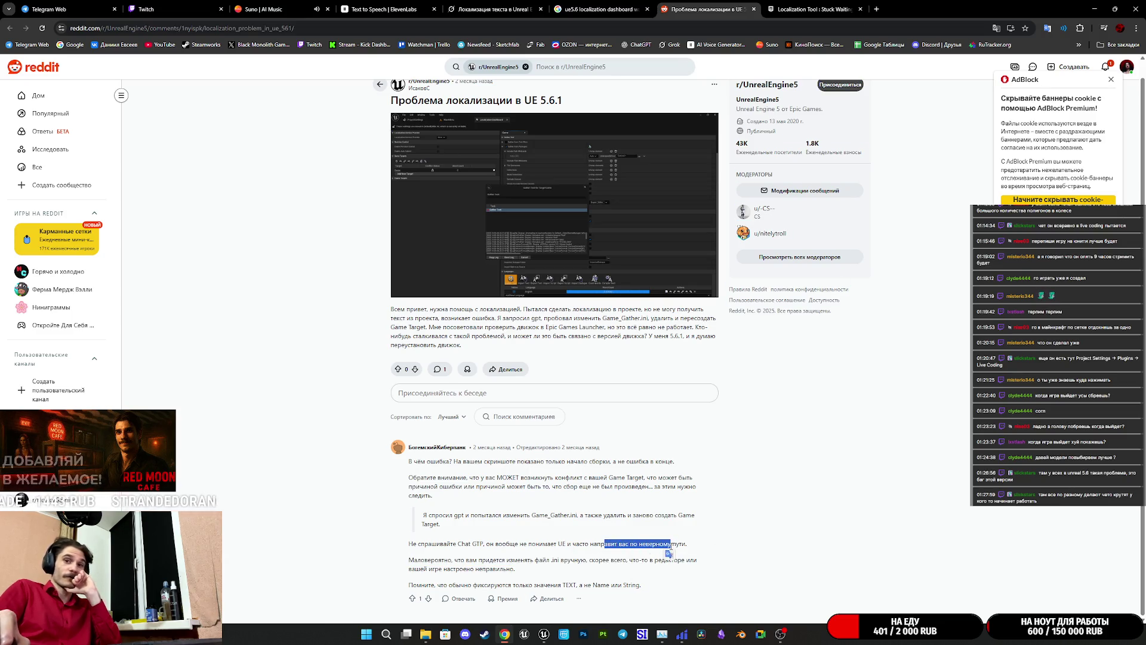
click(463, 554)
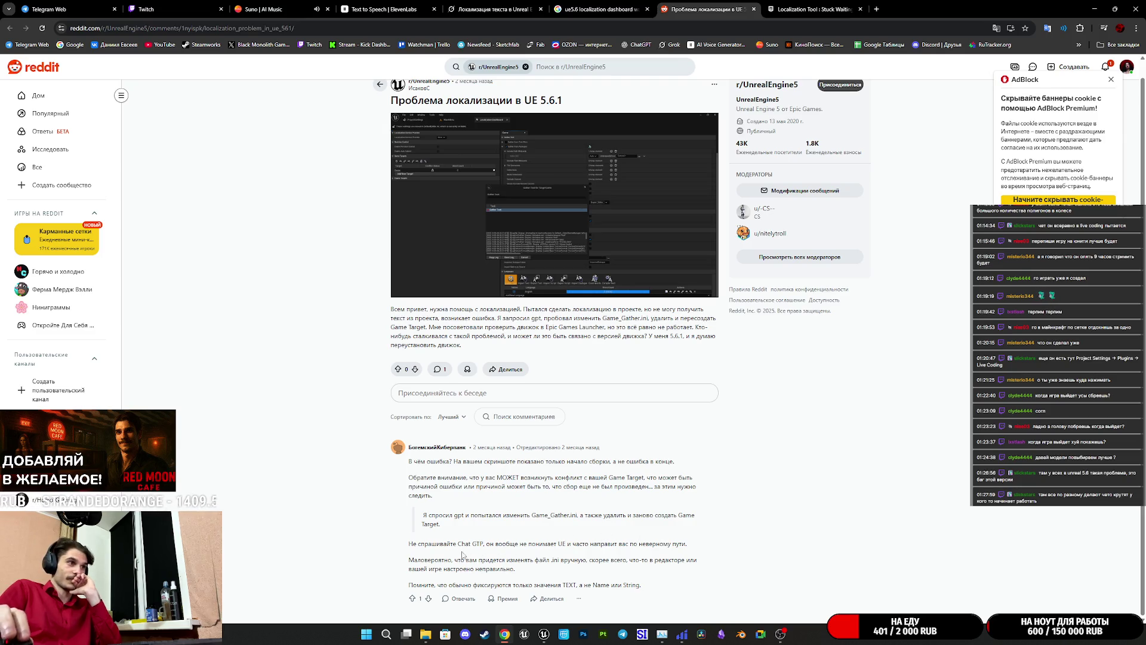
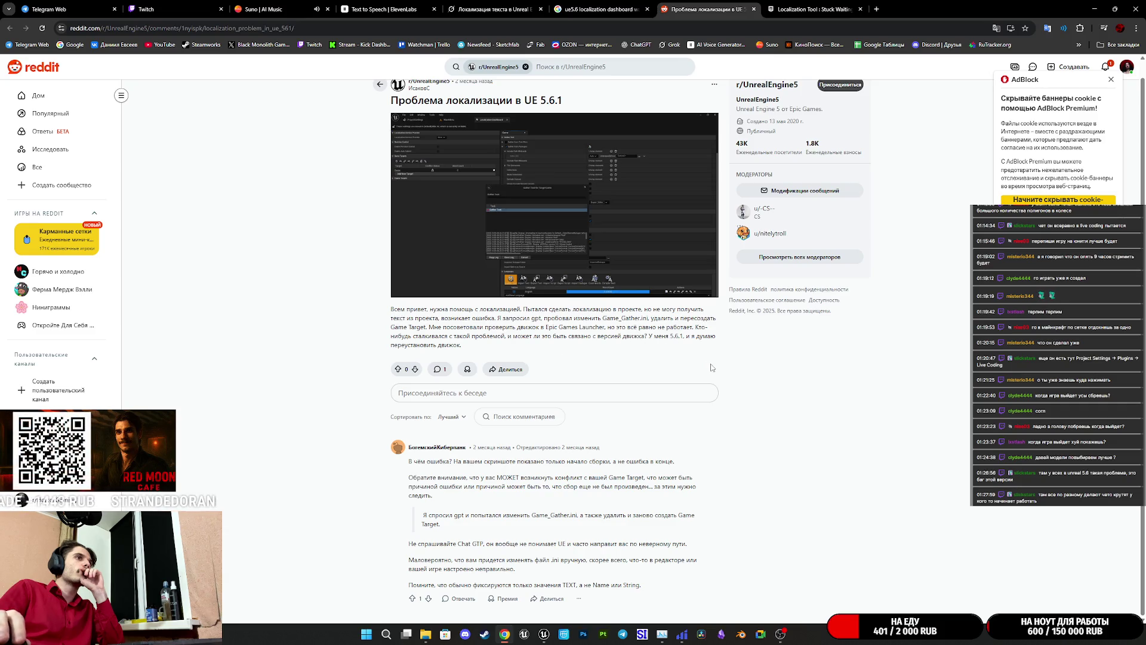
- Close the Reddit localization thread and go to the Grok chat about UE localization
scroll(711, 367, up, 1)
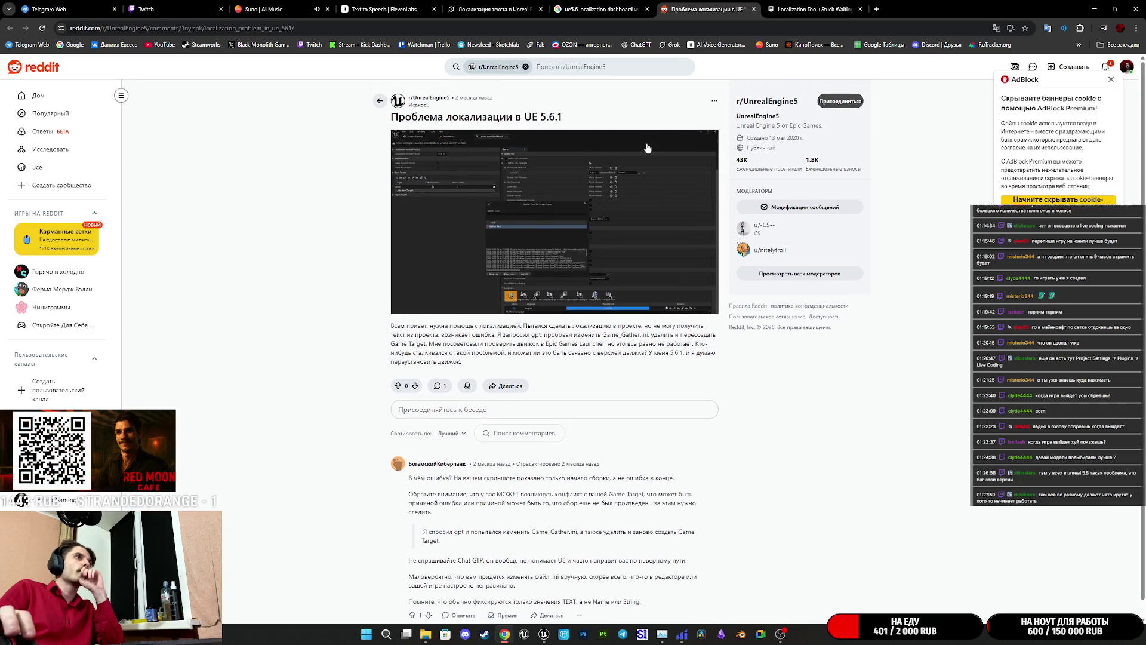
middle_click(723, 5)
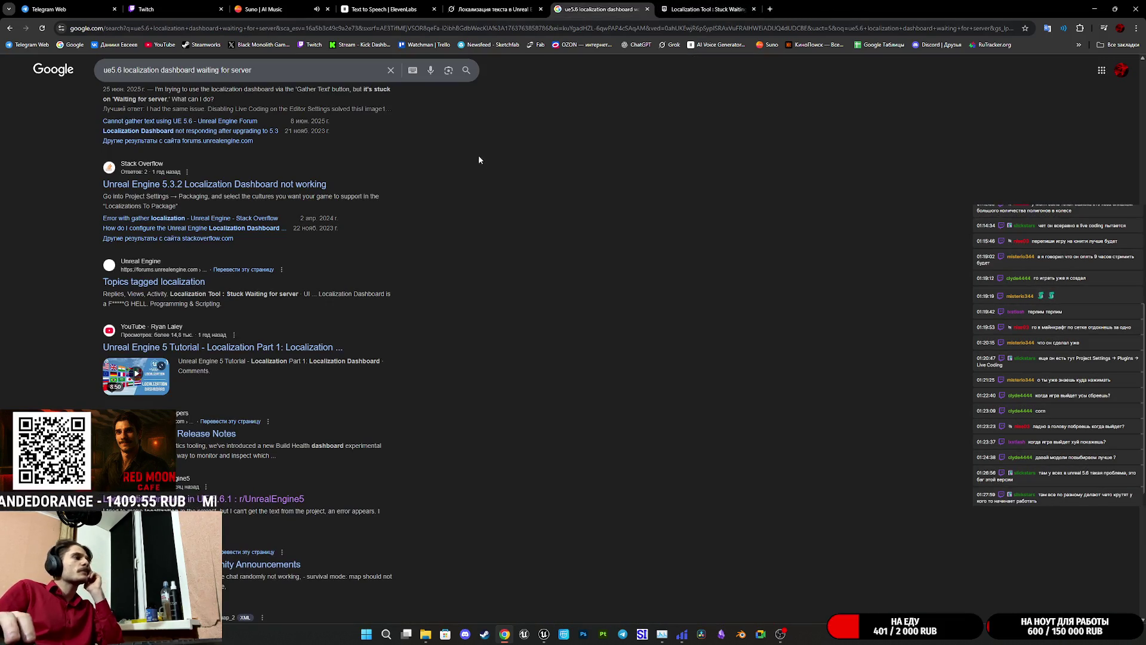
scroll(478, 151, down, 5)
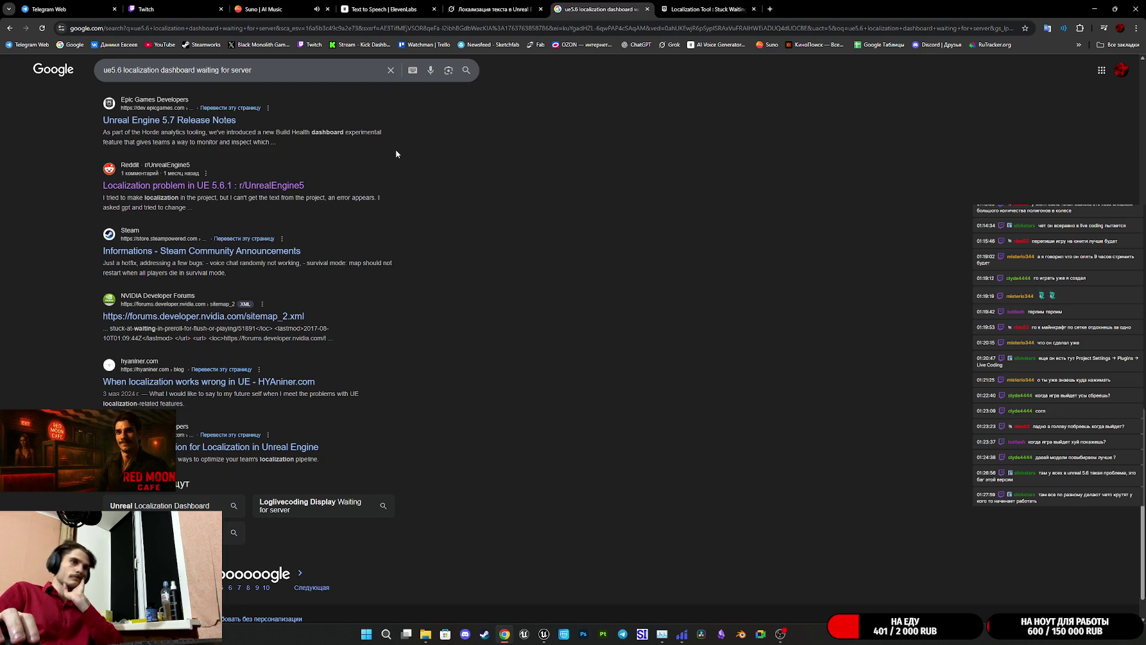
click(494, 9)
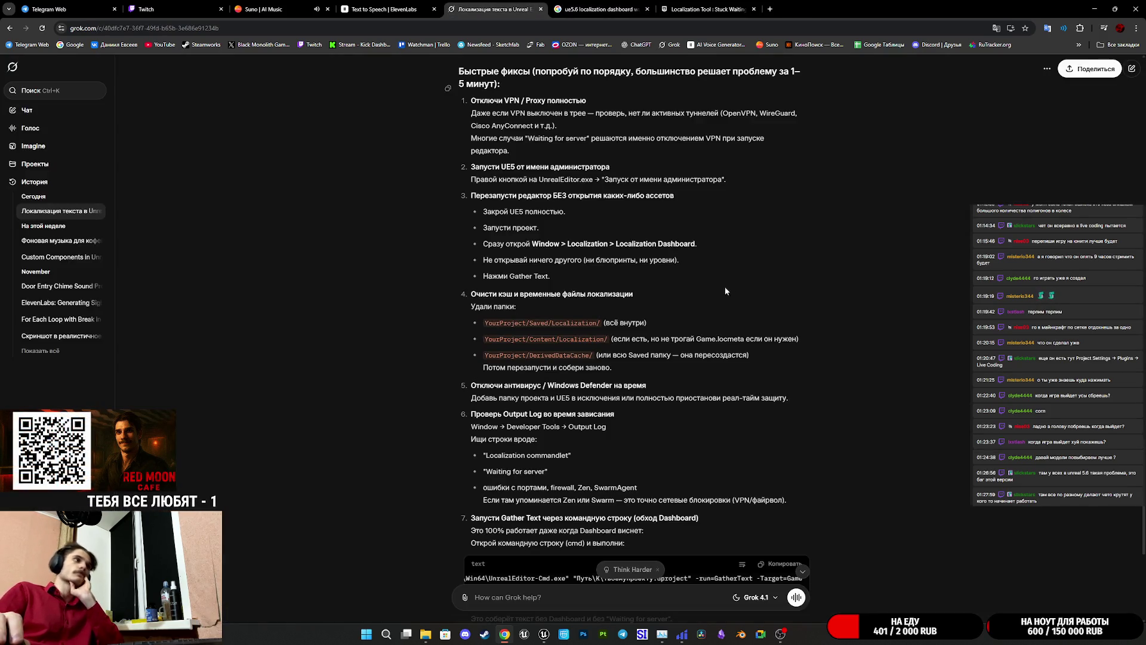
- Select the -run=GatherText -Target=Game arguments in Grok's command-line Gather Text step
scroll(707, 306, down, 5)
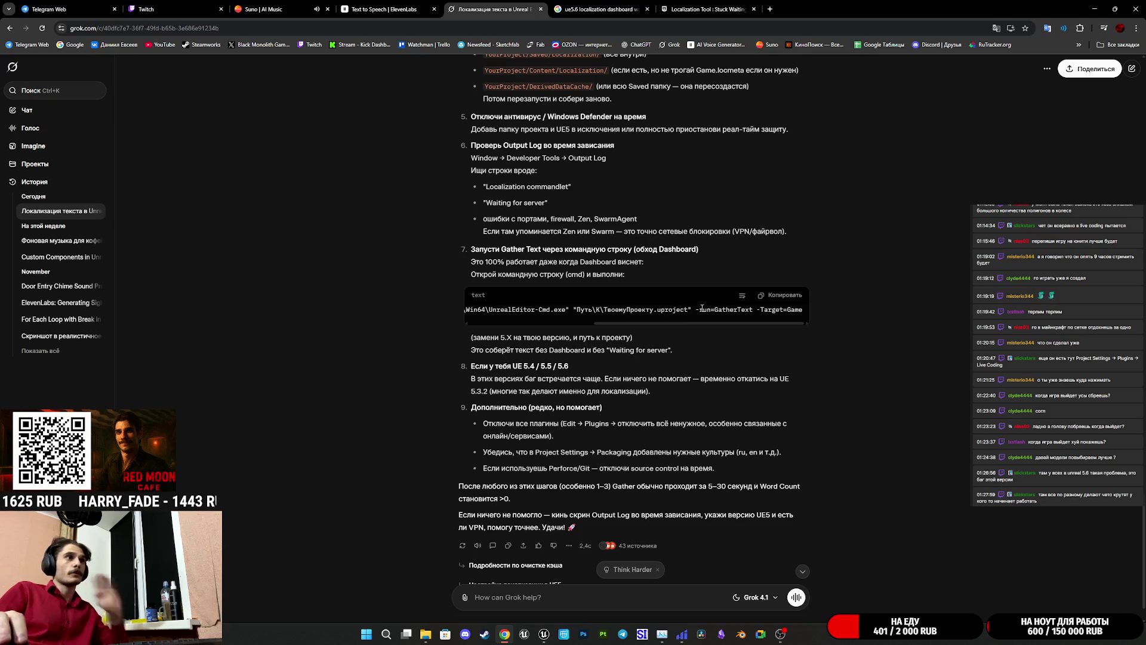
drag(692, 309, 812, 318)
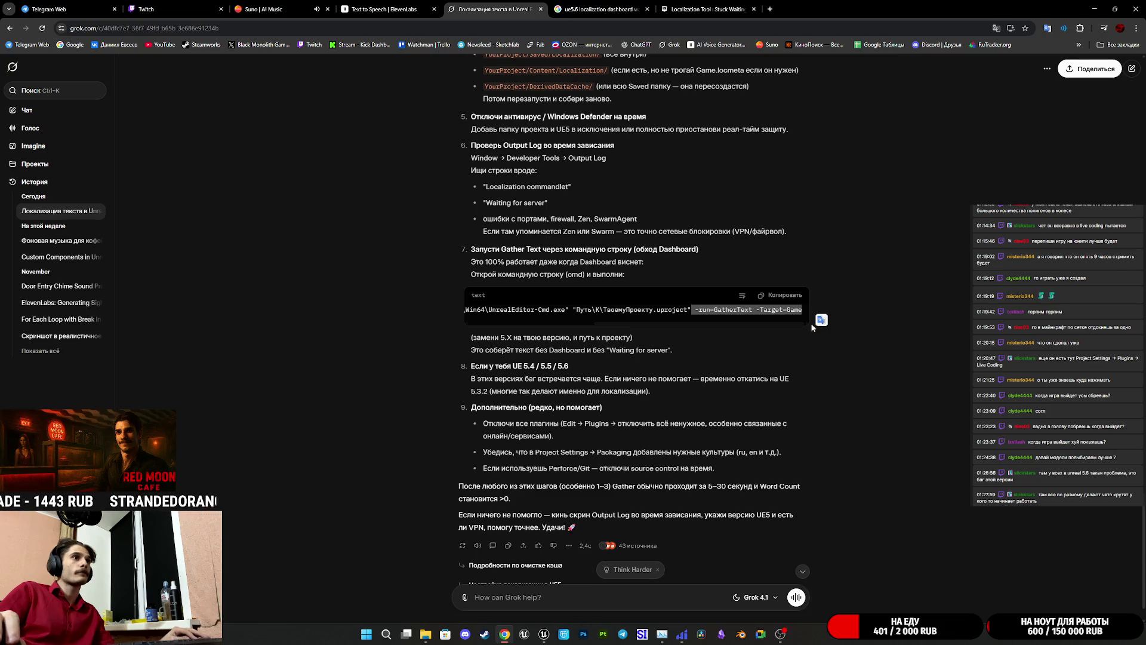
click(544, 634)
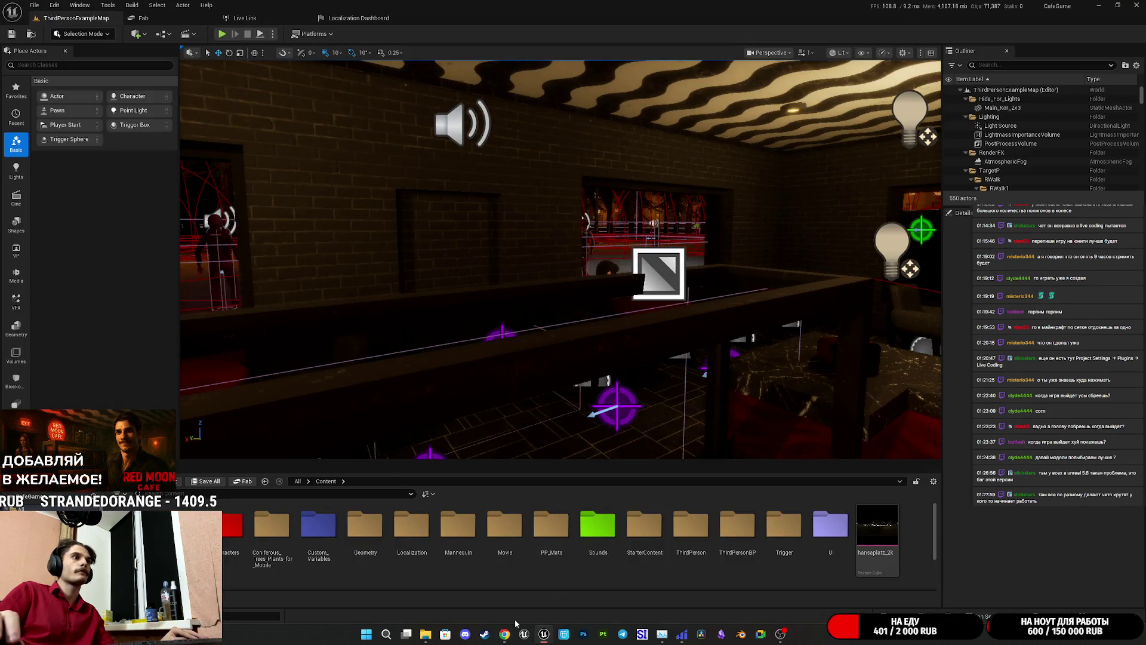
key(alt+Tab)
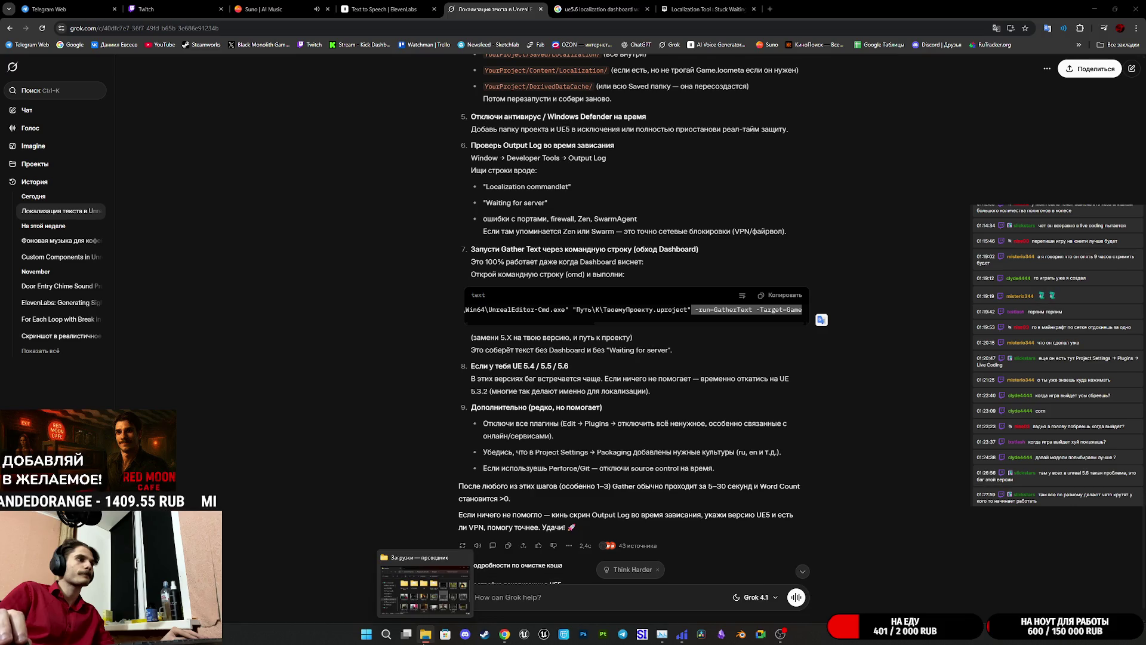
- Play DOTA2_M.mp4 from the Downloads folder and adjust its playback volume
click(426, 634)
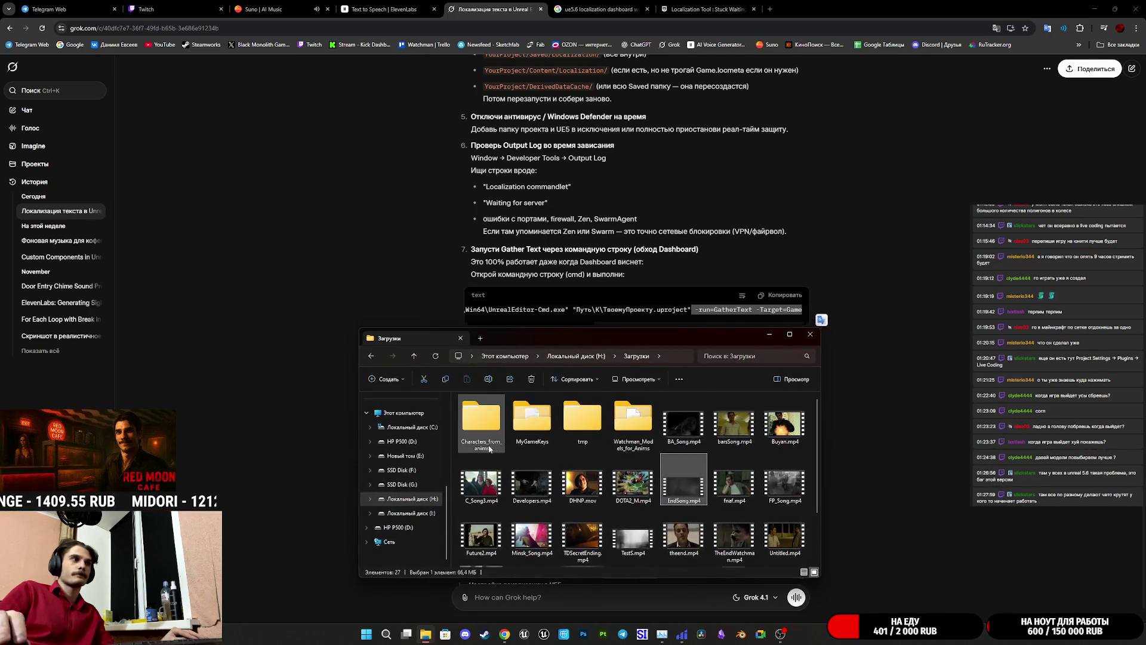
click(312, 76)
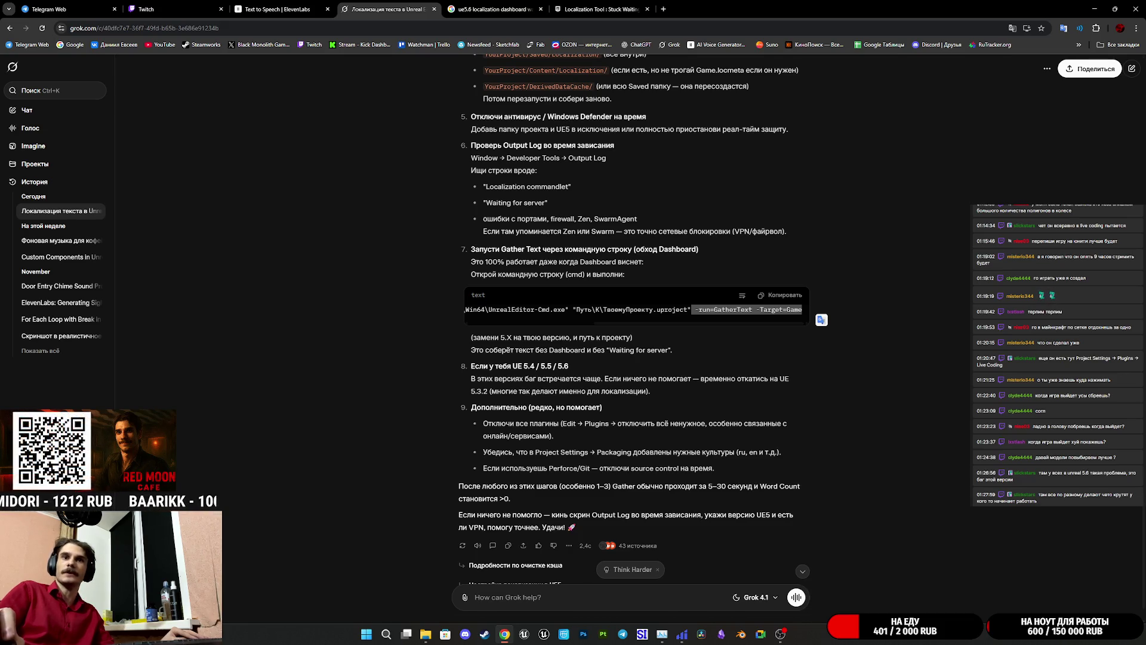
key(alt+Tab)
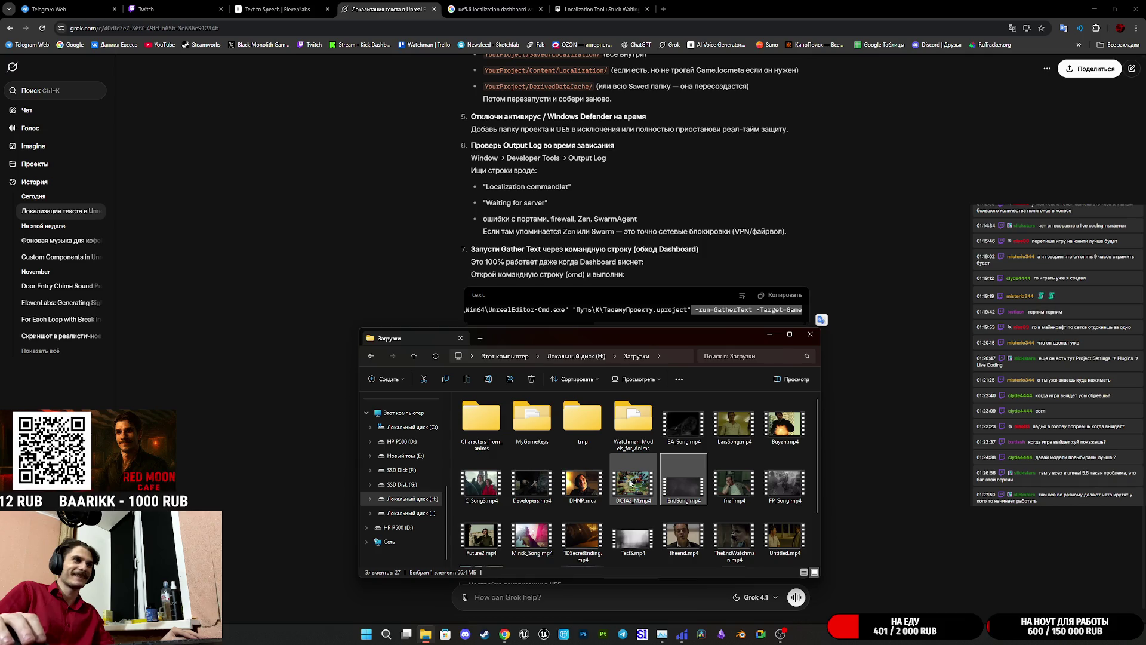
double_click(636, 487)
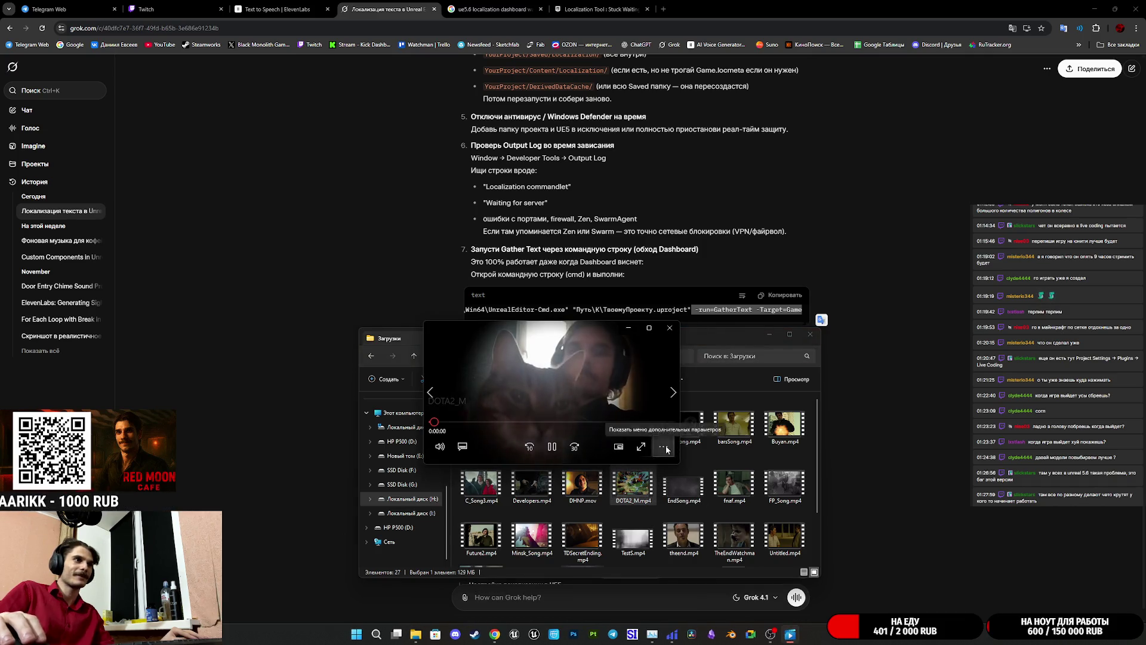
click(663, 447)
click(440, 447)
click(440, 447)
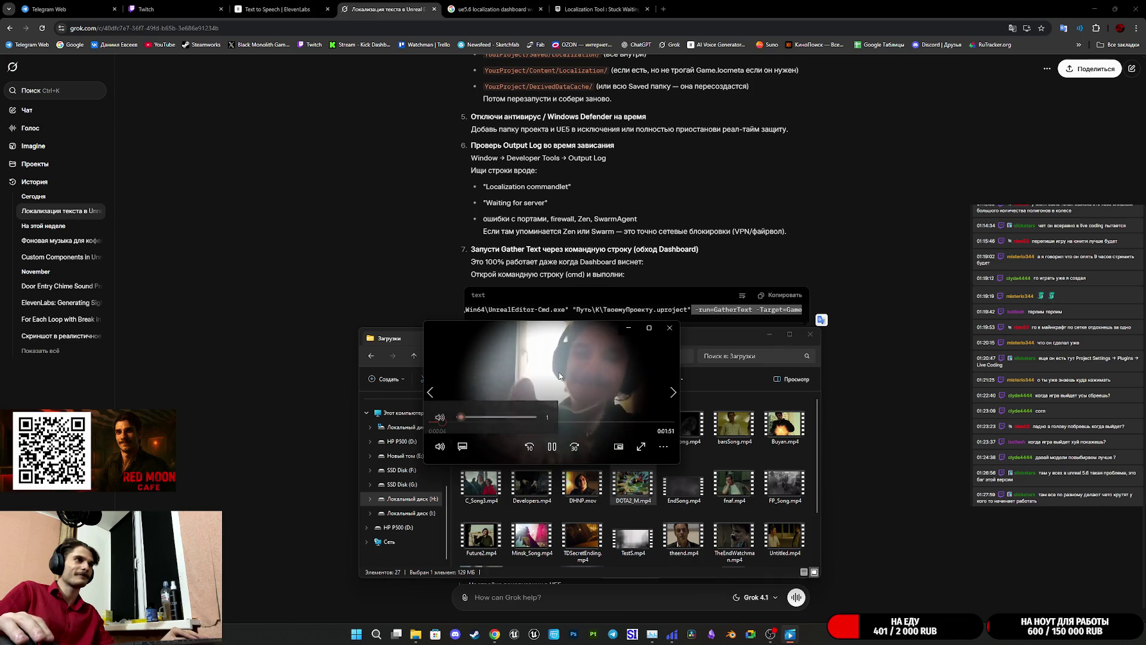
- Go to The Cafe Library folder and turn the video's volume down to 1
click(631, 328)
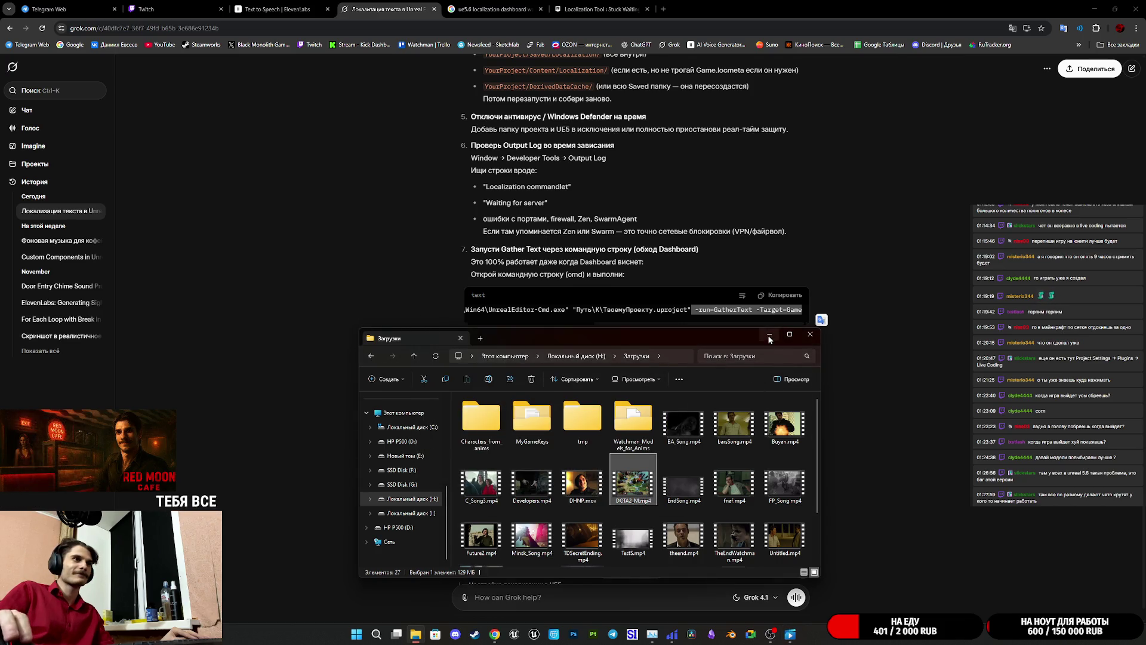
click(769, 335)
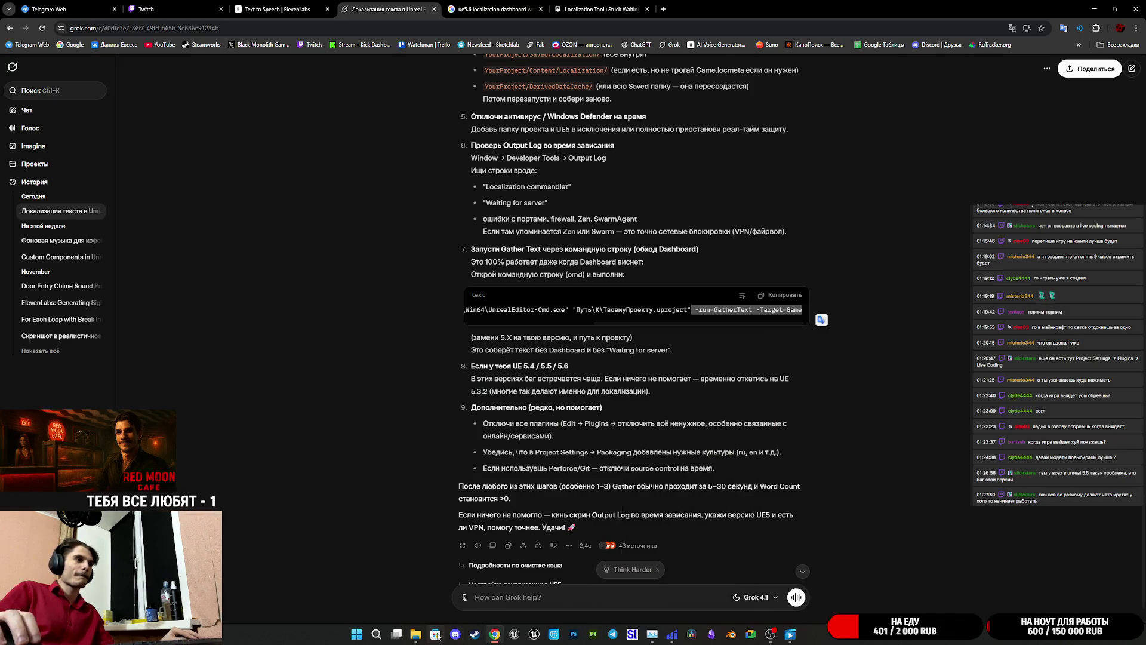
click(417, 635)
click(402, 472)
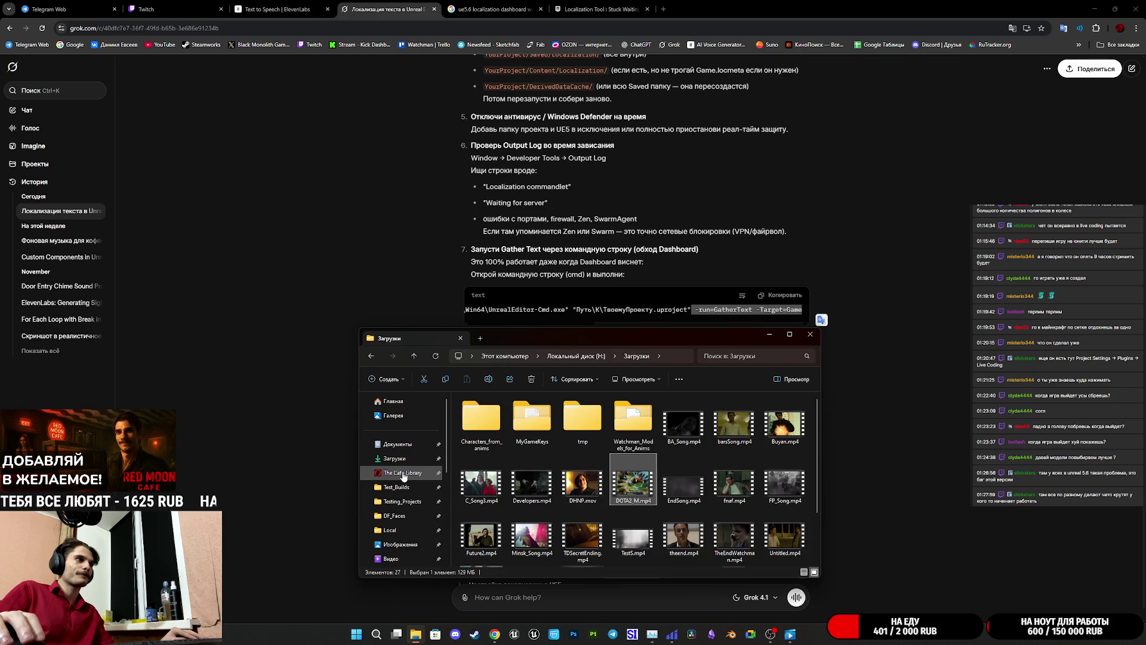
click(790, 634)
click(668, 447)
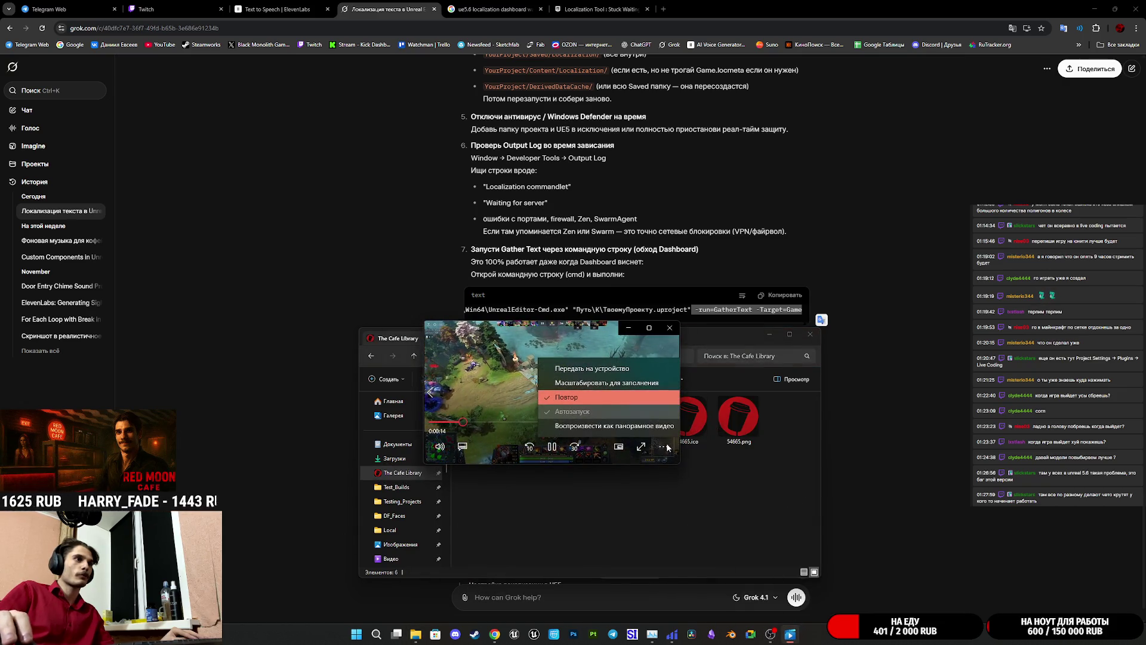
click(439, 447)
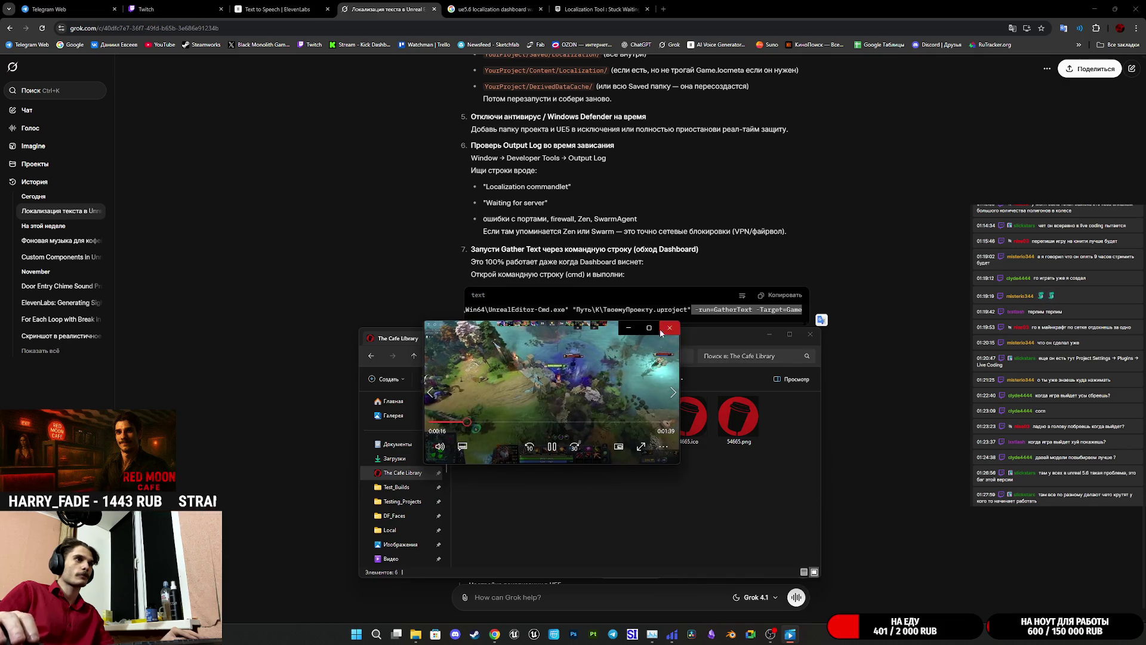
click(628, 327)
- Open the CafeGame 5.6 project folder in The Cafe Library
mouse_move(748, 336)
mouse_down()
mouse_move(727, 351)
mouse_move(736, 375)
mouse_up()
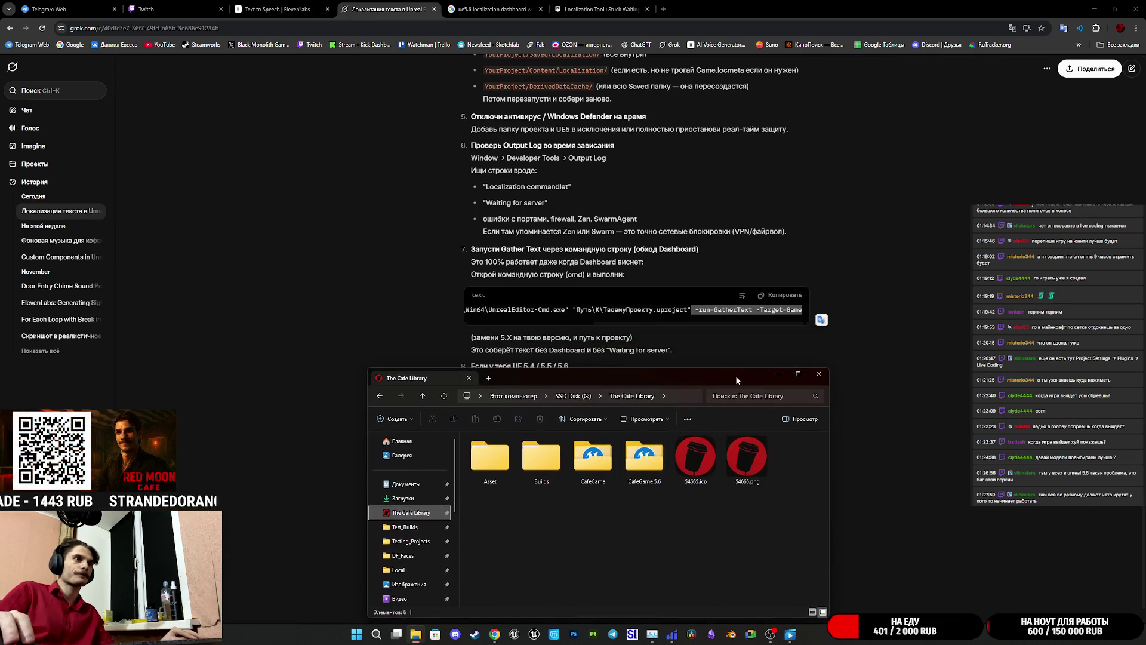
click(642, 475)
double_click(643, 474)
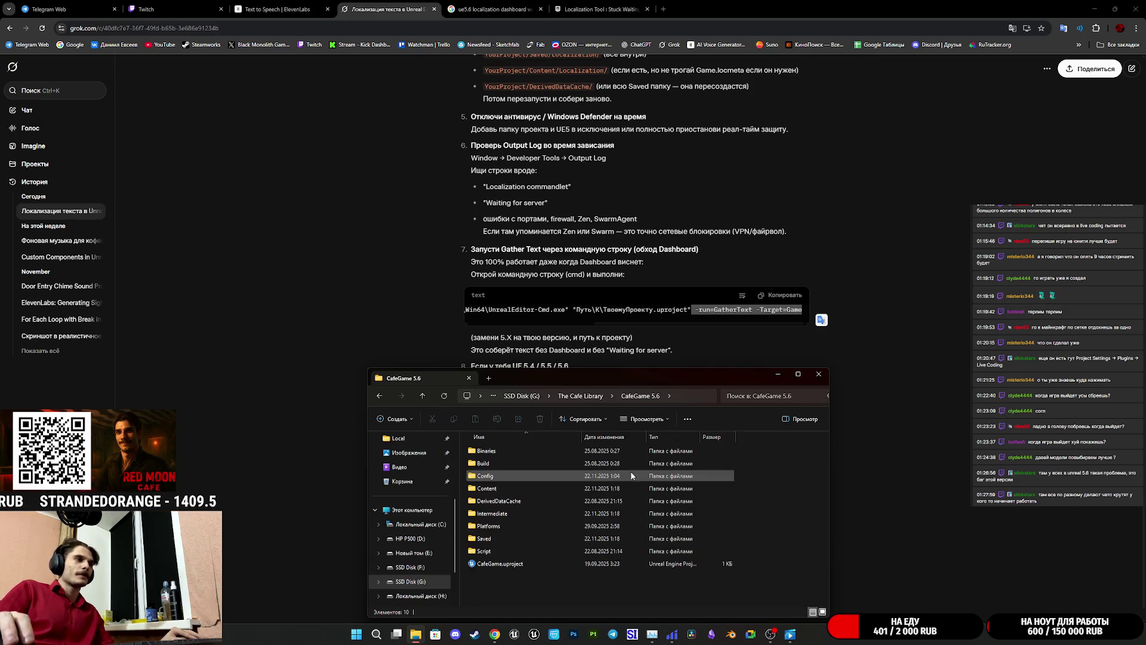
- Append -run=GatherText -Target=Game to the CafeGame.uproject file name and confirm the extension change
click(513, 564)
right_click(531, 562)
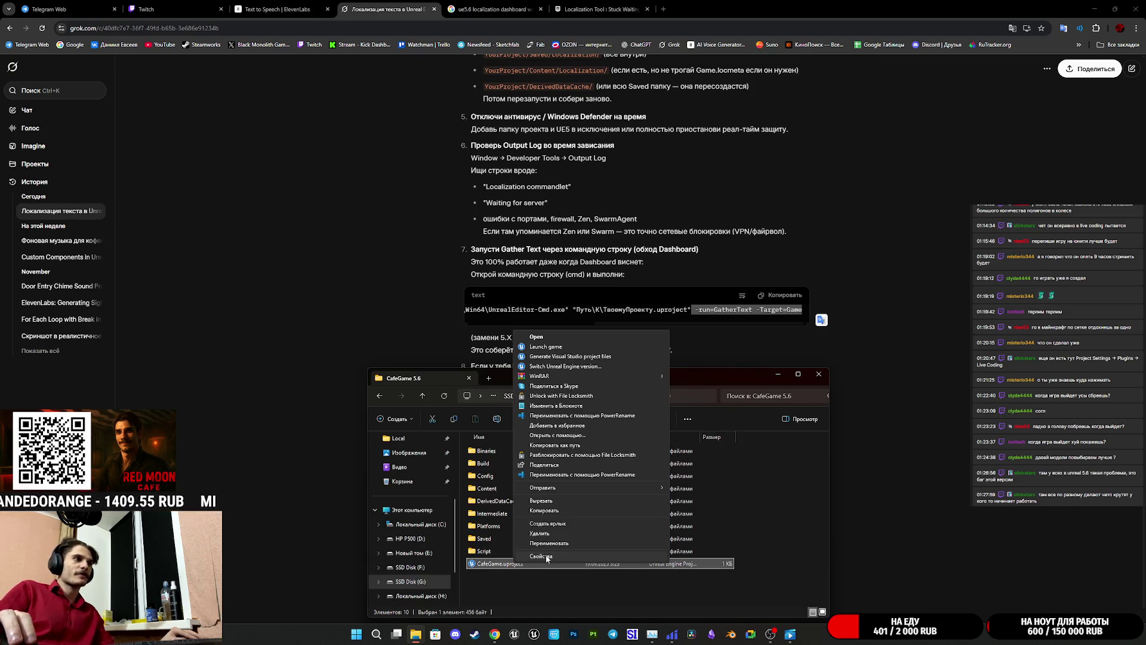
click(550, 541)
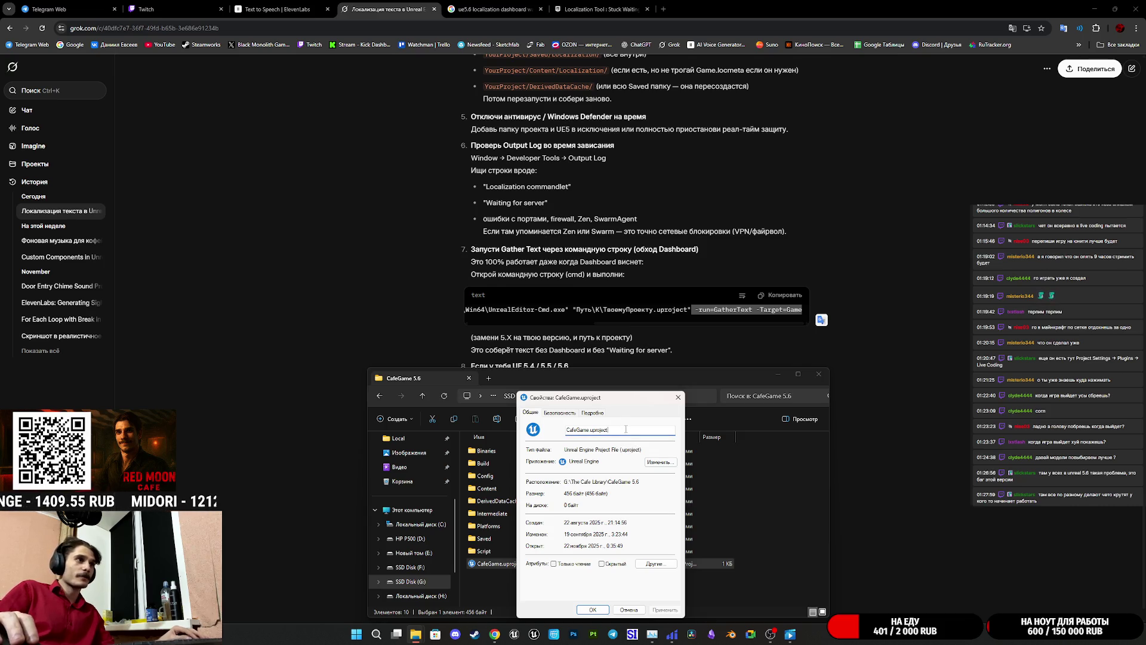
click(593, 413)
click(531, 412)
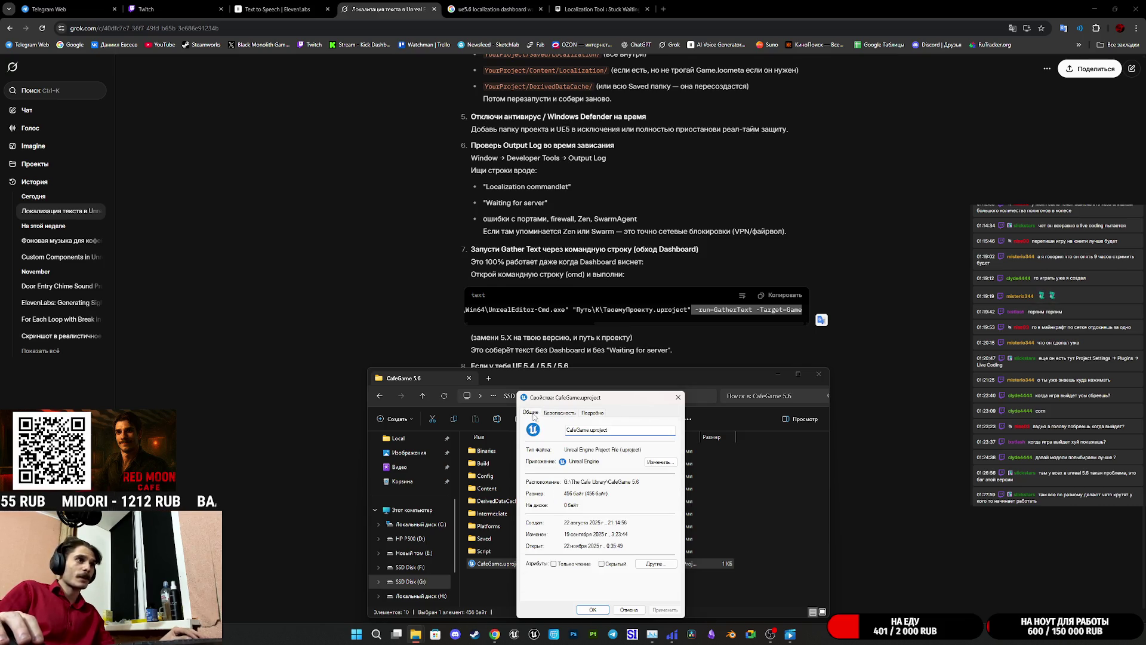
click(638, 430)
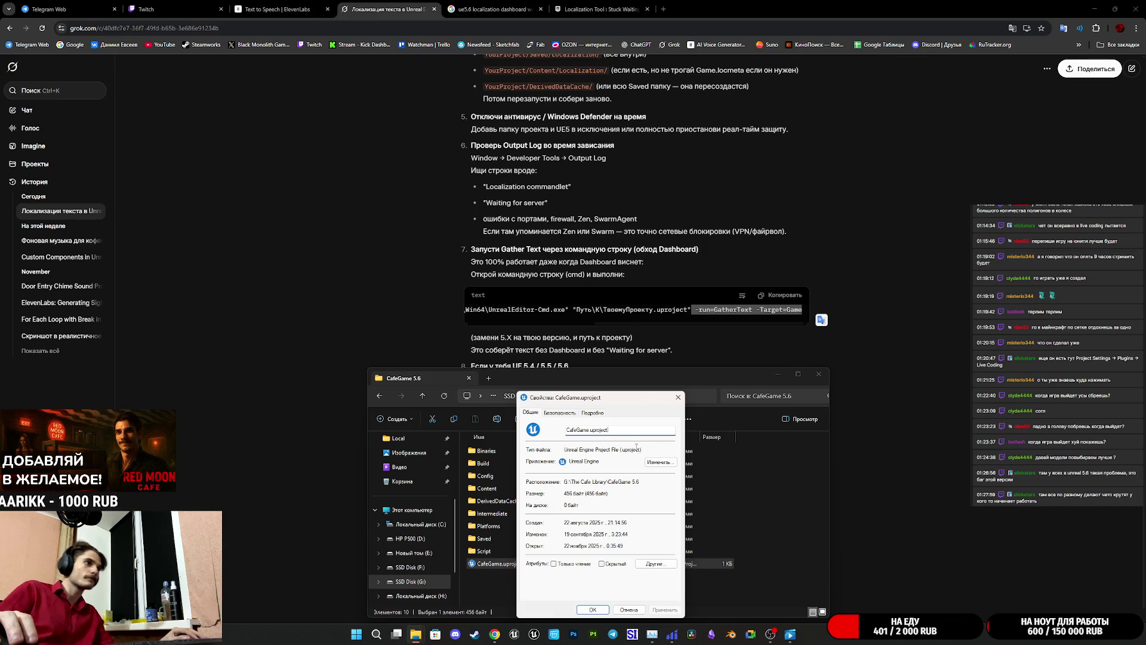
text(-run=GatherText -Target=Game)
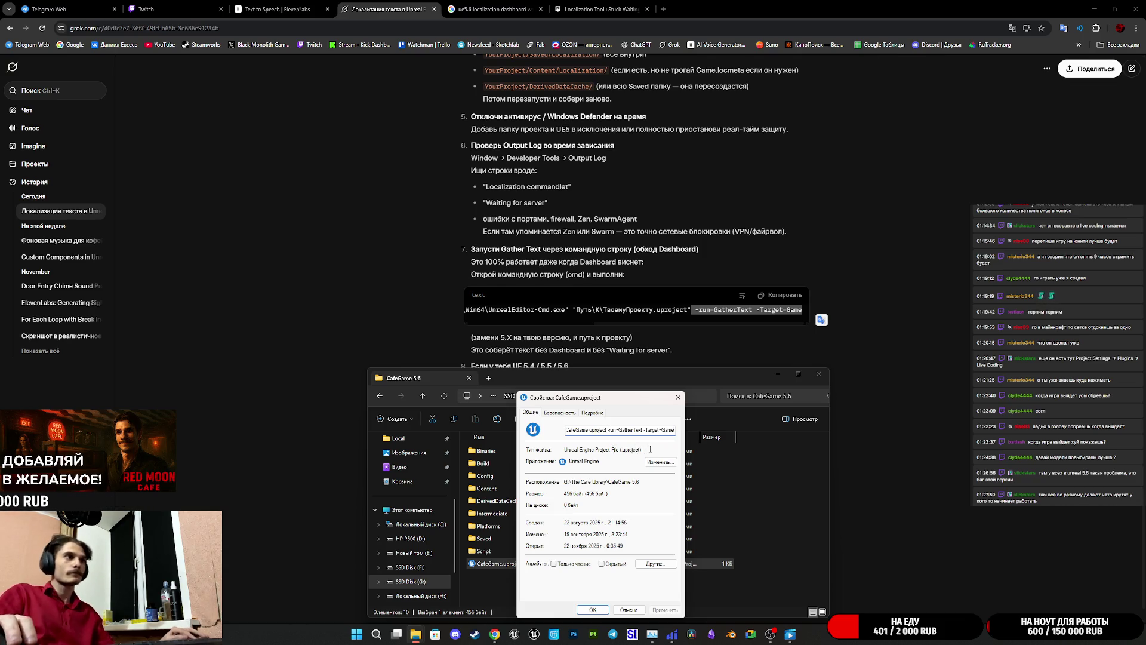
click(602, 609)
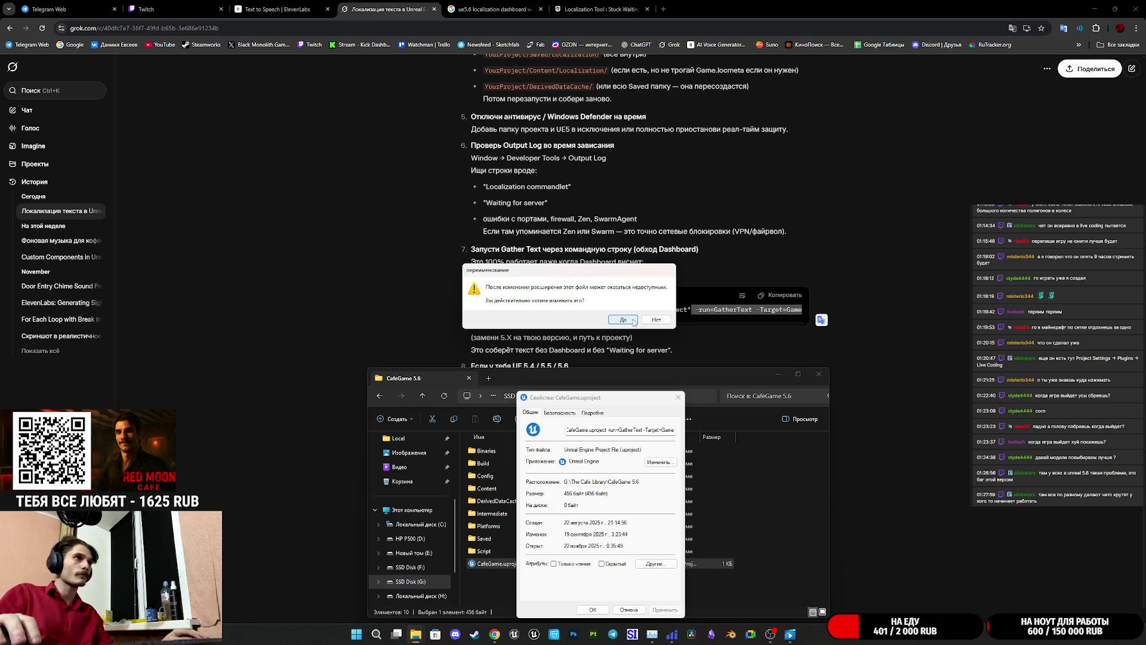
click(633, 320)
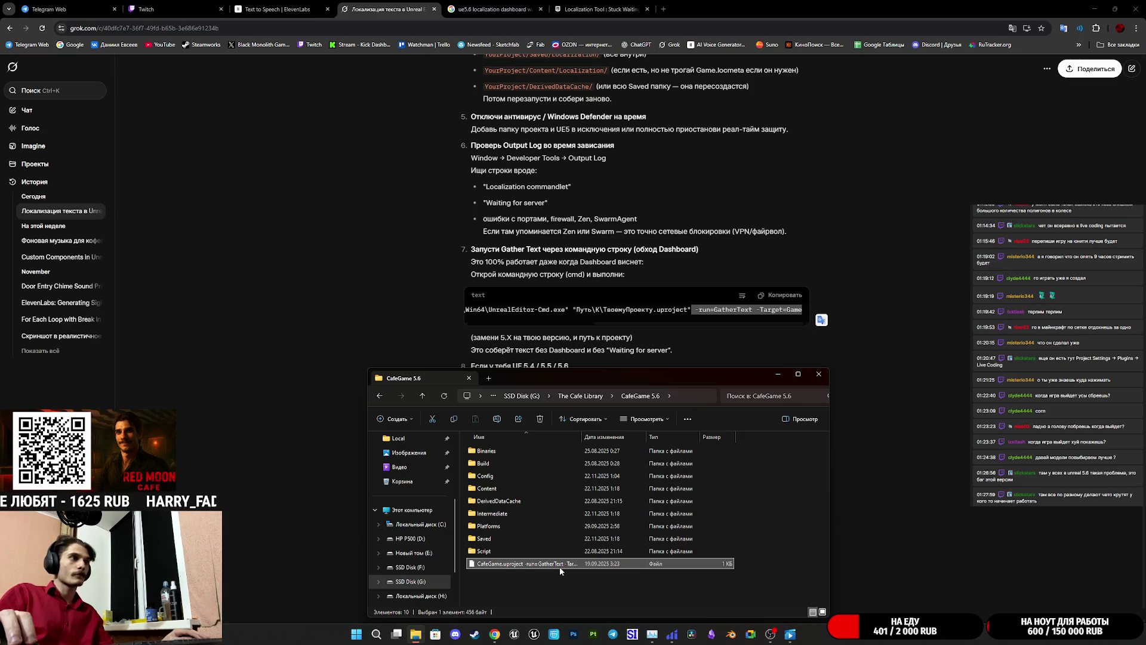
- Restore the file's name to CafeGame.uproject
click(578, 555)
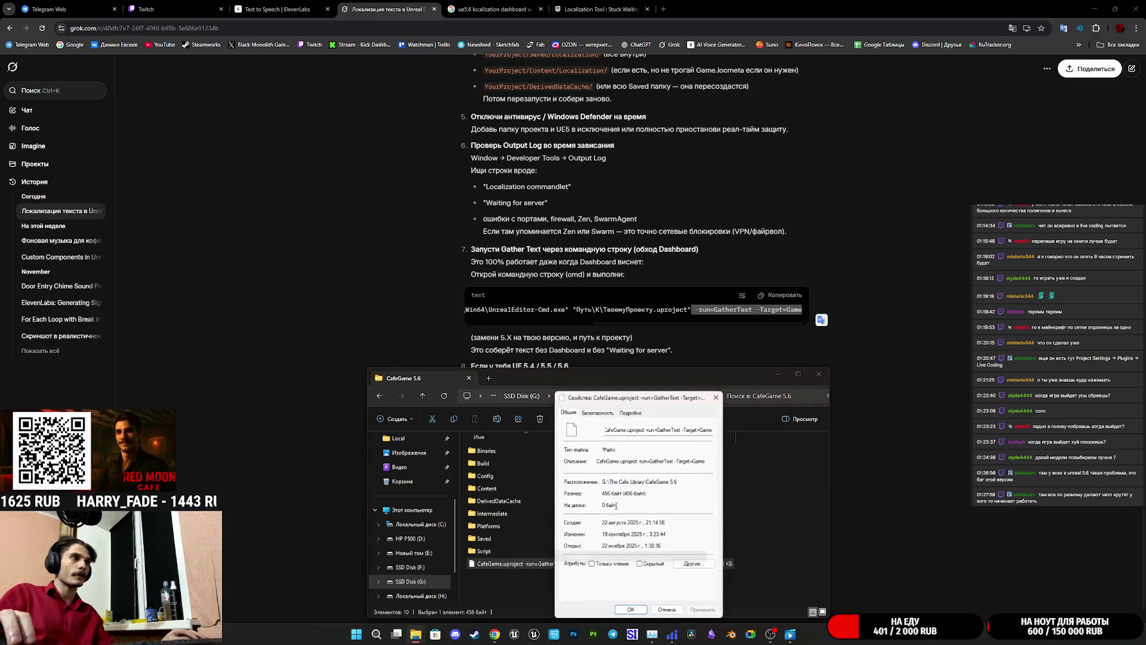
drag(684, 431, 740, 430)
key(BackSpace)
key(BackSpace)
key(BackSpace)
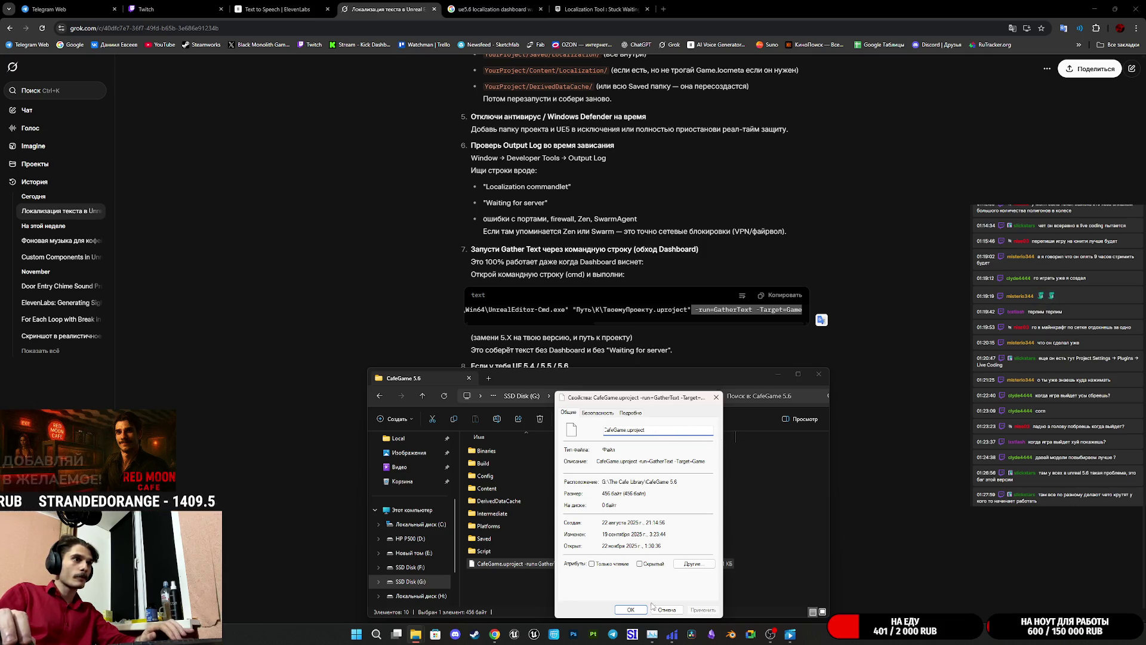
key(Return)
- Create a CafeGame.uproject shortcut whose target ends with -run=GatherText -Target=Game, and apply it
right_click(517, 566)
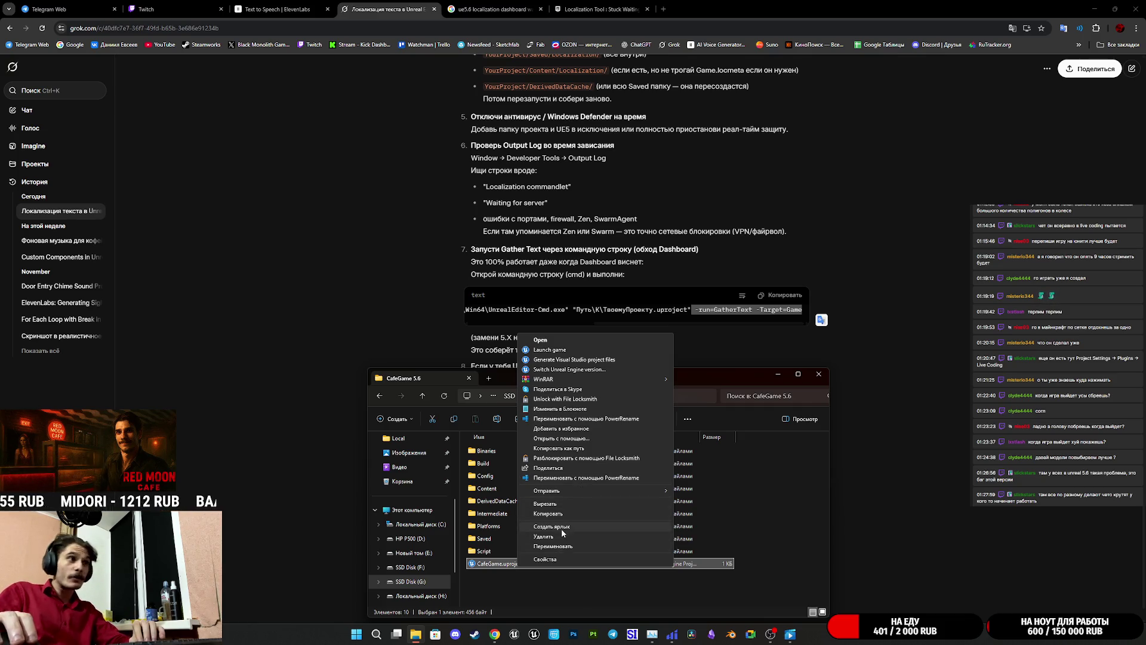
click(561, 526)
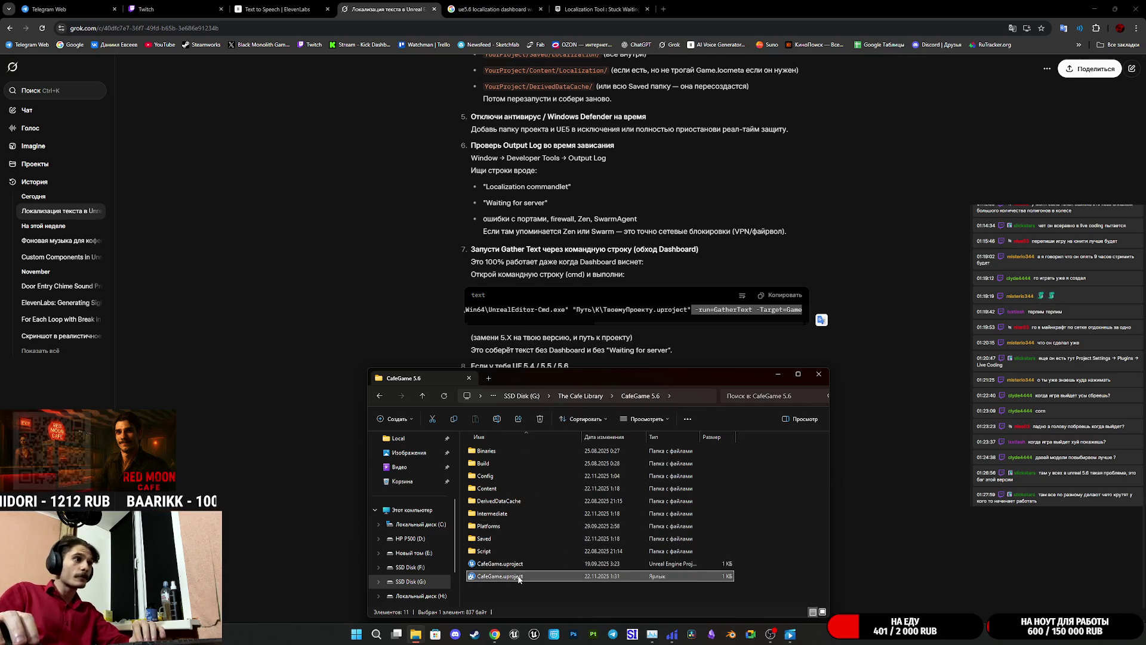
right_click(519, 577)
click(549, 569)
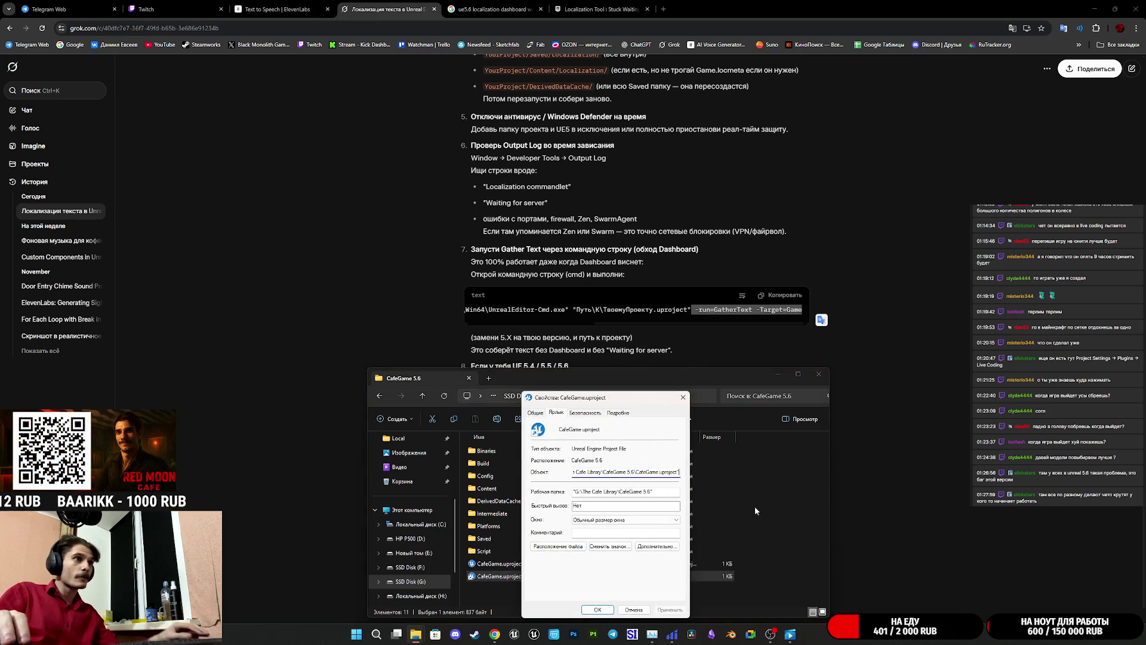
text(-run=GatherText -Target=Game)
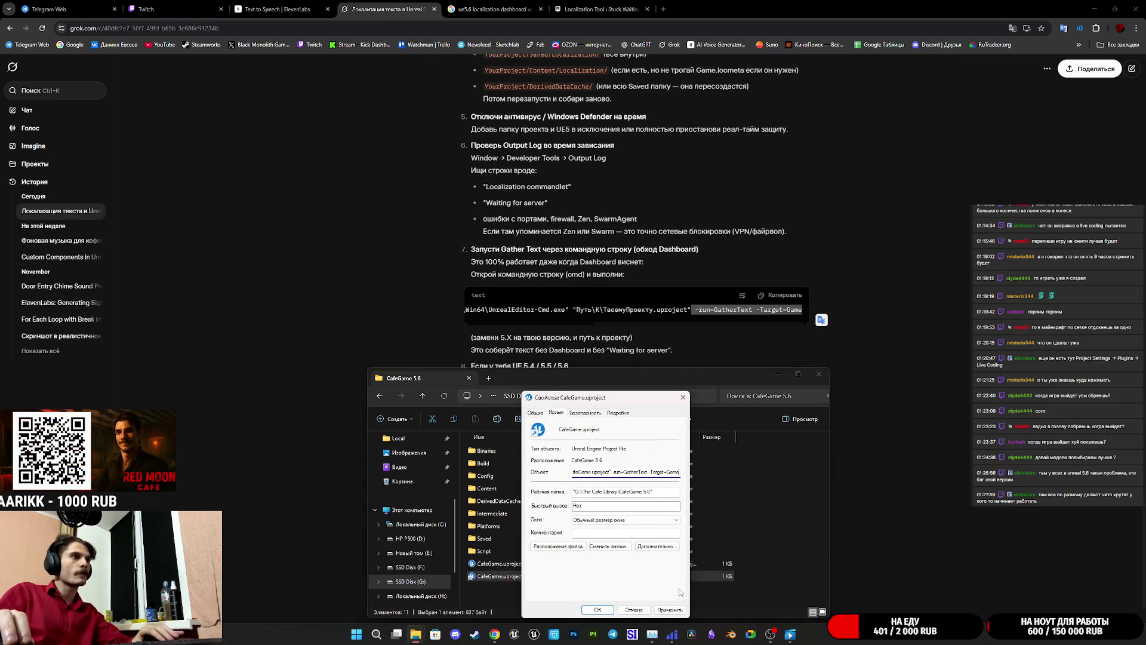
click(670, 610)
click(598, 610)
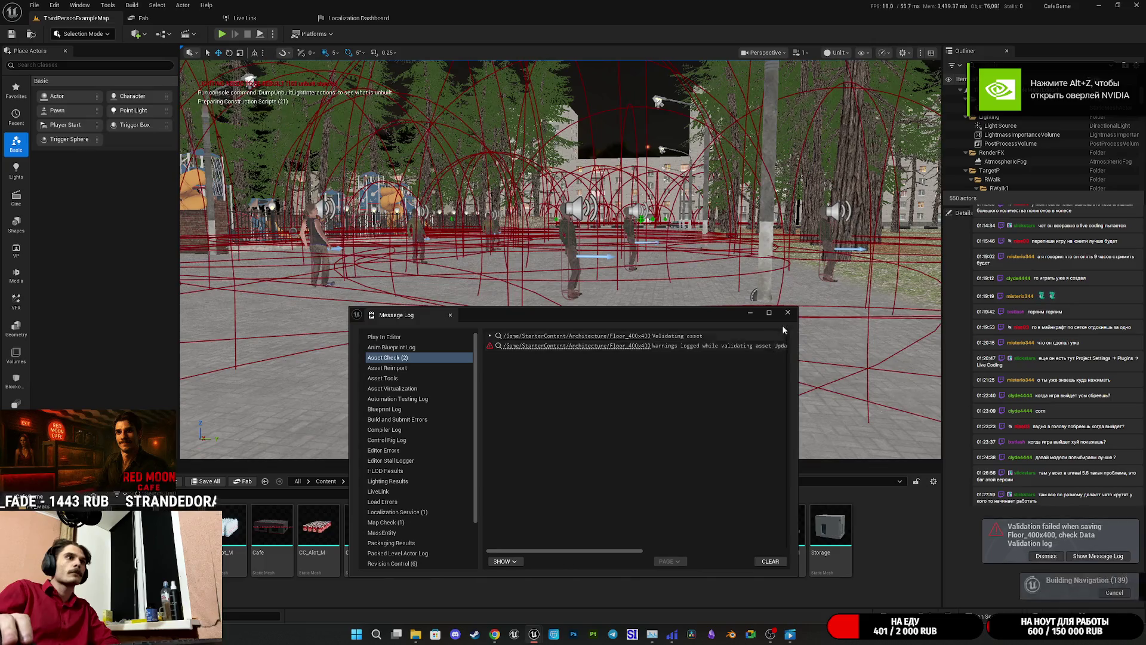
- Close the asset-check Message Log, review the Output Log, and bring up the Localization Dashboard
click(788, 312)
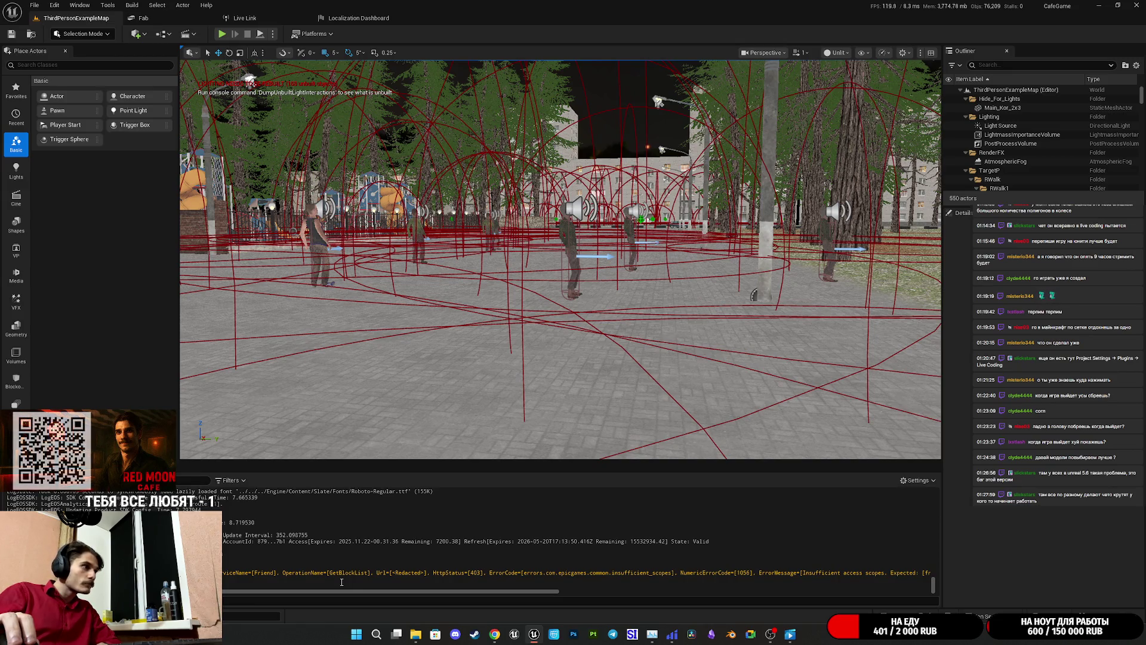
mouse_move(319, 593)
mouse_down()
mouse_move(559, 595)
mouse_move(281, 584)
mouse_up()
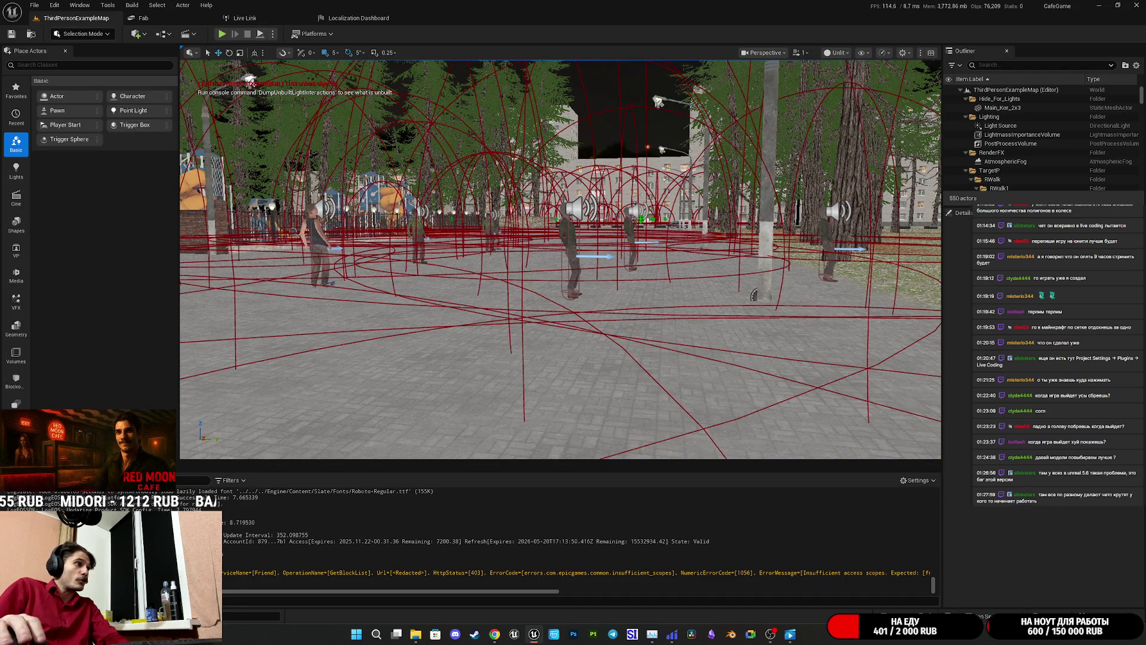
key(ctrl+space)
click(358, 18)
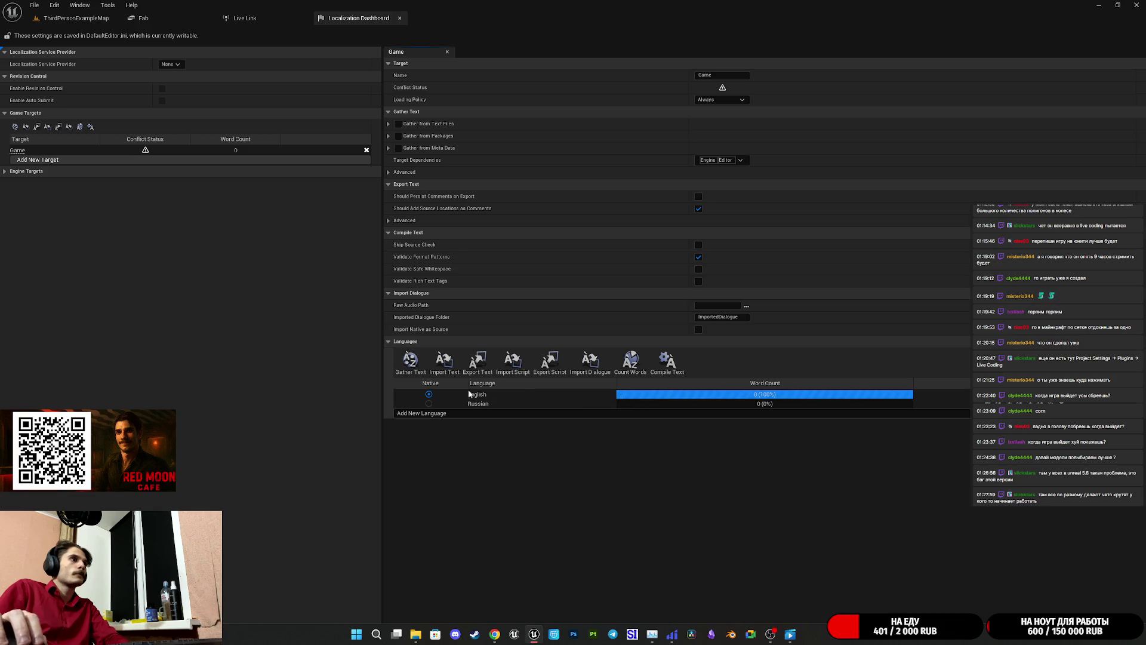
- Gather text for the Game target, then delete the Russian language
click(418, 360)
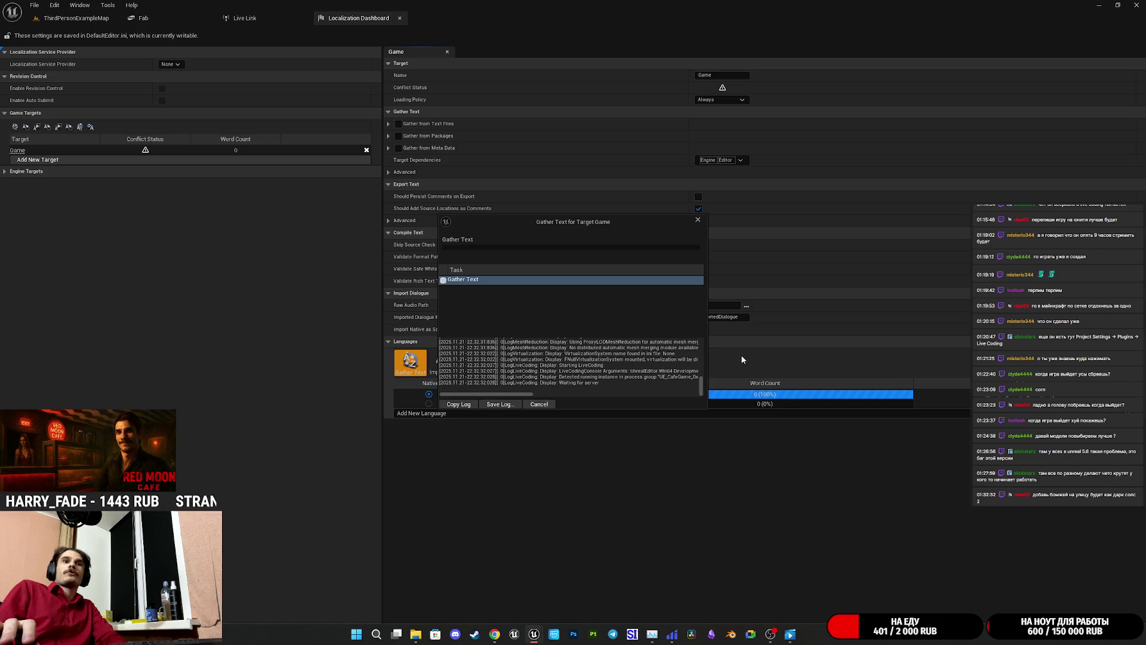
click(695, 221)
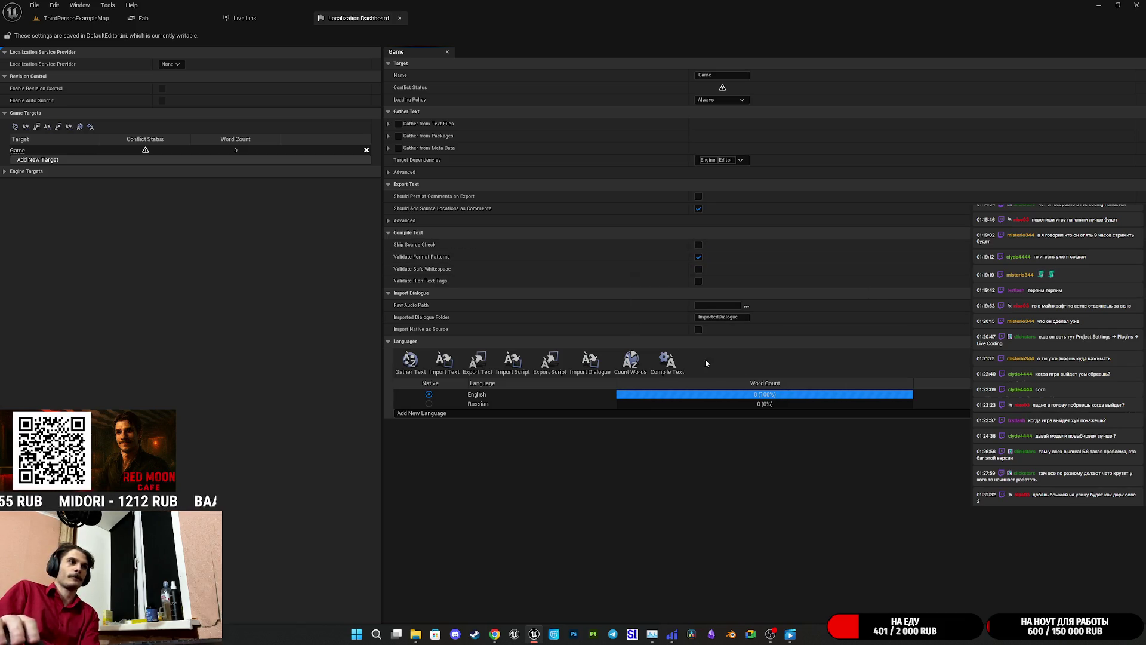
right_click(399, 405)
click(418, 414)
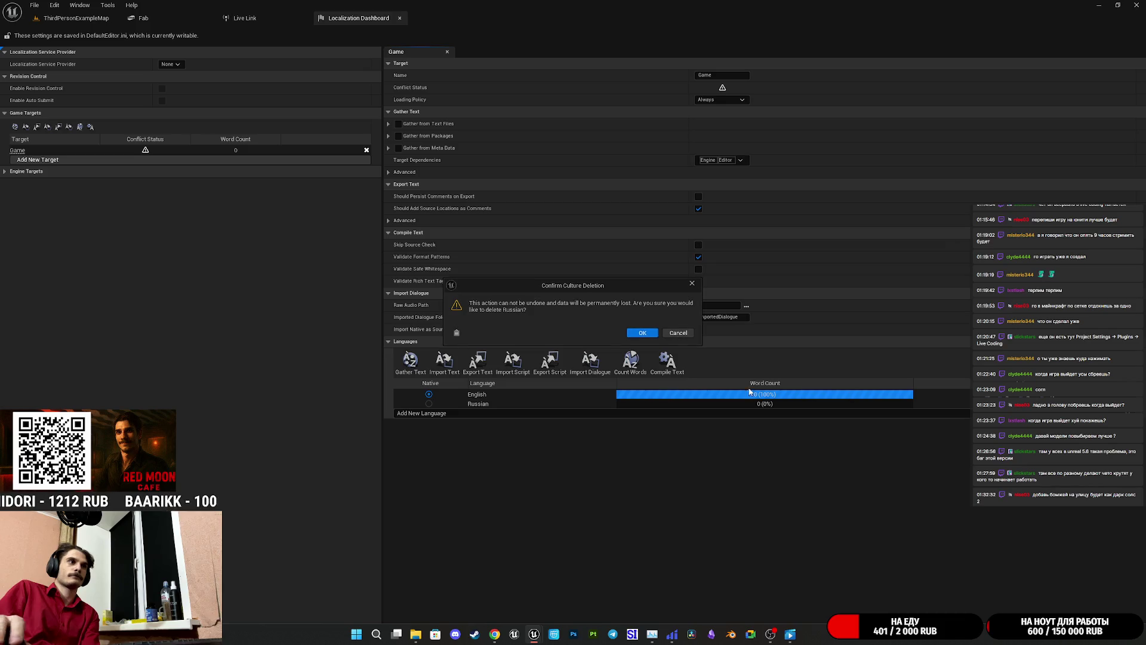
click(640, 334)
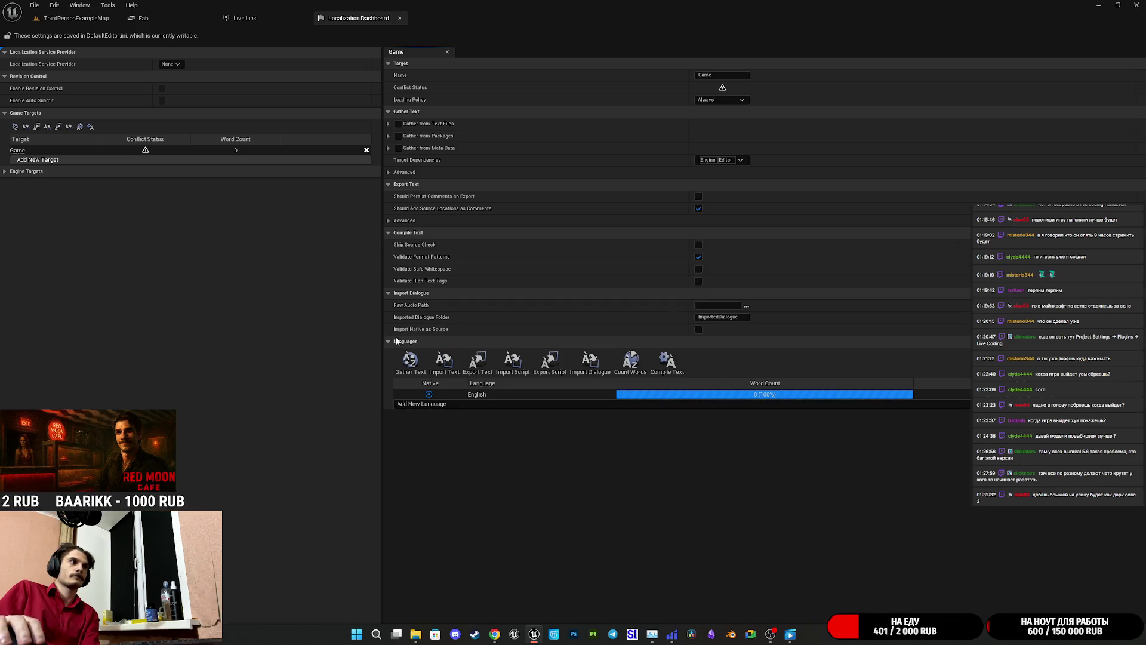
- Gather text for Game again with only English remaining
click(410, 360)
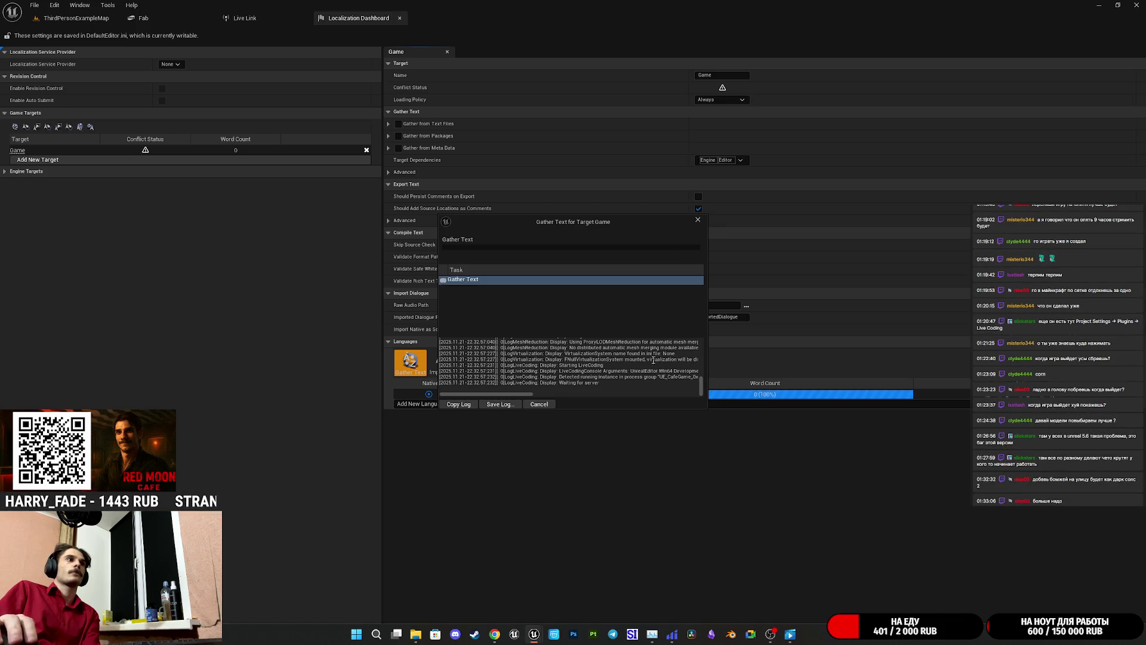
click(697, 220)
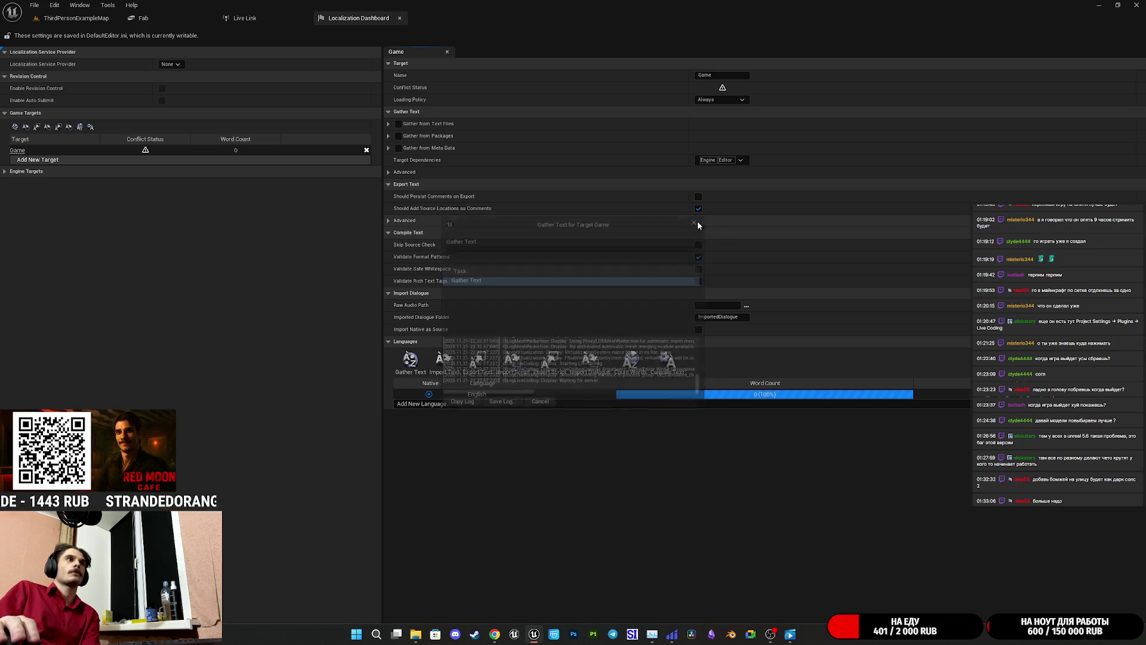
click(746, 163)
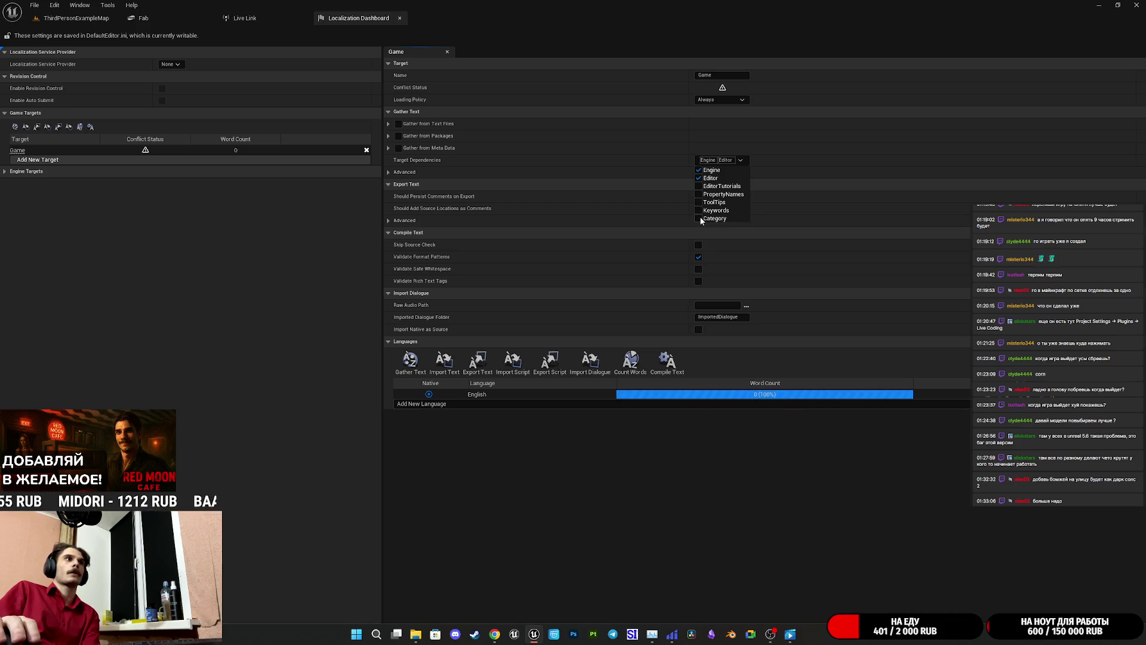
- Enable Gather from Text Files and Gather from Packages for the Game target
click(740, 158)
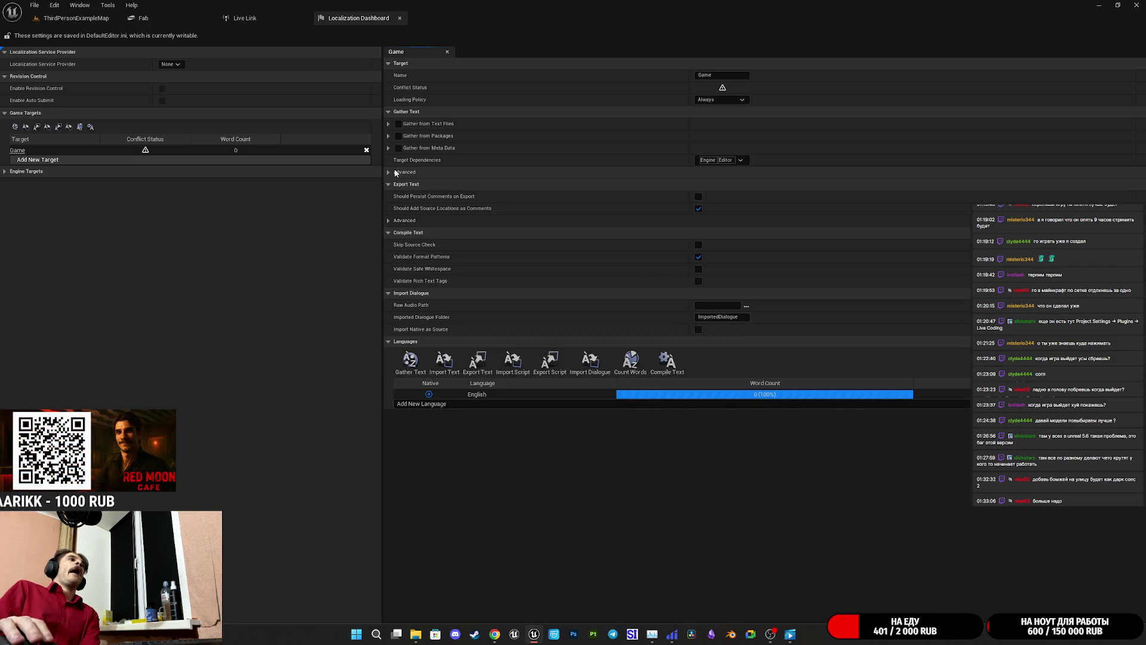
click(389, 125)
click(389, 124)
double_click(389, 125)
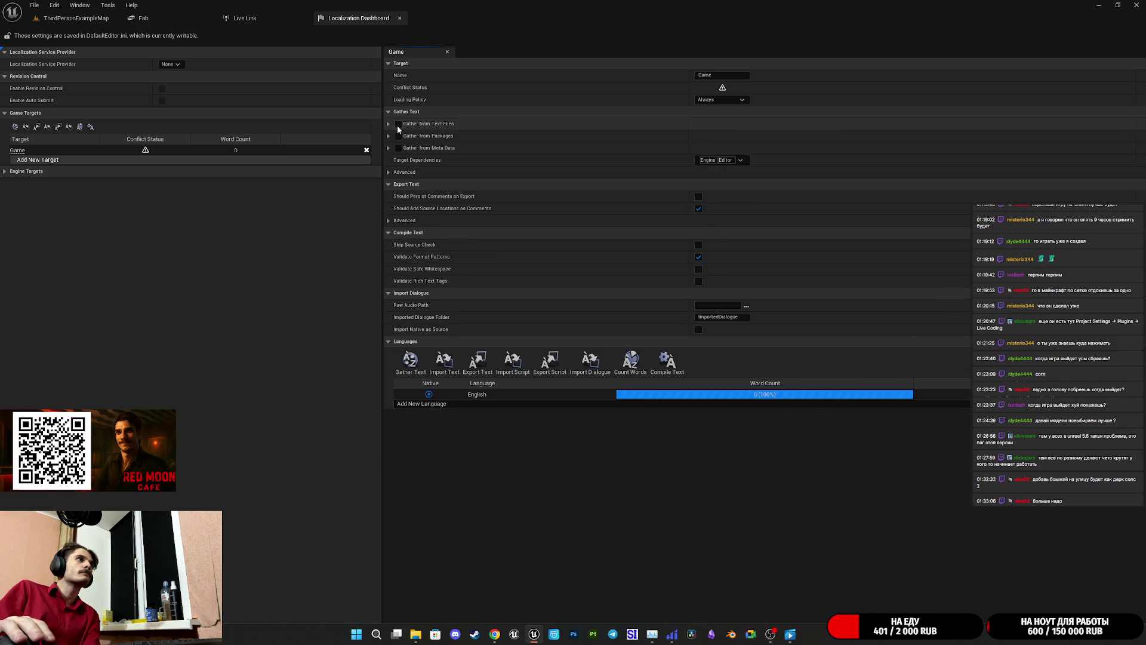
click(398, 135)
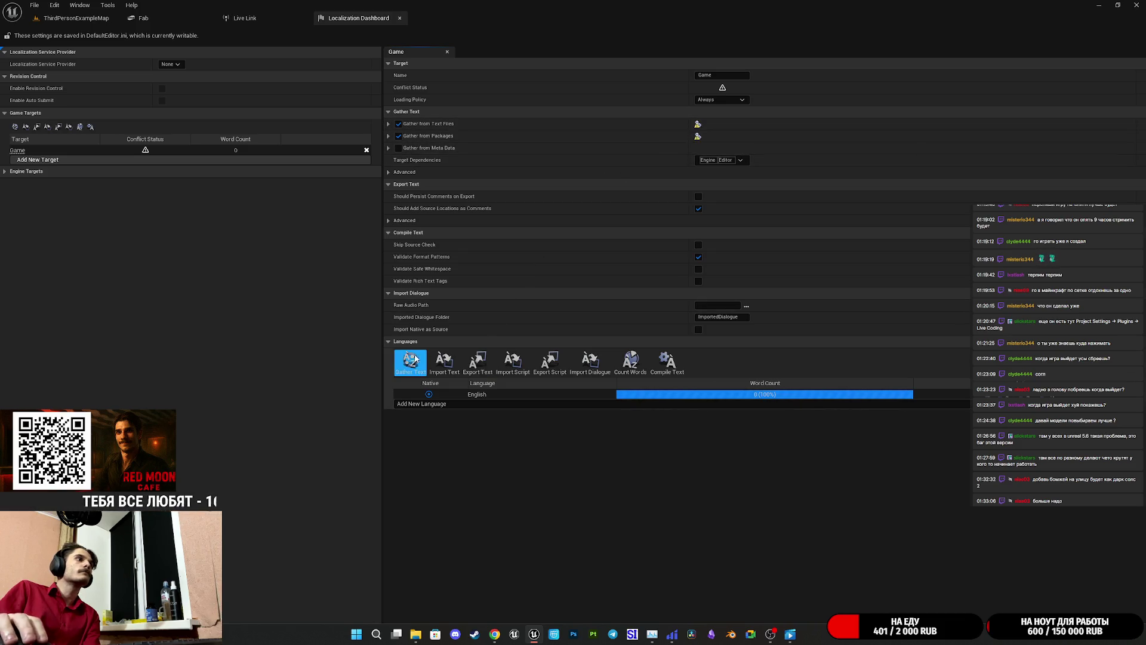
- Gather text with those sources, then disable Gather from Packages and Gather from Text Files
click(407, 363)
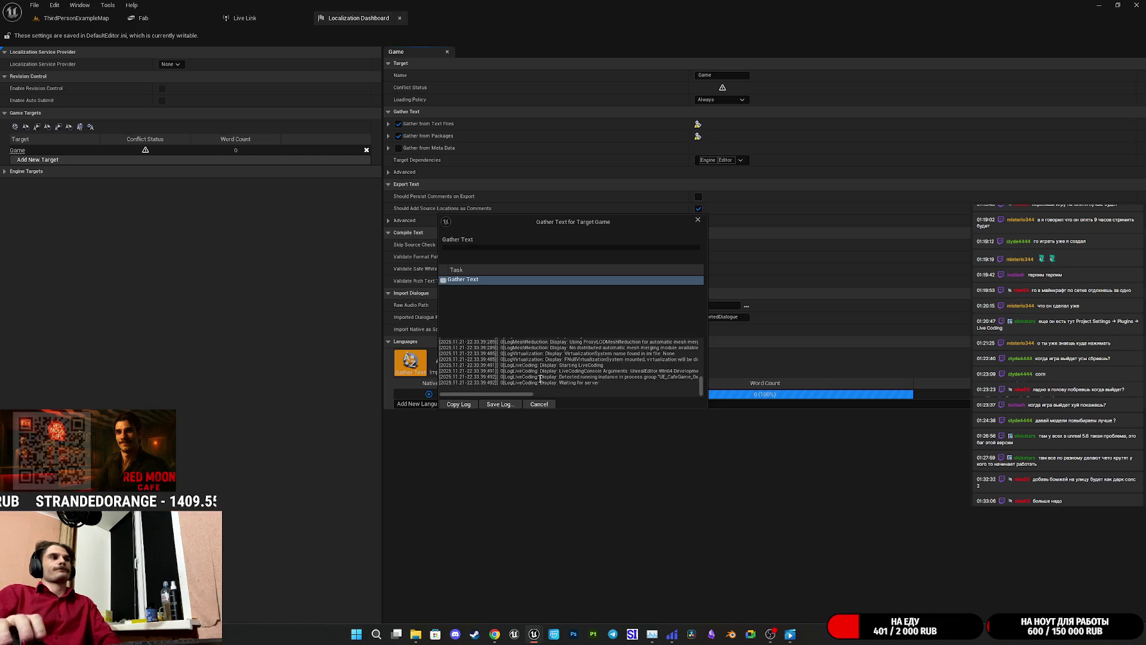
click(697, 219)
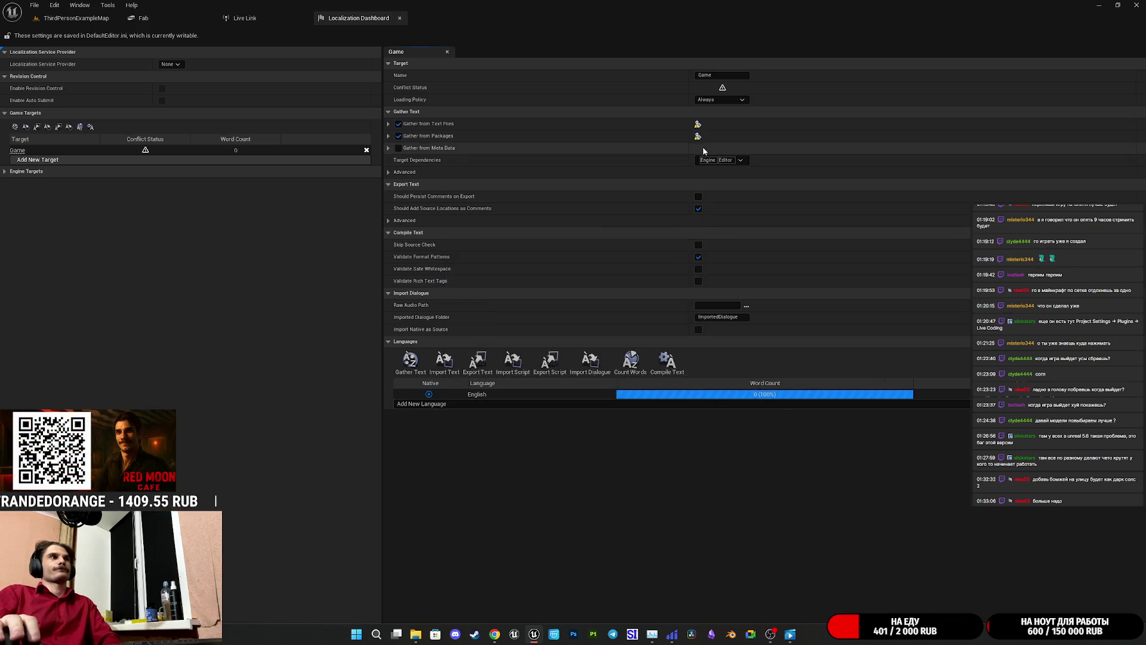
click(399, 136)
click(399, 123)
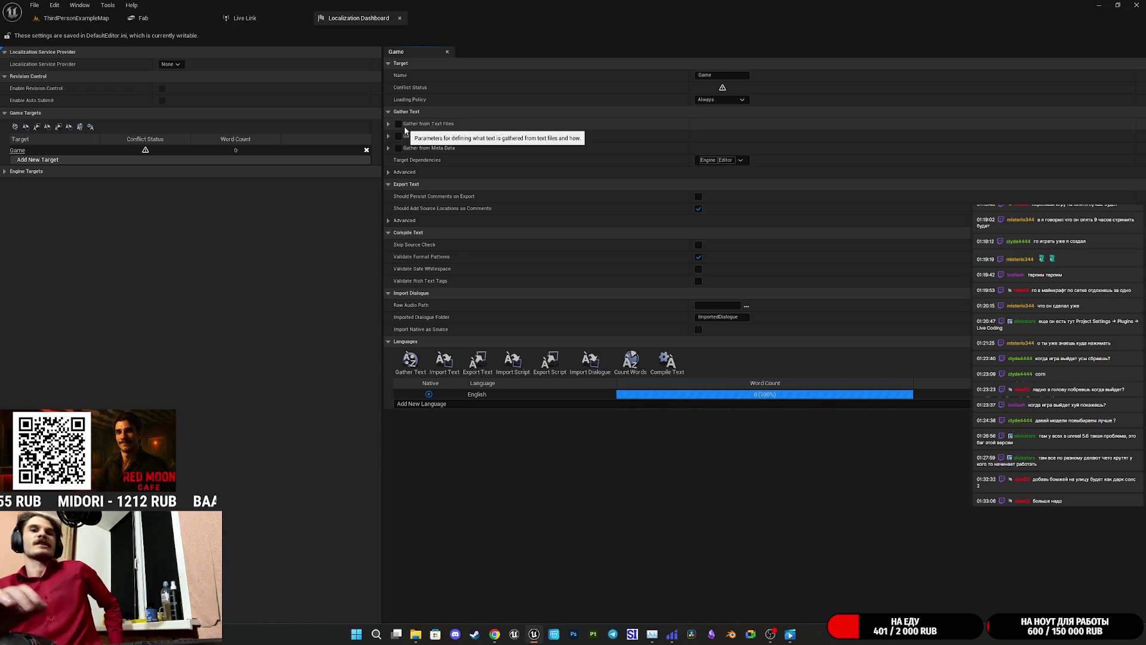
- Keep Loading Policy at Always, expand advanced Gather Text settings, and gather text for Game
click(726, 99)
click(728, 101)
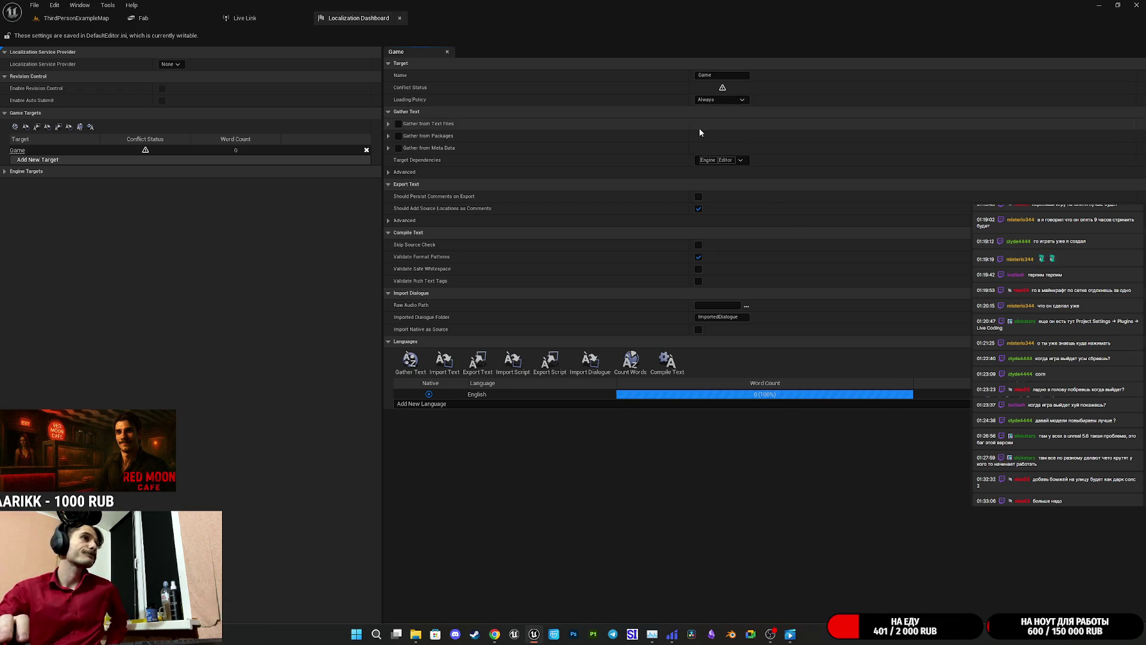
click(390, 172)
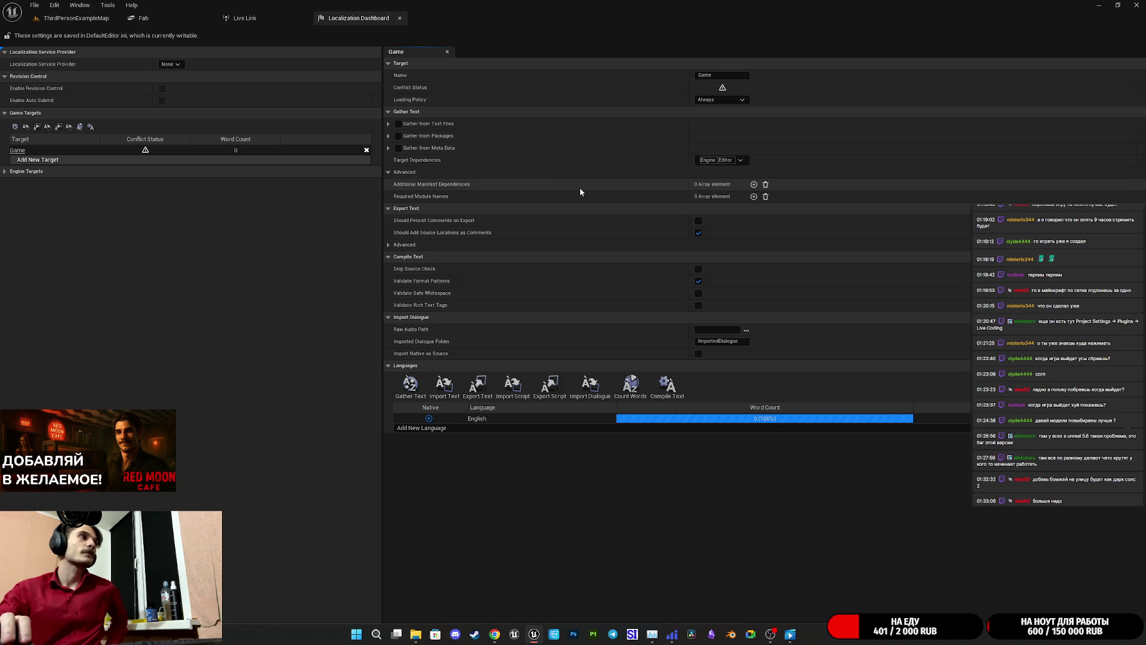
click(389, 244)
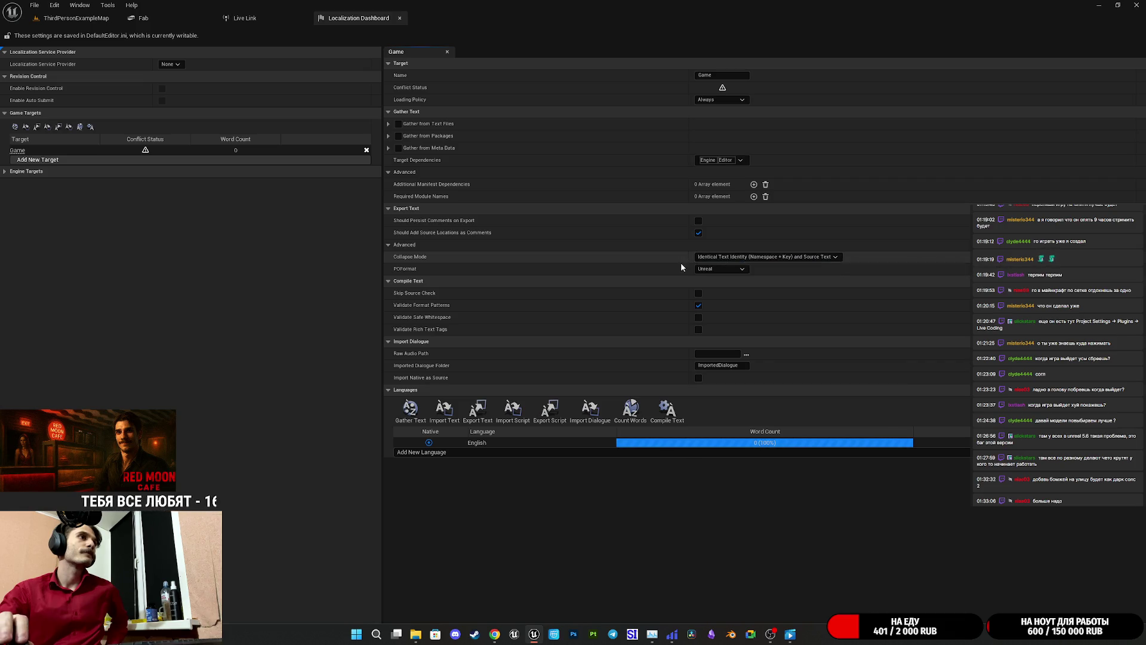
click(386, 245)
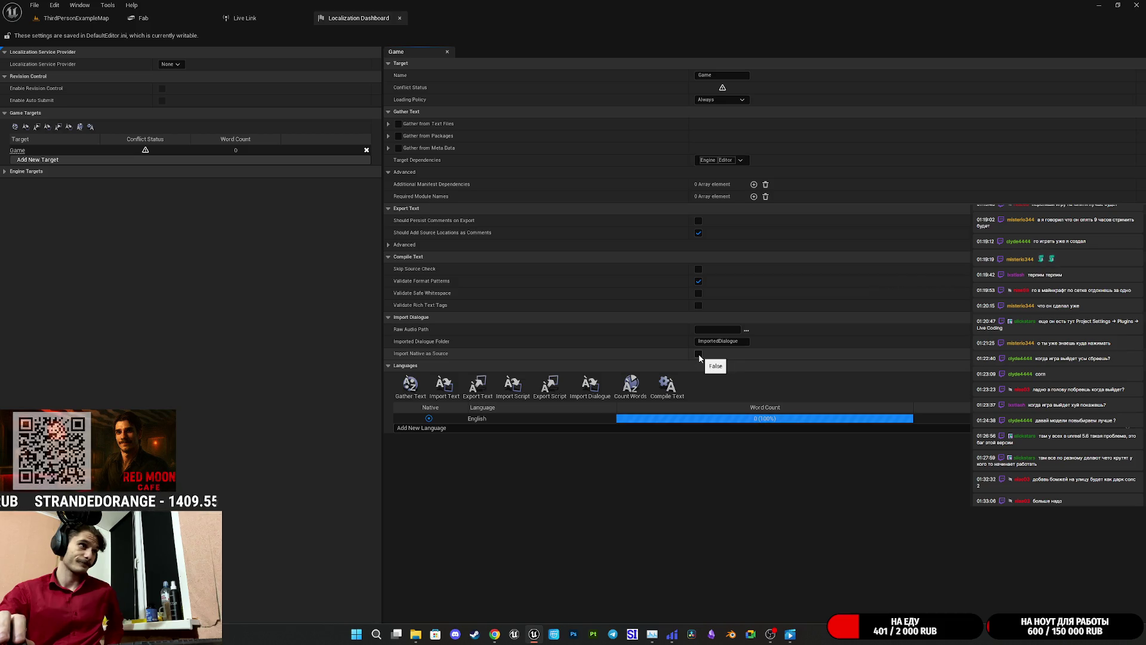
click(410, 385)
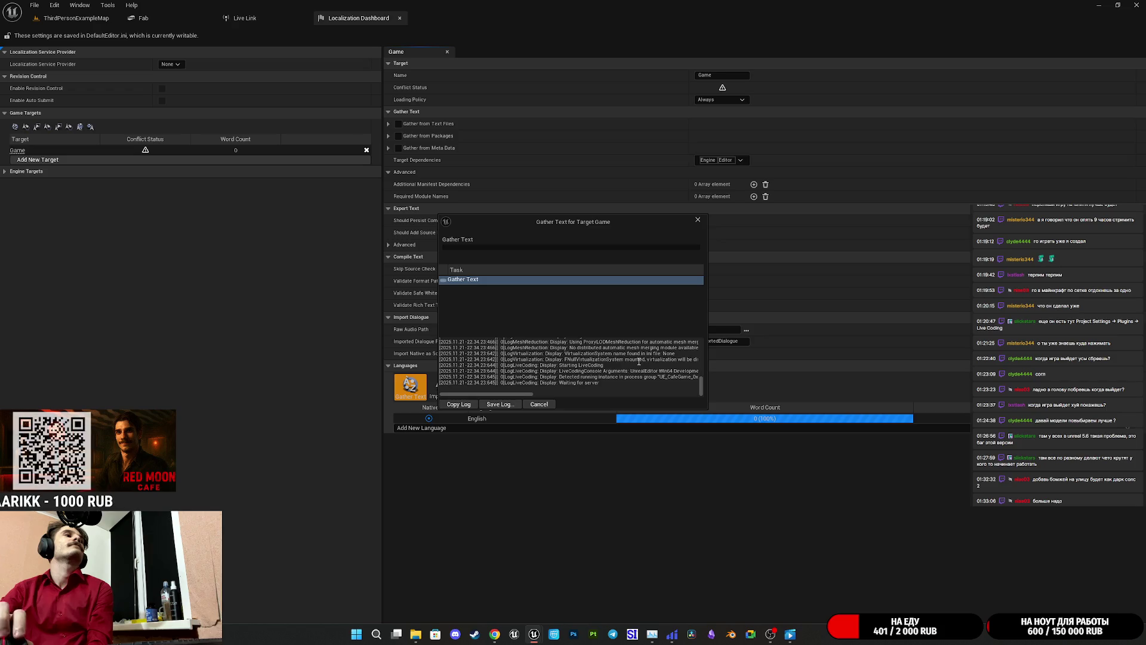
click(698, 222)
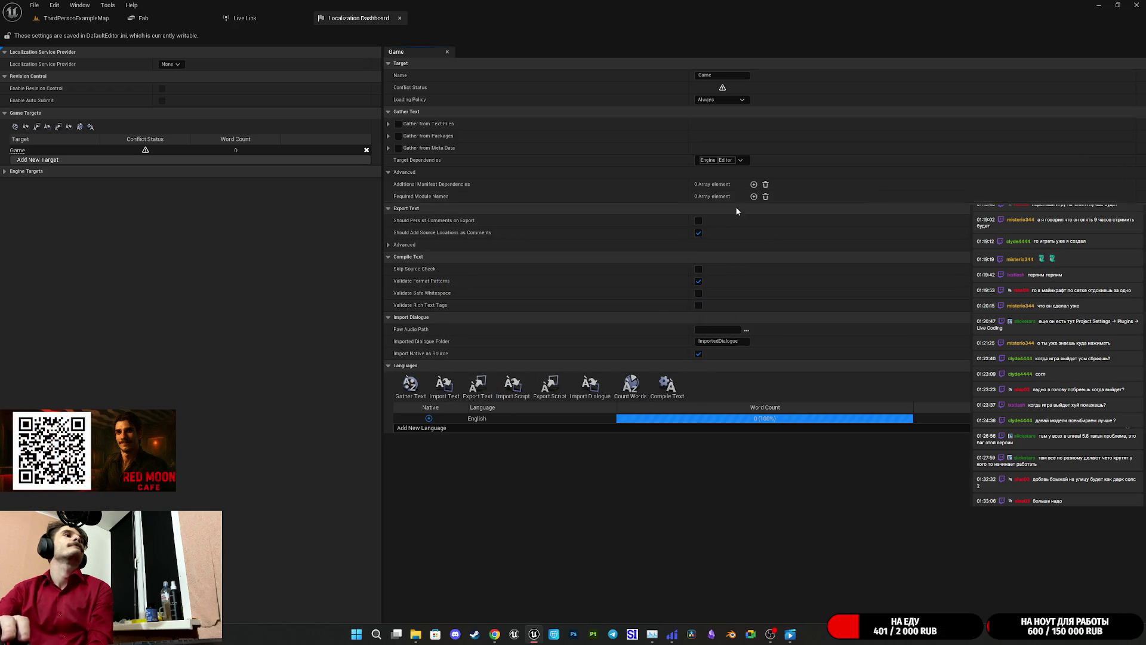
- Turn off Import Native as Source and check the engine targets' word counts
click(698, 357)
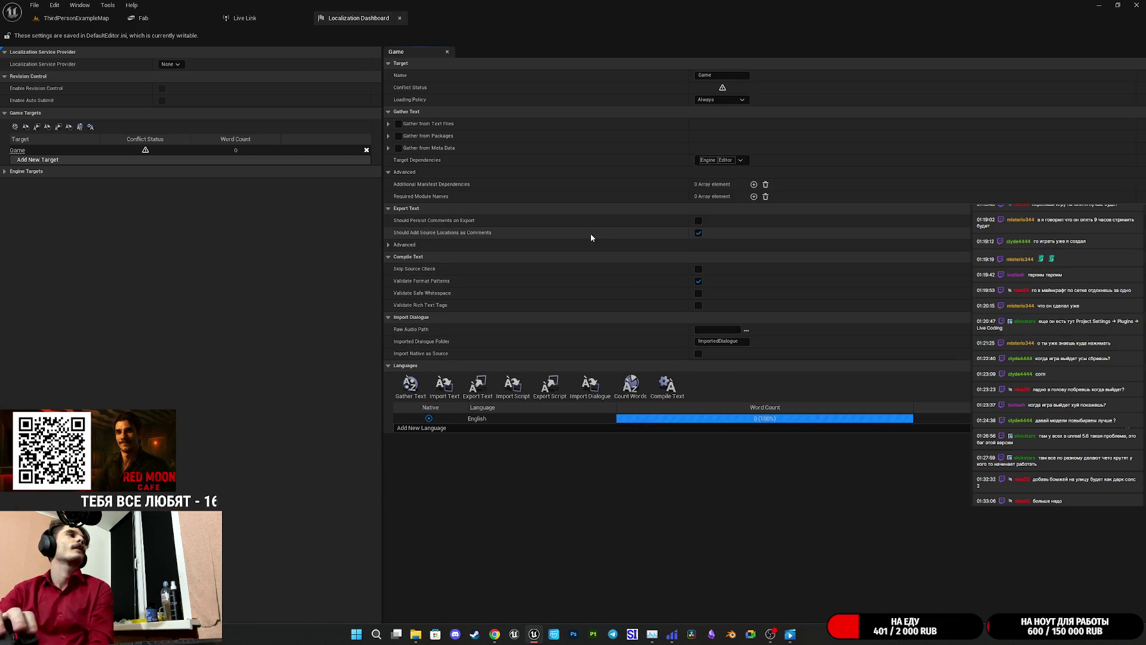
click(14, 172)
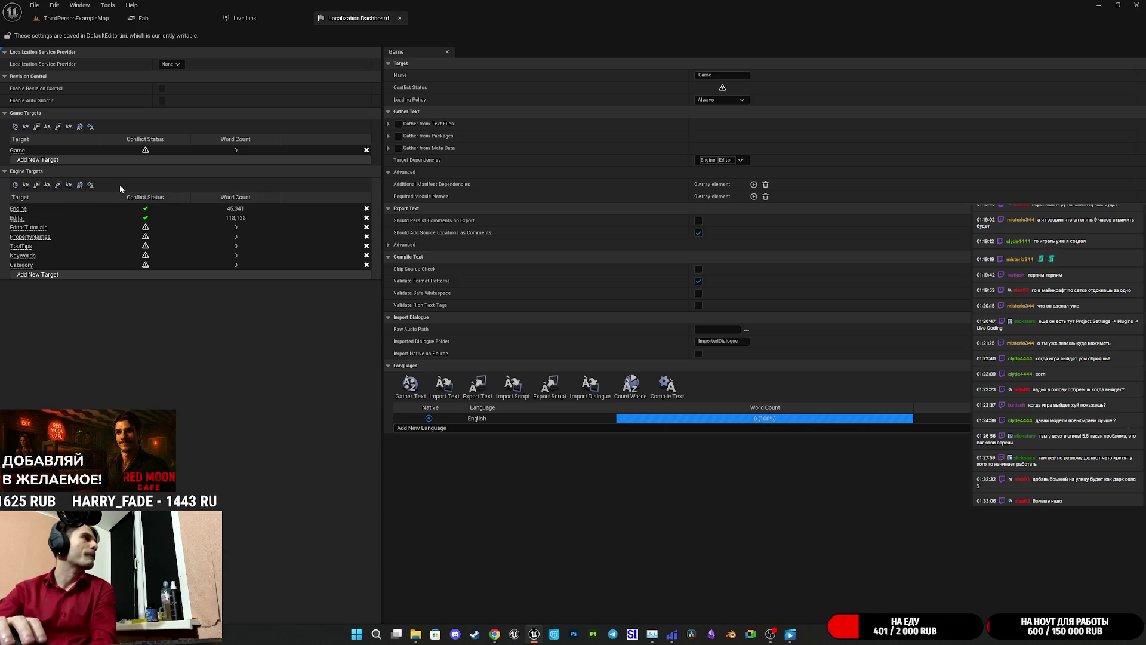
click(23, 172)
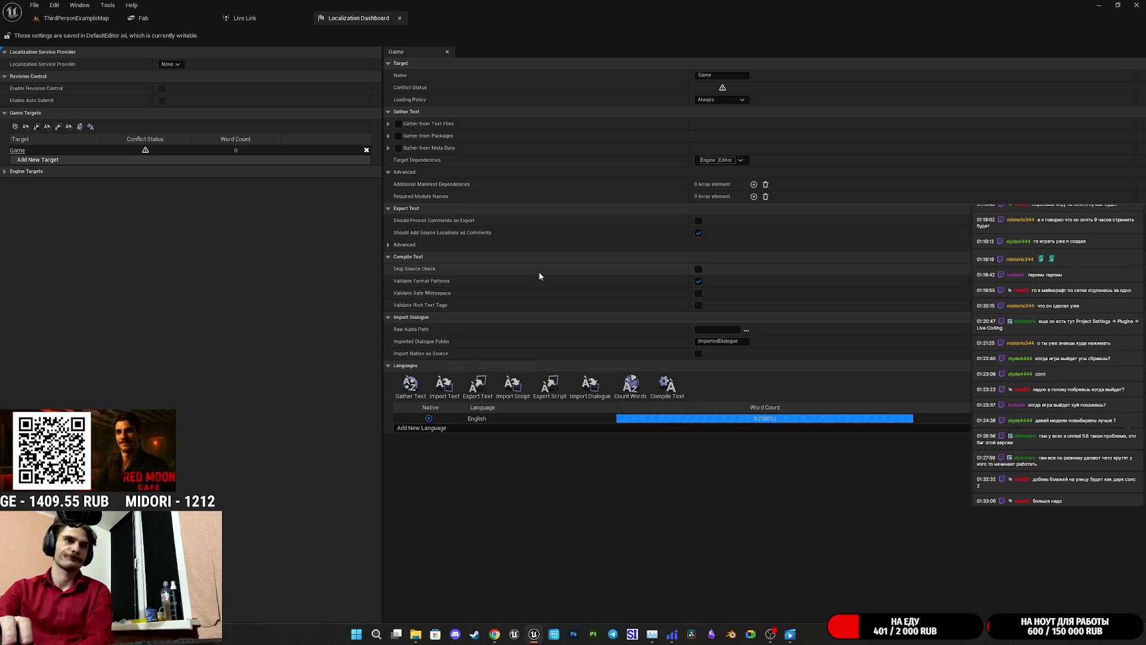
click(495, 634)
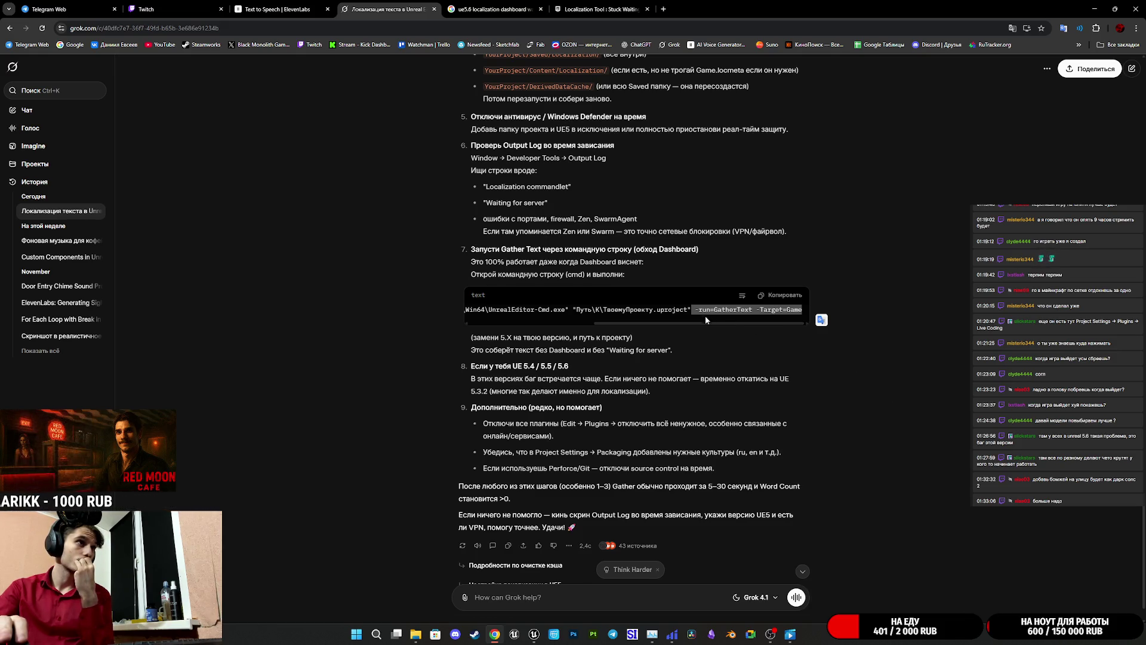
- Strip -run=GatherText -Target=Game from the CafeGame.uproject shortcut target, apply, then delete the shortcut
click(418, 637)
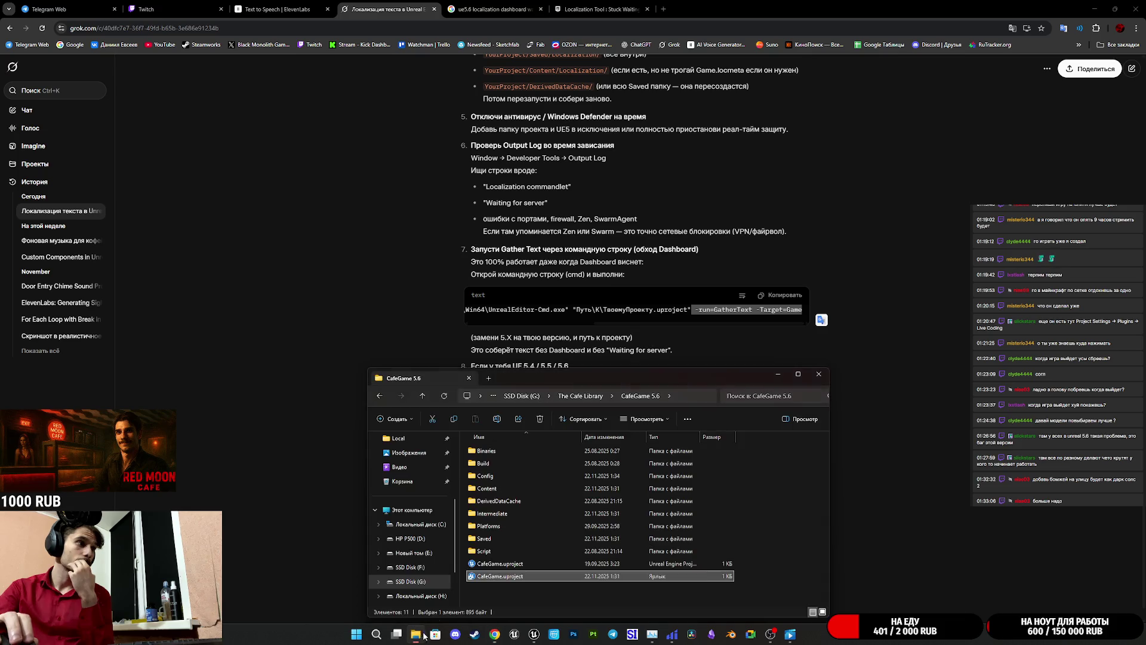
right_click(517, 582)
click(552, 575)
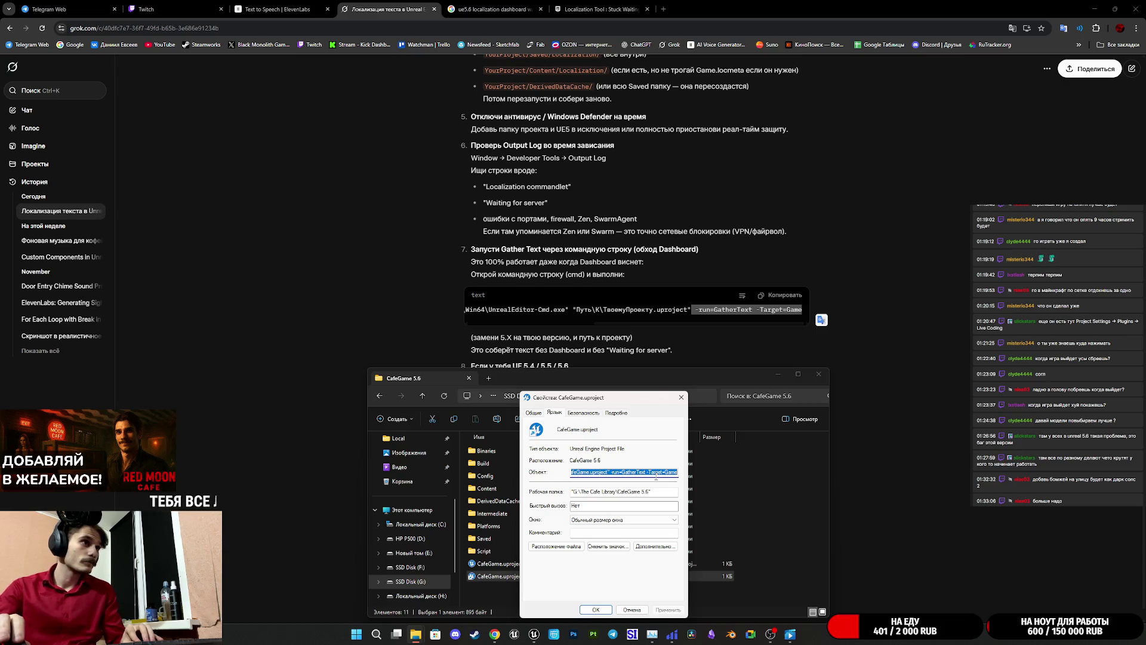
click(615, 472)
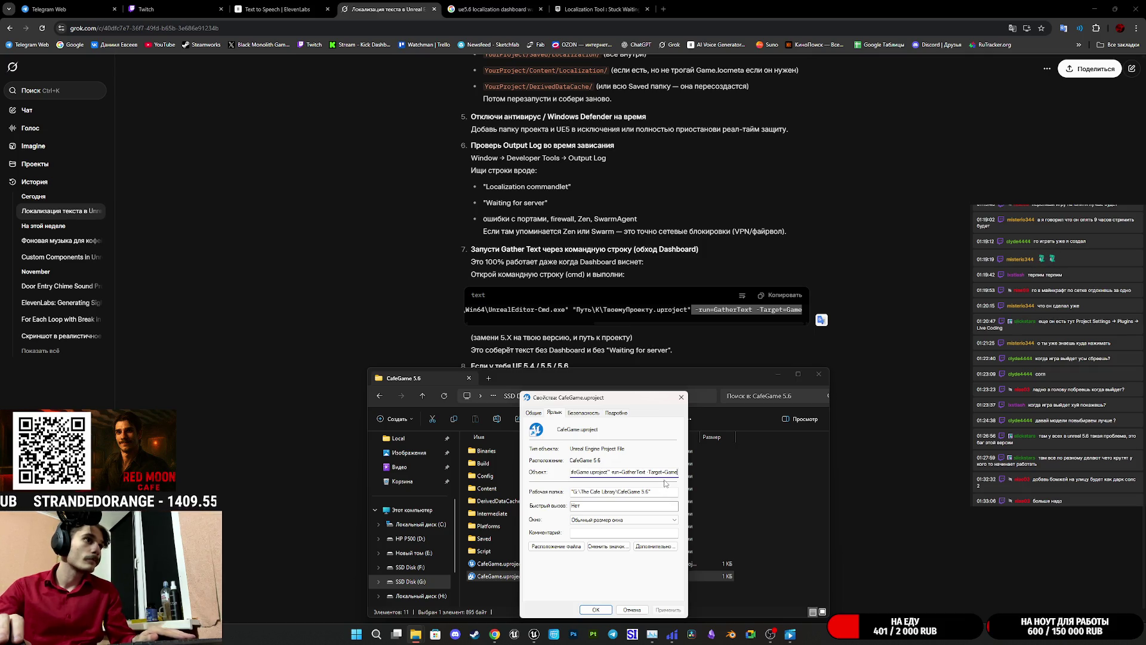
key(BackSpace)
key(BackSpace)
key(BackSpace)
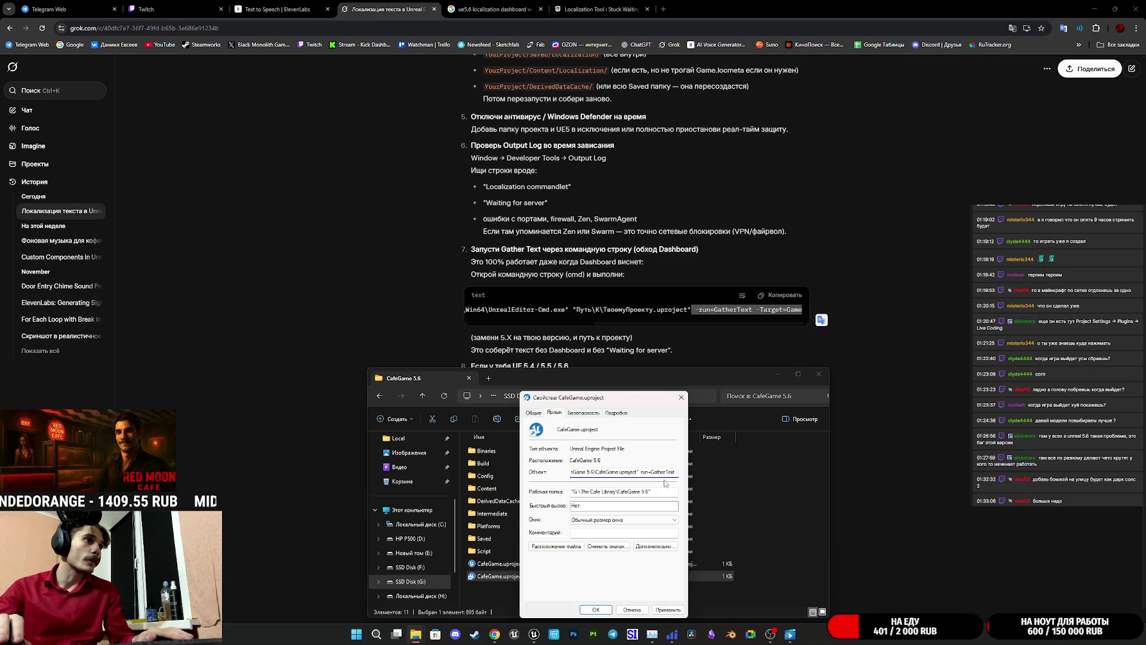
key(BackSpace)
key(BackSpace)
key(BackSpace)
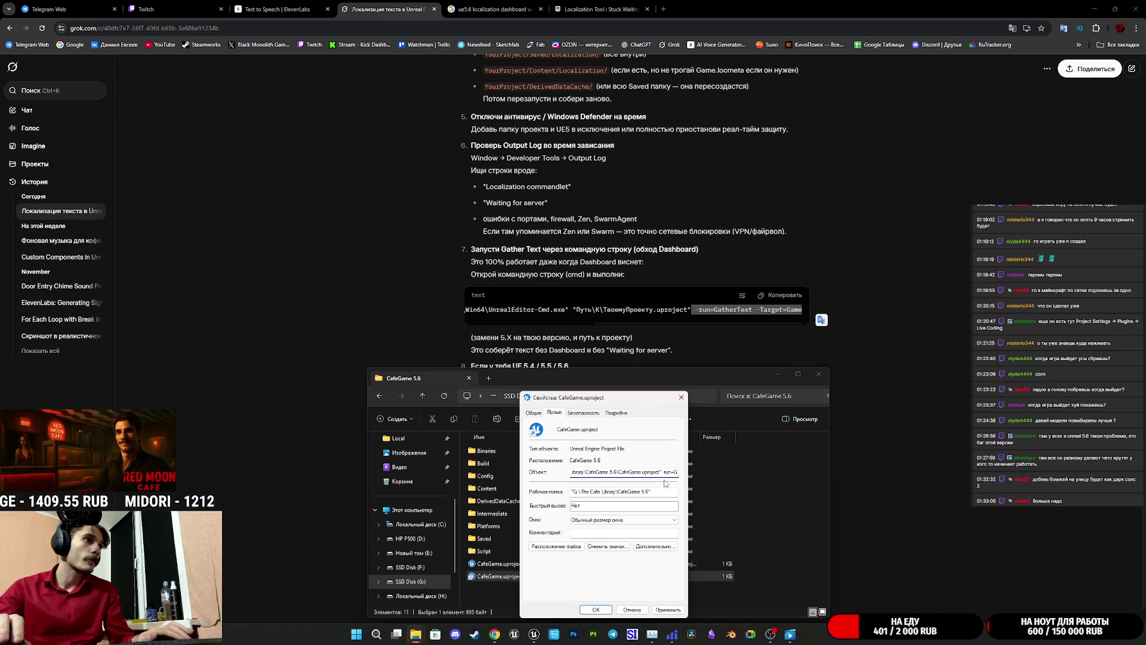
key(BackSpace)
key(BackSpace)
key(BackSpace)
key(BackSpace)
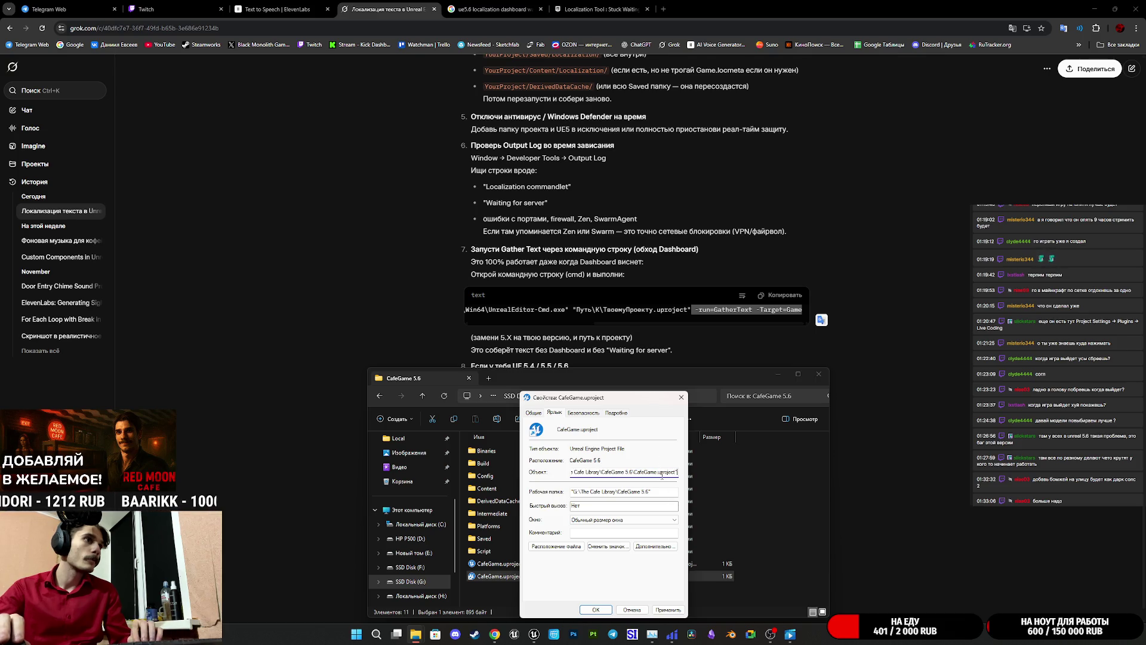
click(670, 609)
click(596, 610)
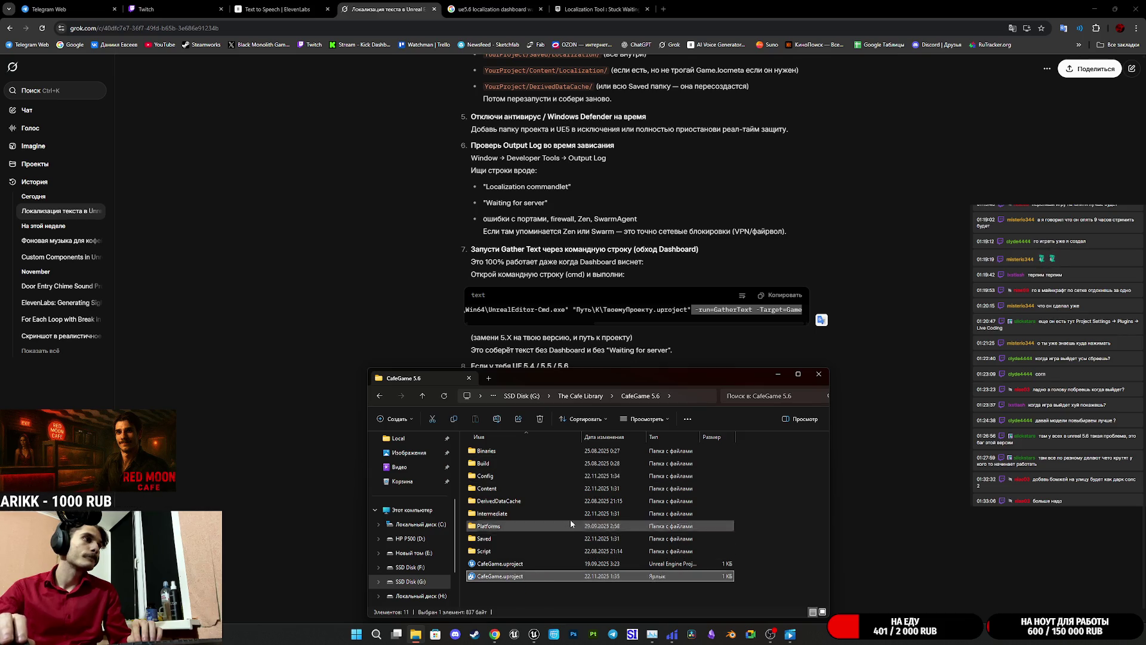
click(540, 419)
click(819, 374)
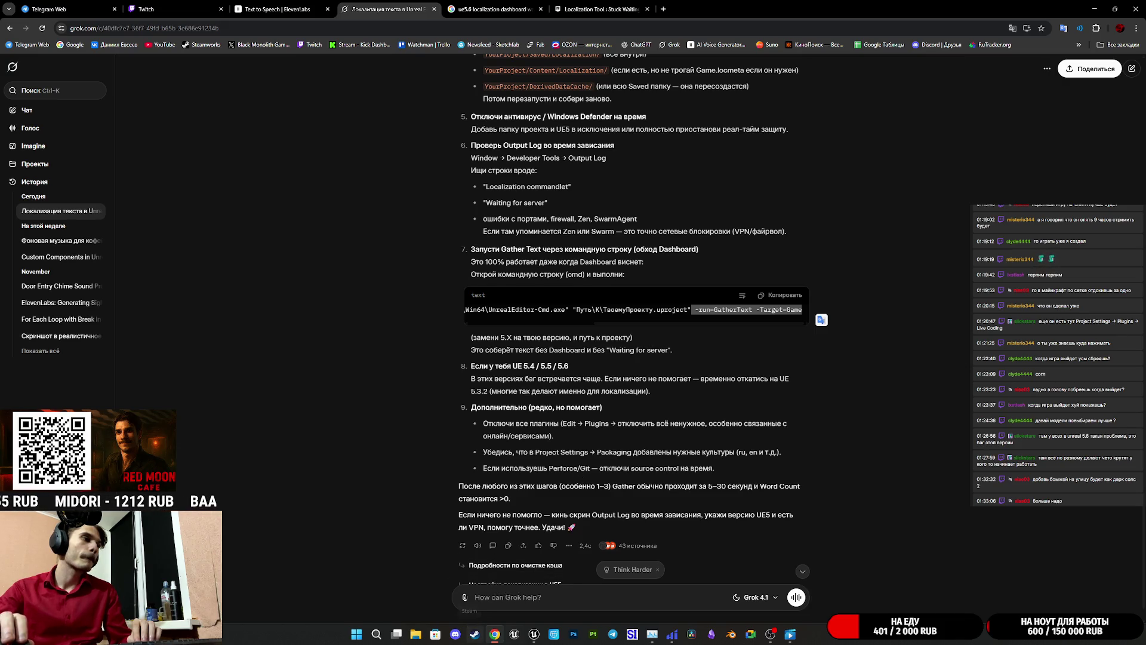
- Return to the Unreal Editor's ThirdPersonExampleMap level tab
click(535, 634)
click(77, 18)
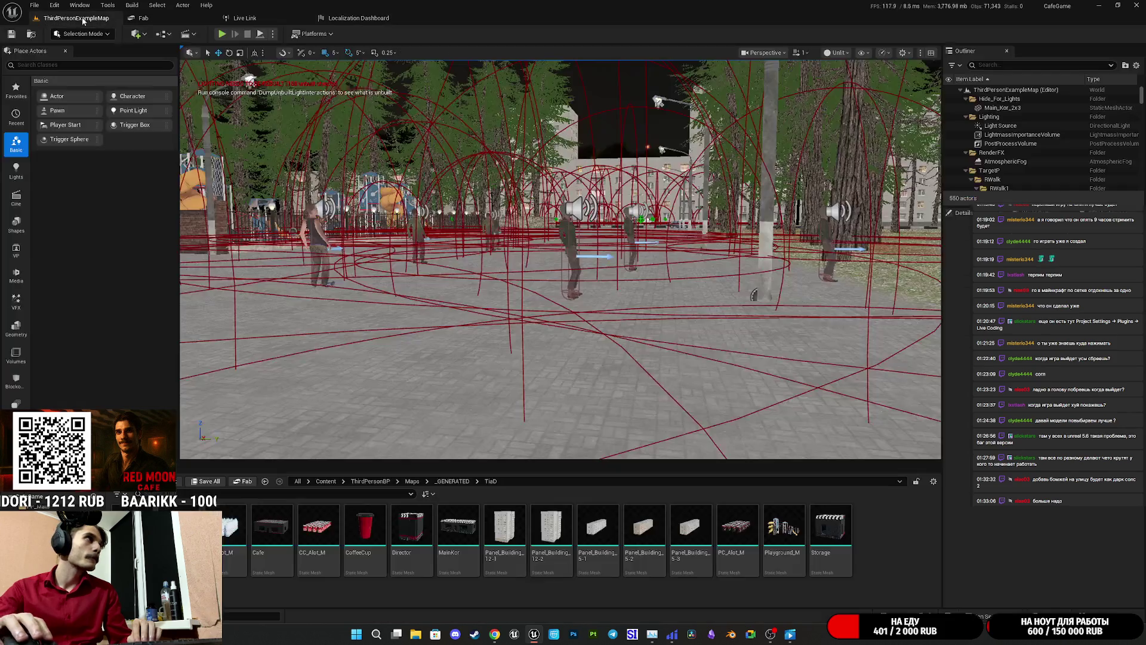
- Open Project Settings, type a quick search there, then close it
click(55, 5)
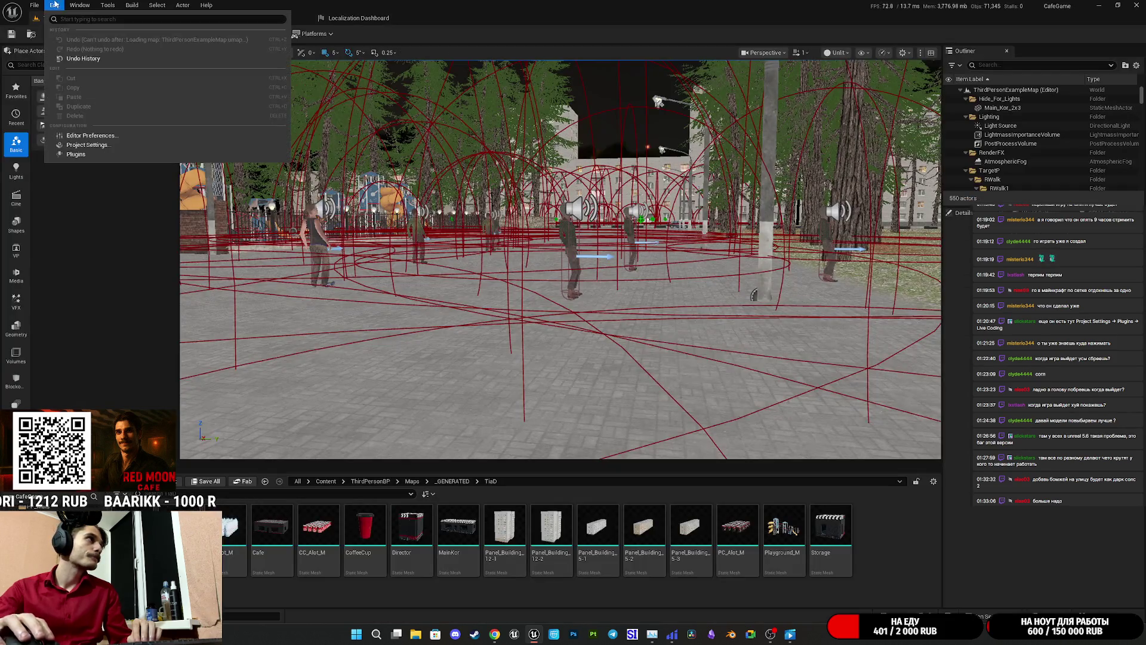
click(105, 154)
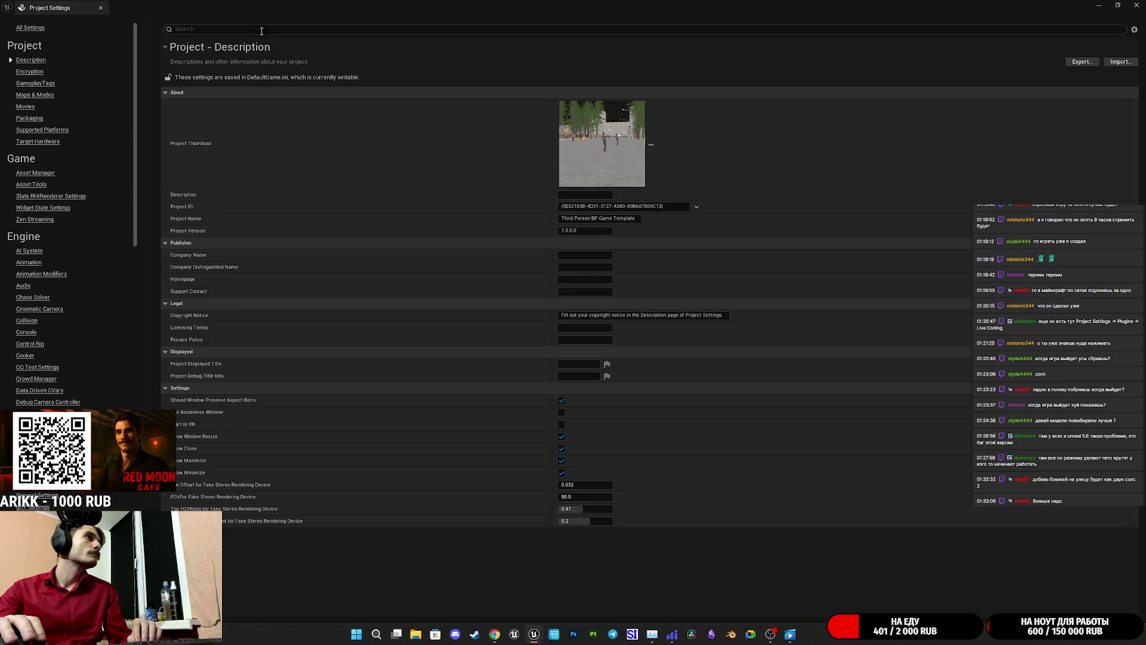
text(9it)
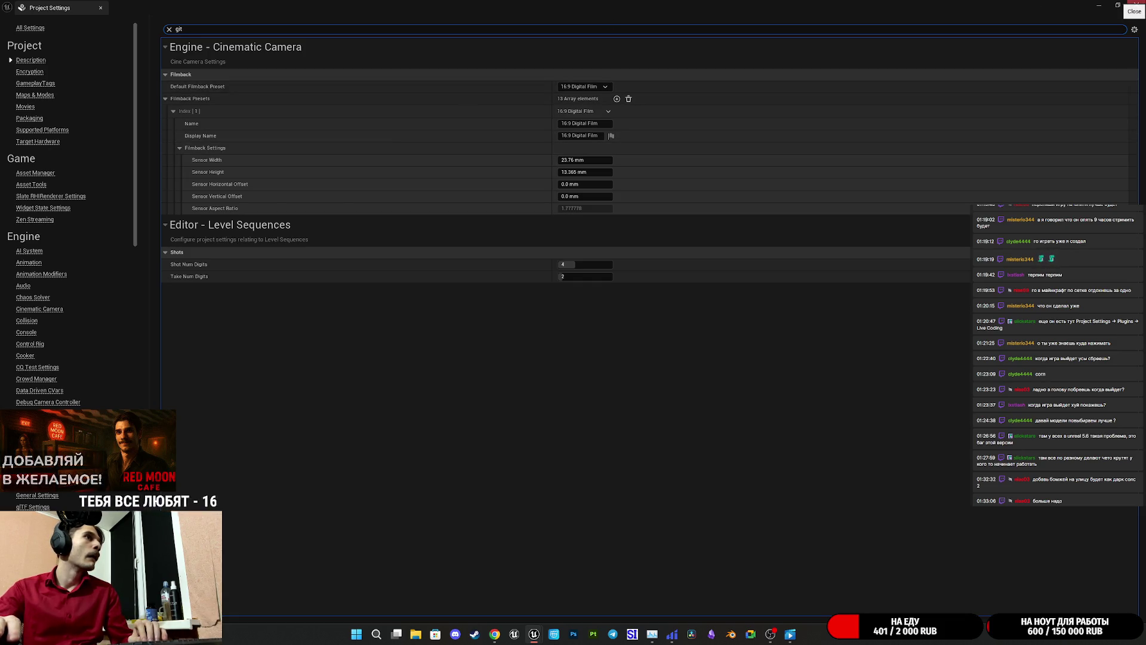
click(1136, 5)
- Uncheck Enable Live Coding in Editor Preferences and close the preferences window
click(54, 6)
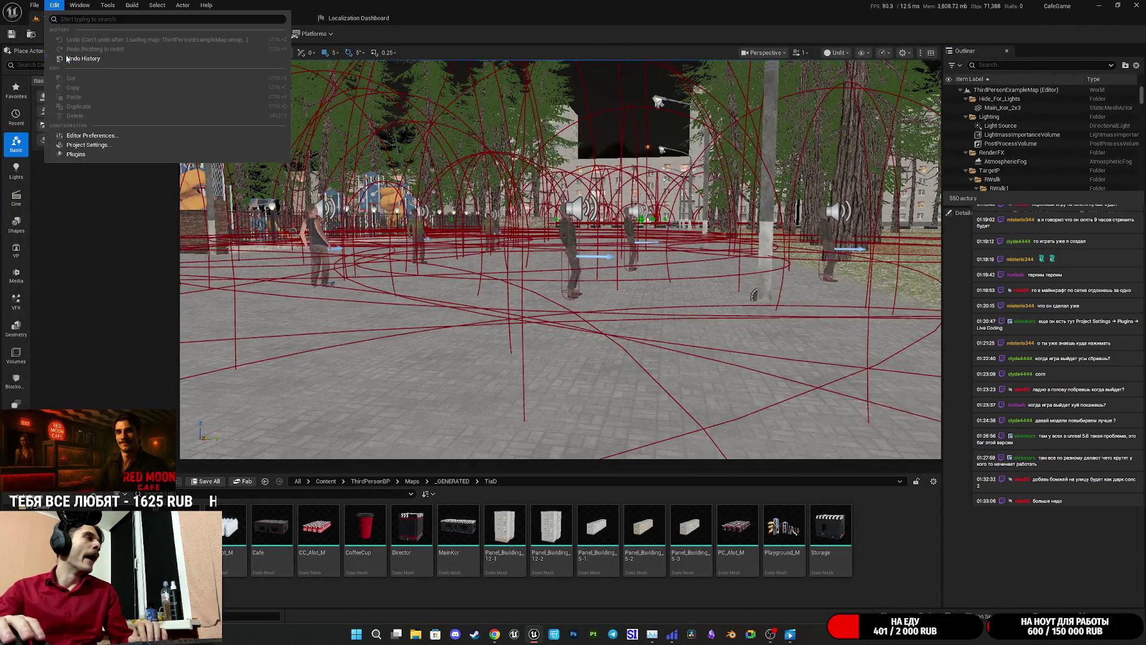
click(86, 136)
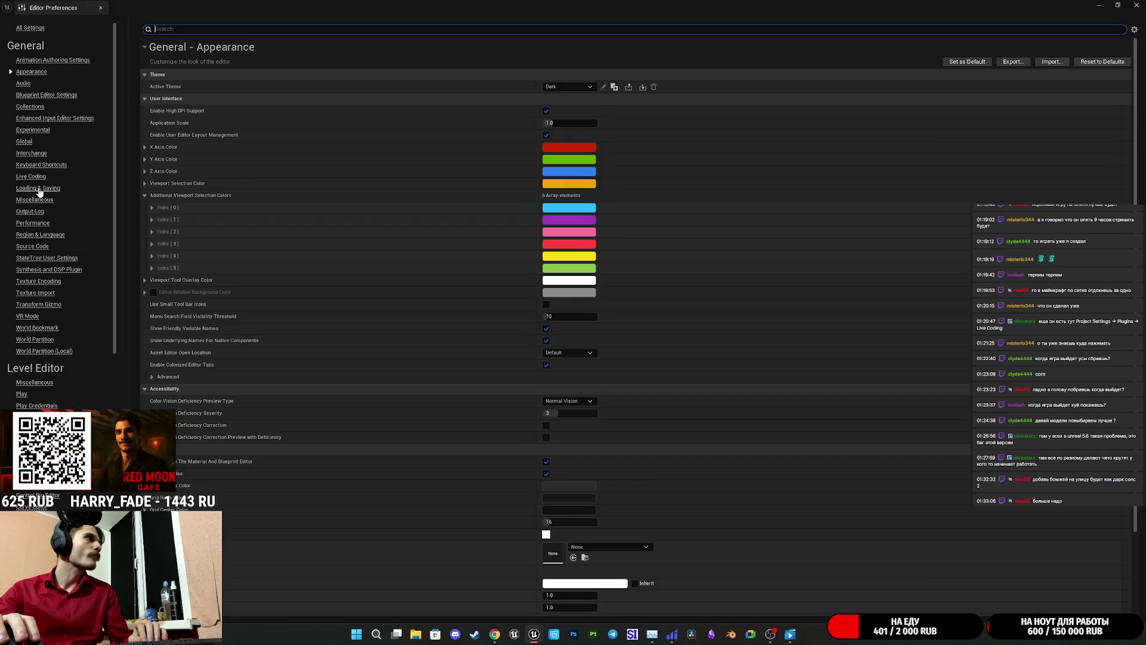
click(32, 177)
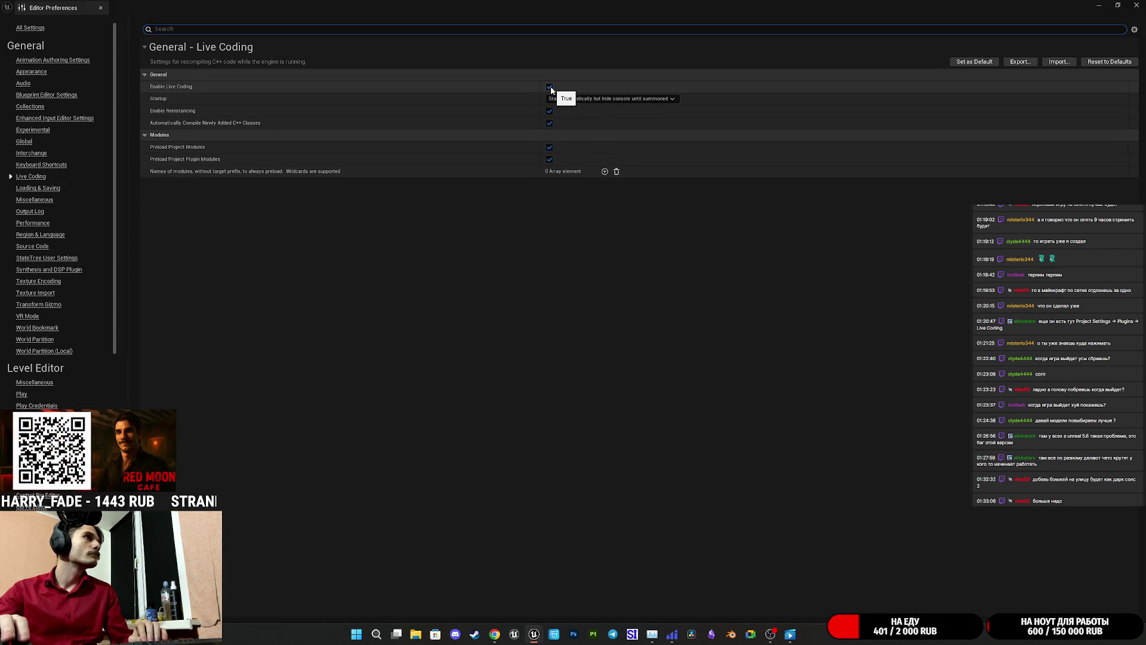
click(550, 87)
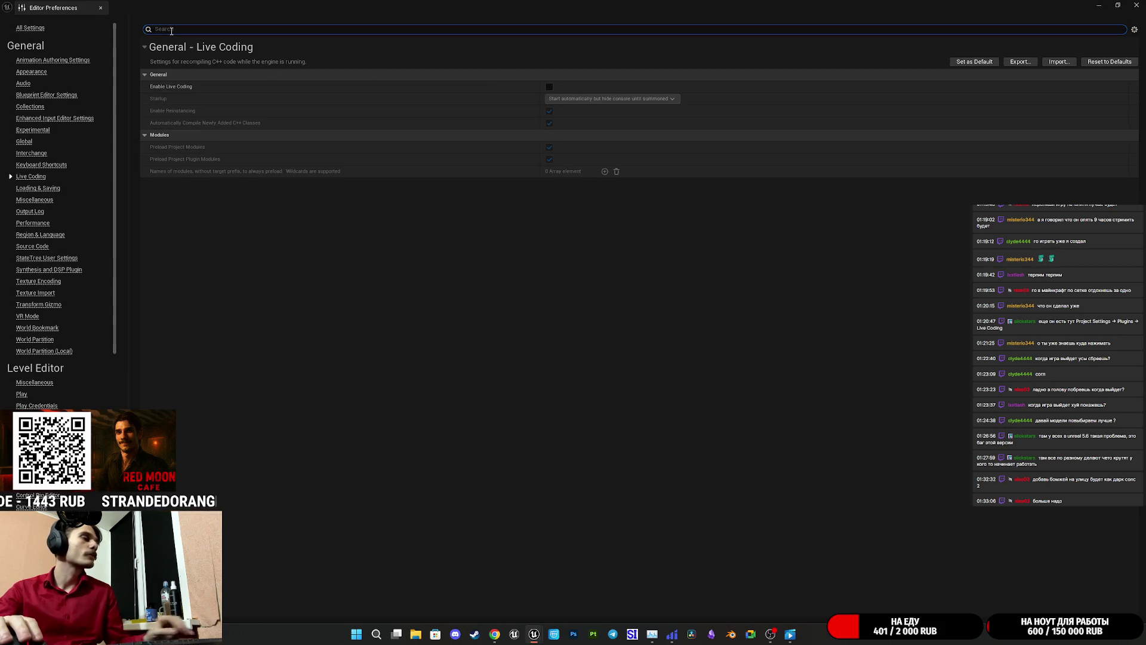
text(dgit)
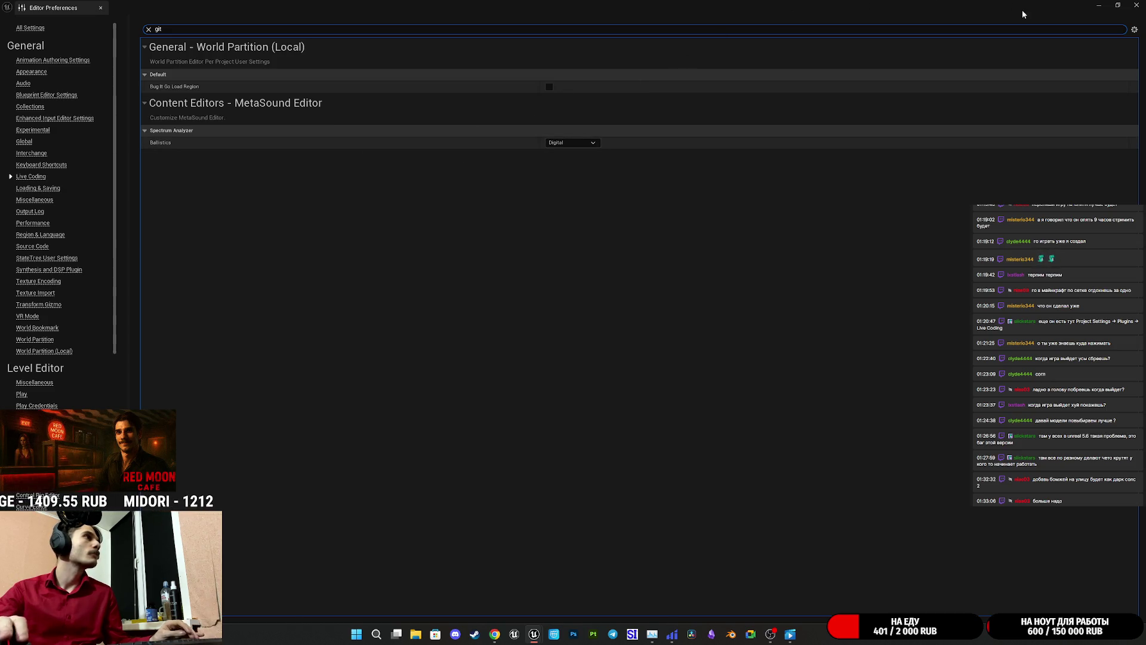
click(1137, 5)
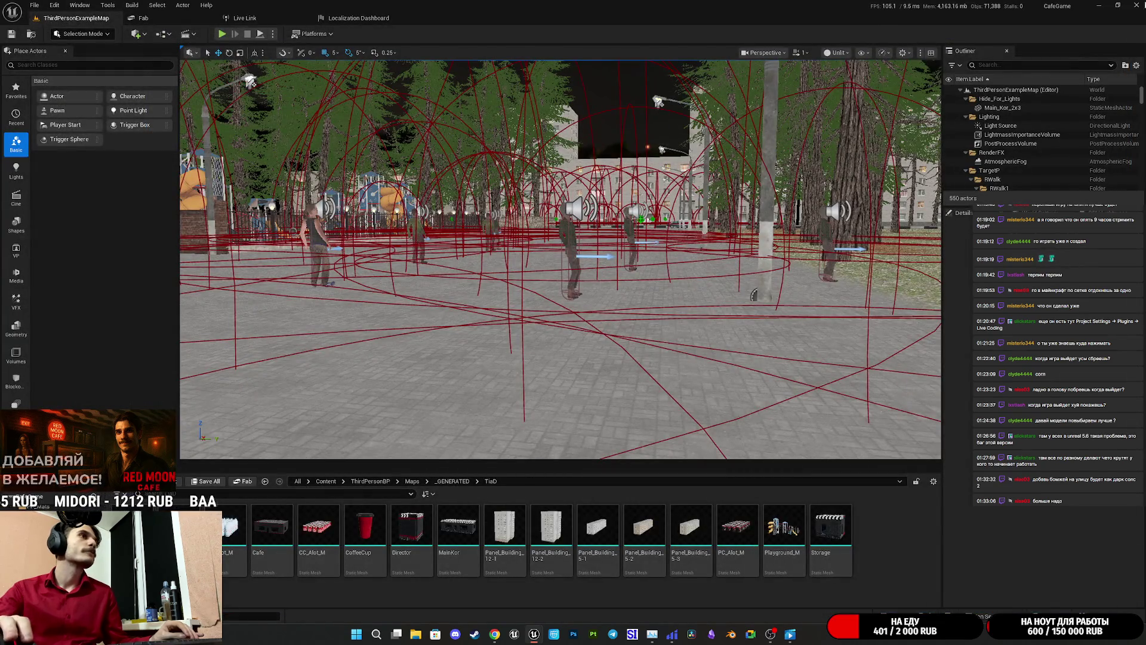
key(alt+Tab)
- Close the Message Log, go to the Localization Dashboard, and reopen the Live Coding preferences
click(535, 634)
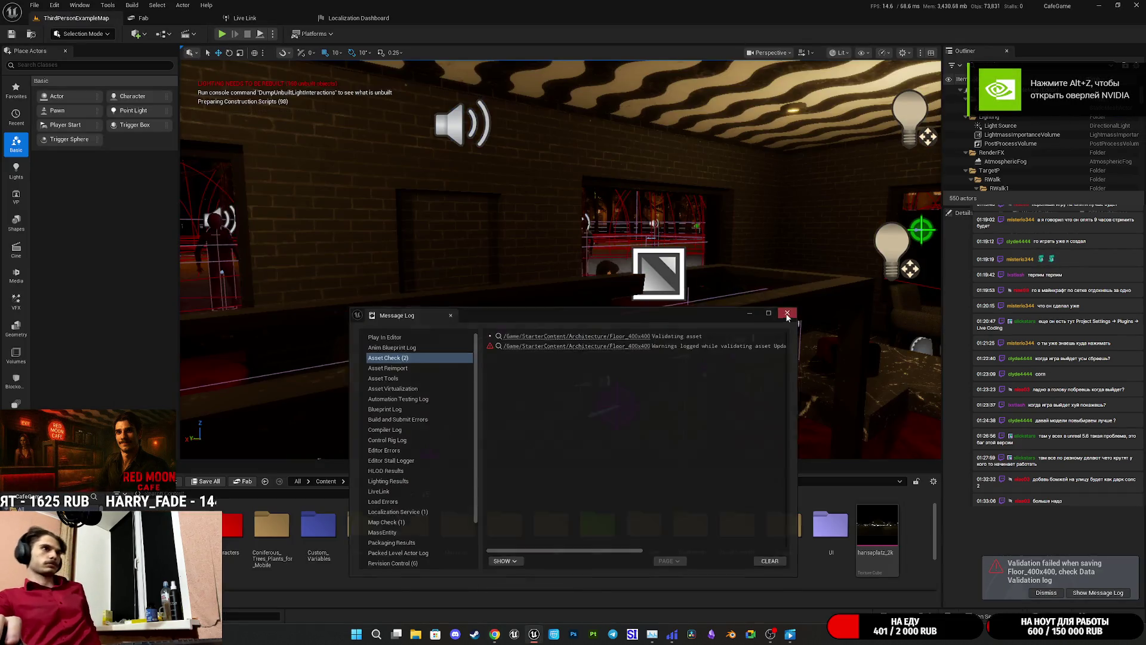
click(788, 312)
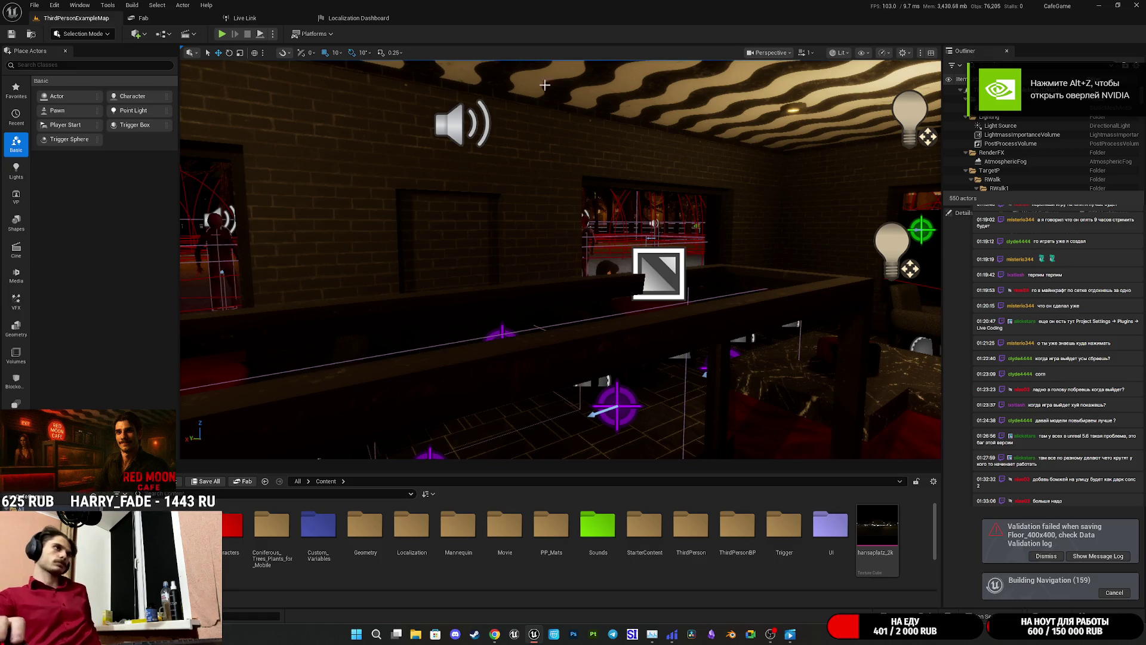
click(352, 18)
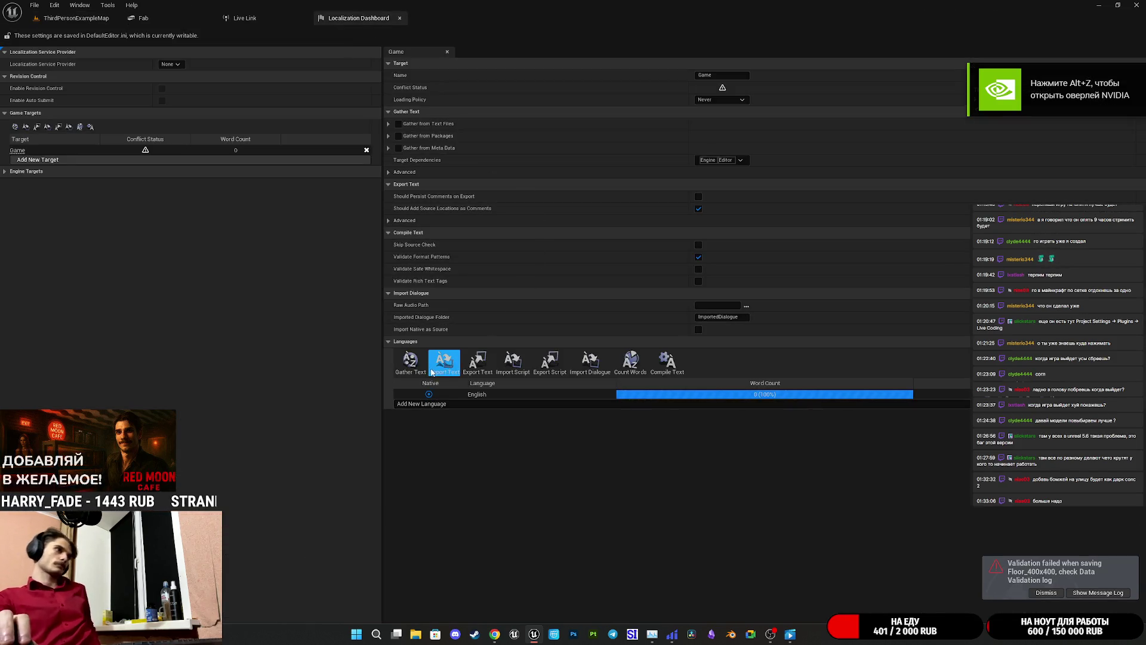
click(54, 5)
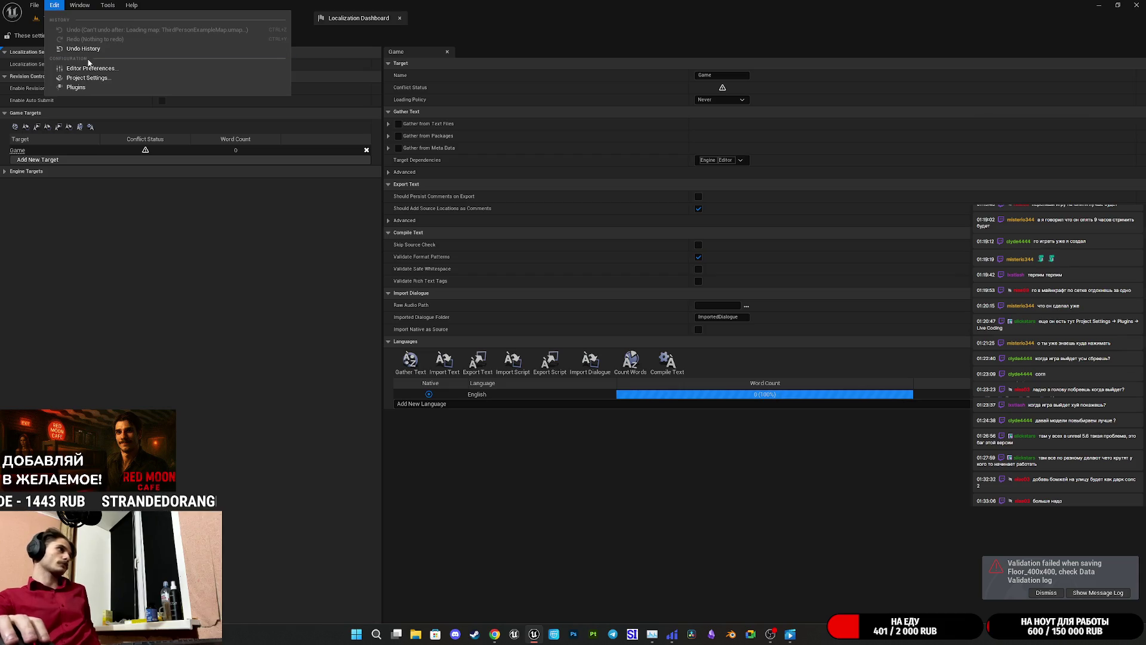
click(91, 67)
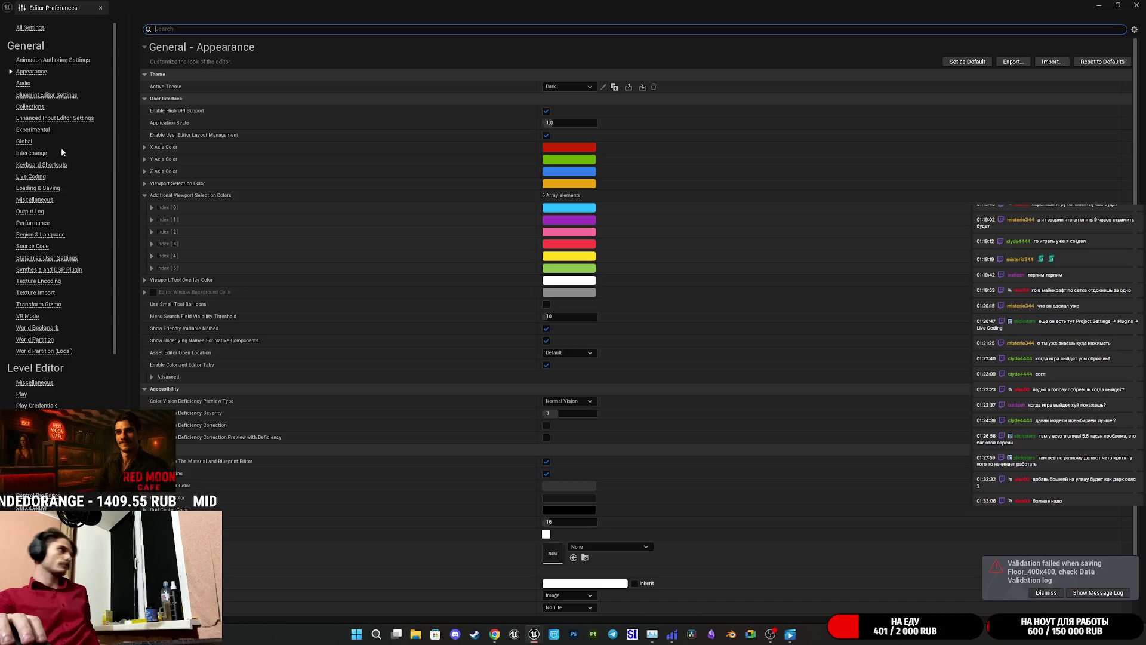
click(30, 178)
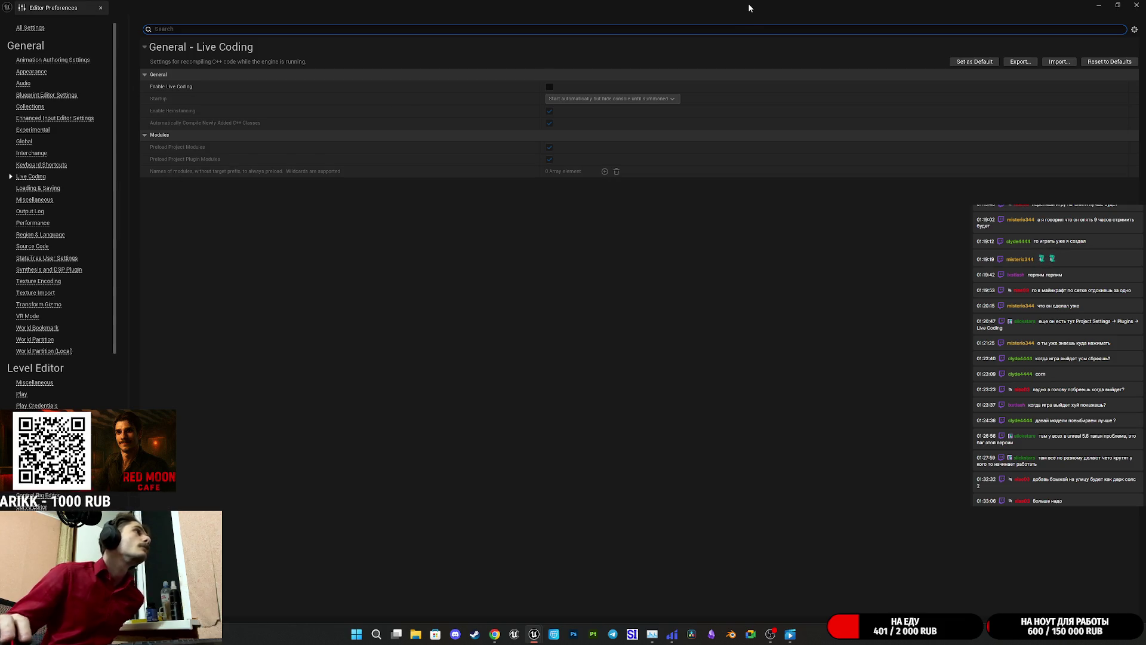
- Close Editor Preferences and run Gather Text for the Game target, dismissing the results
click(1136, 5)
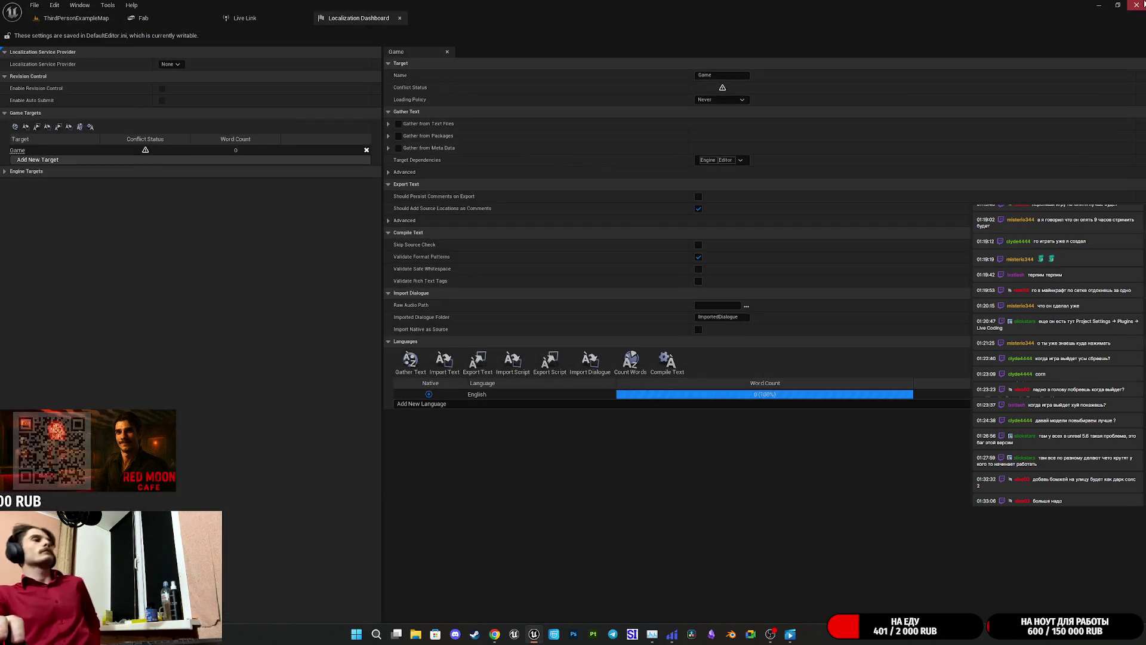
click(410, 362)
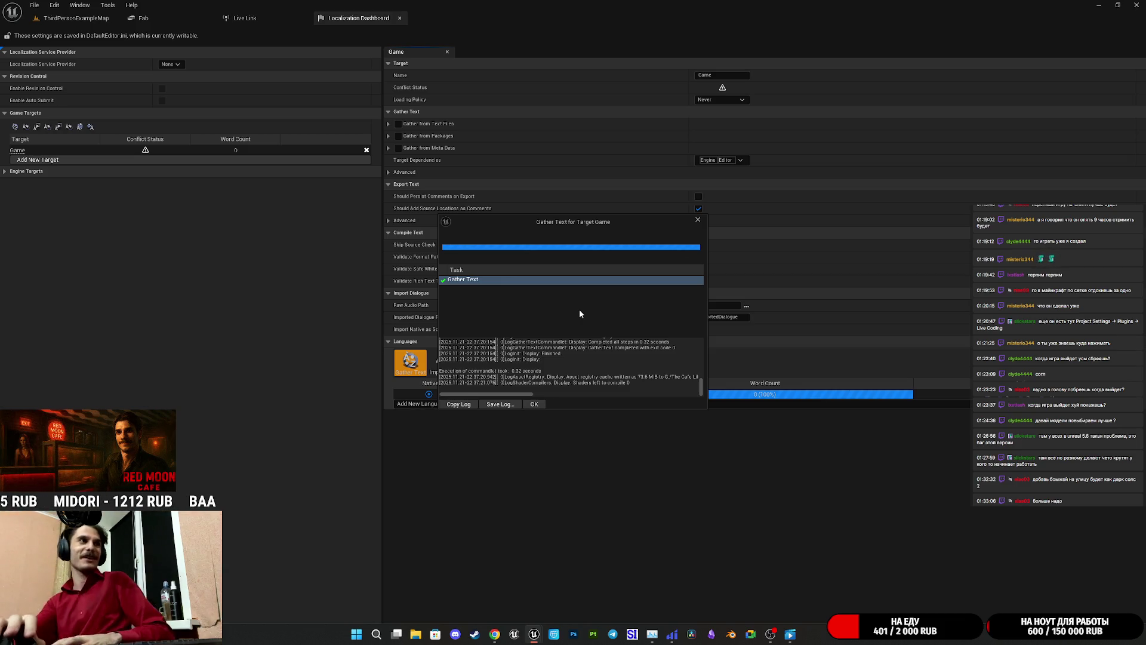
click(534, 404)
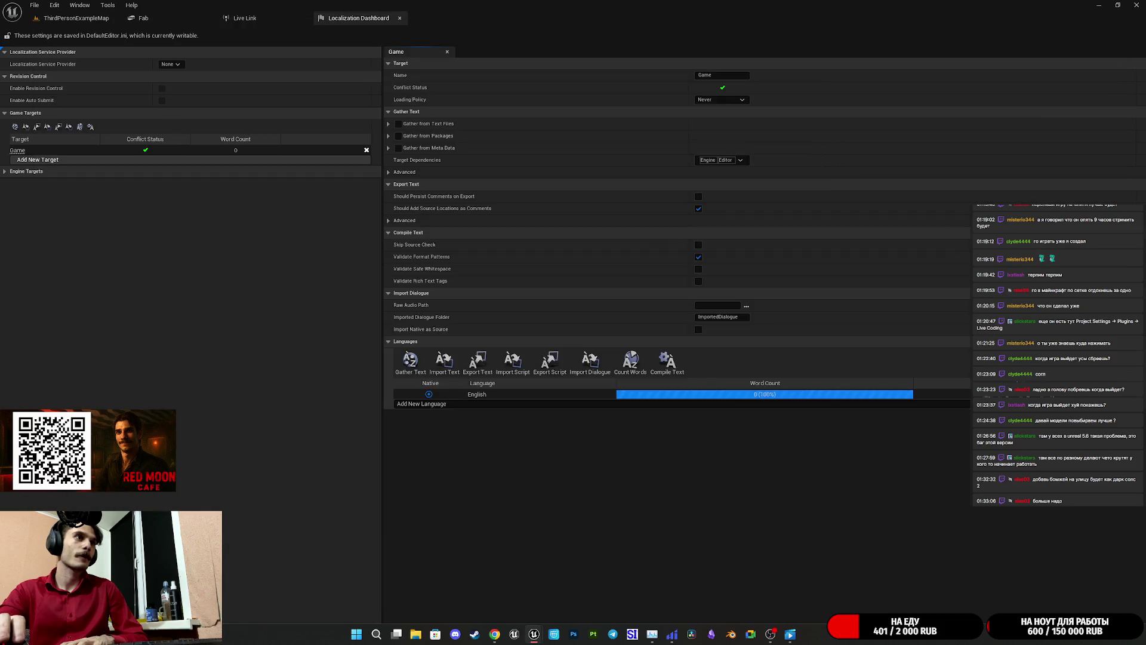
- Close the Message Log, re-gather Game text, then add a NewTarget localization target
drag(681, 553, 788, 480)
click(789, 313)
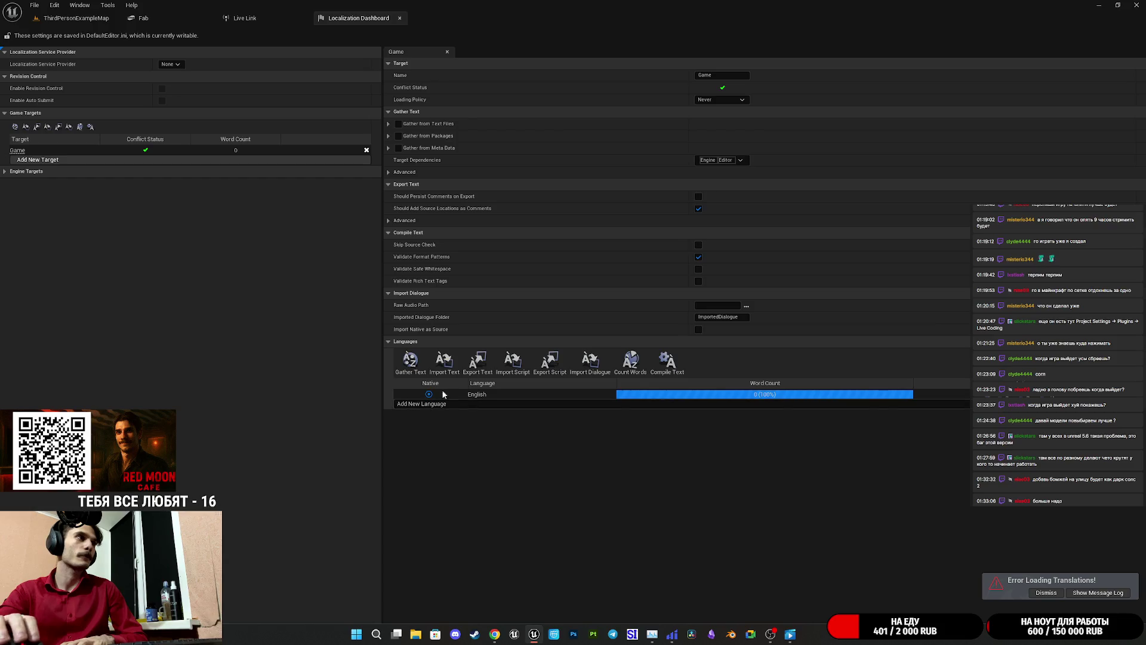
click(410, 362)
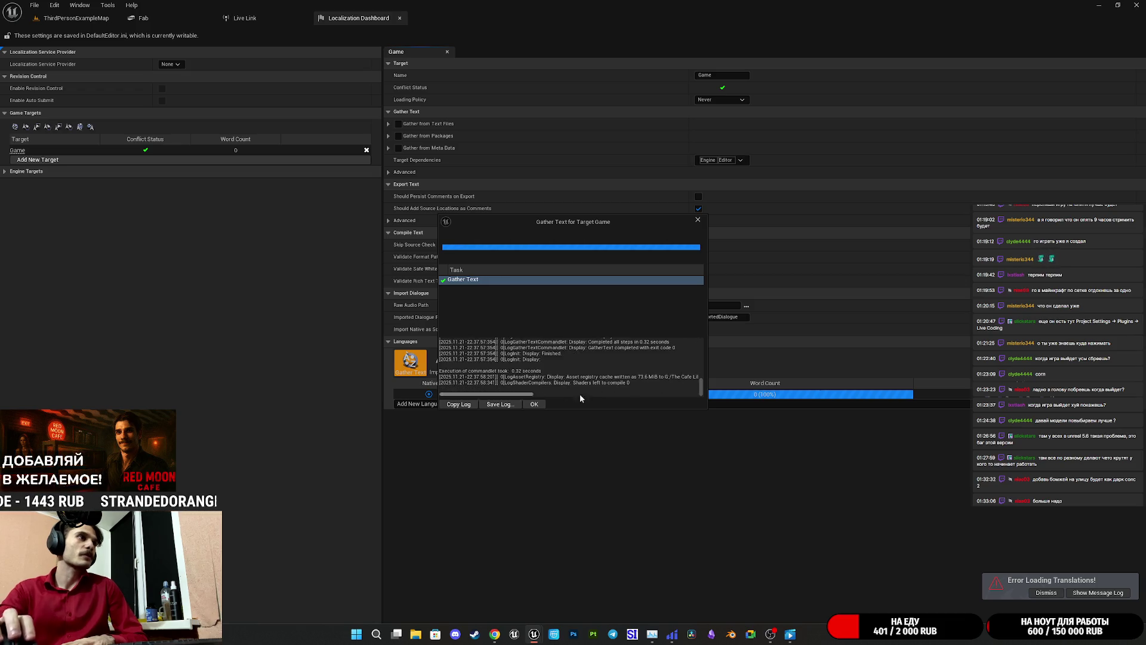
click(534, 404)
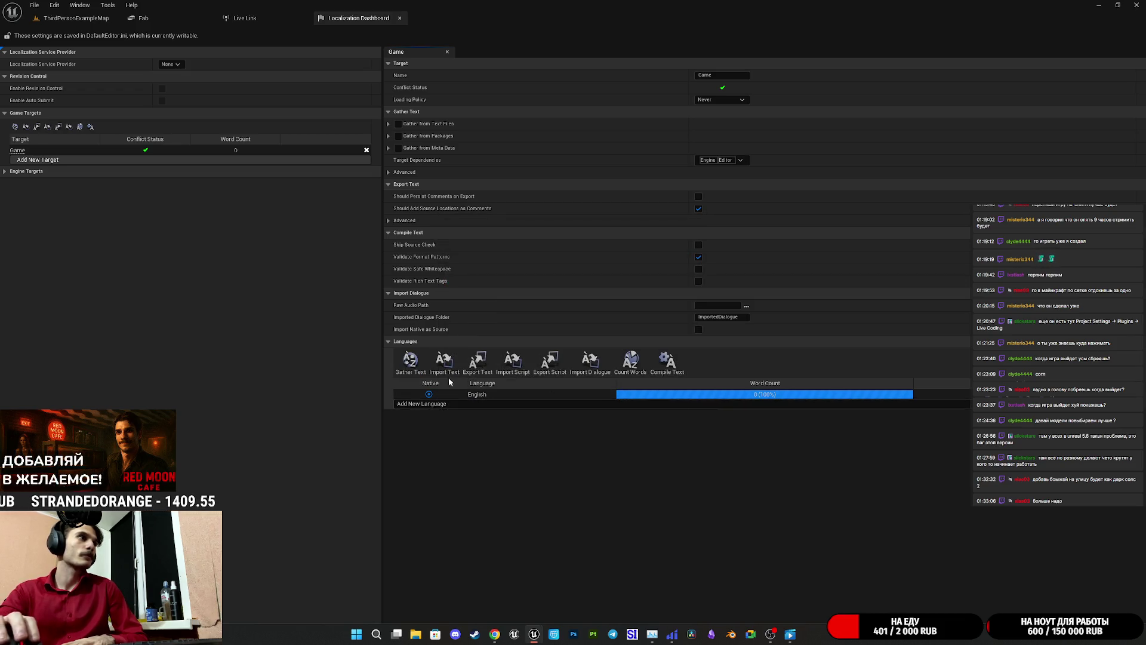
click(23, 161)
- Gather text for NewTarget, inspect its Gather Text task, and close the progress window
click(24, 160)
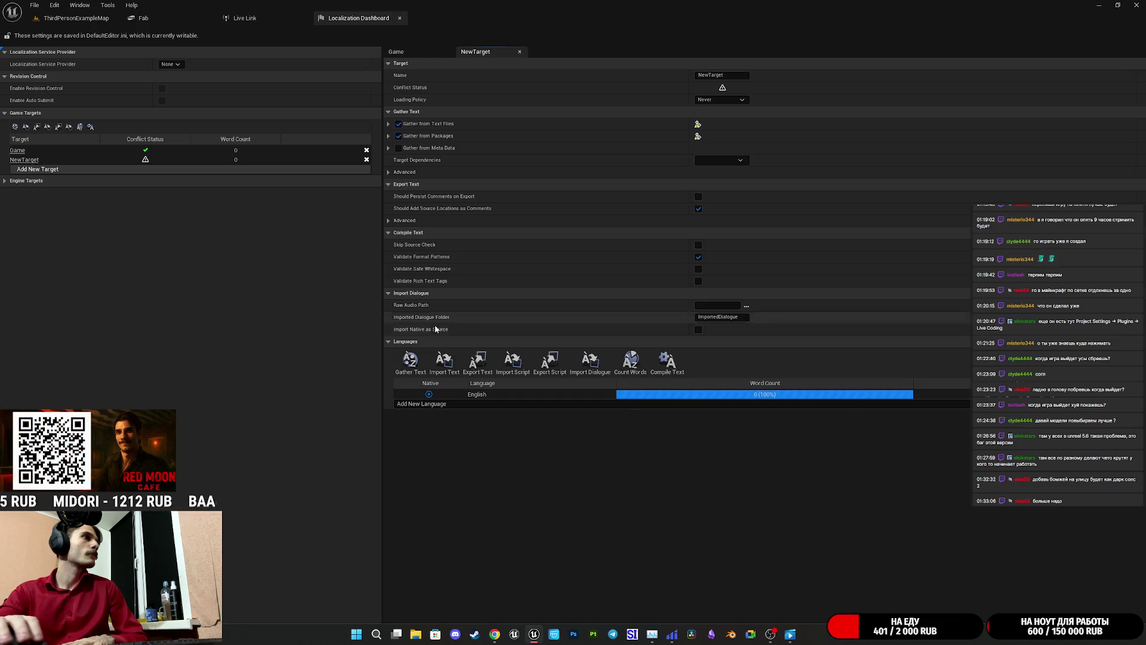
click(411, 362)
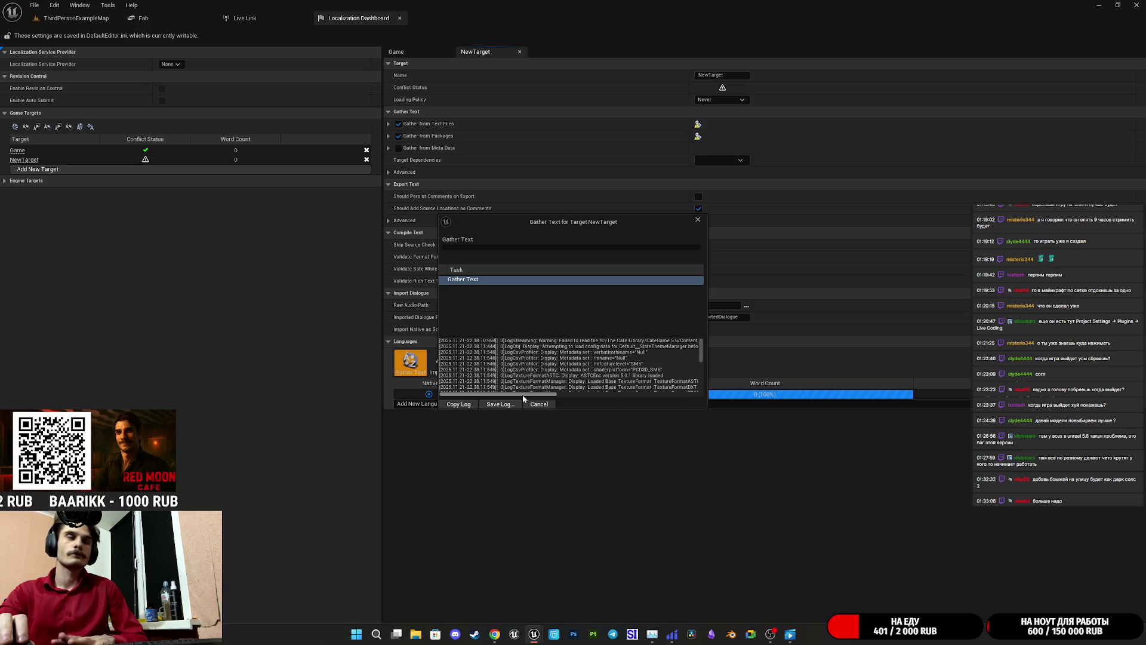
mouse_move(551, 221)
mouse_down()
mouse_move(739, 182)
mouse_move(730, 184)
mouse_up()
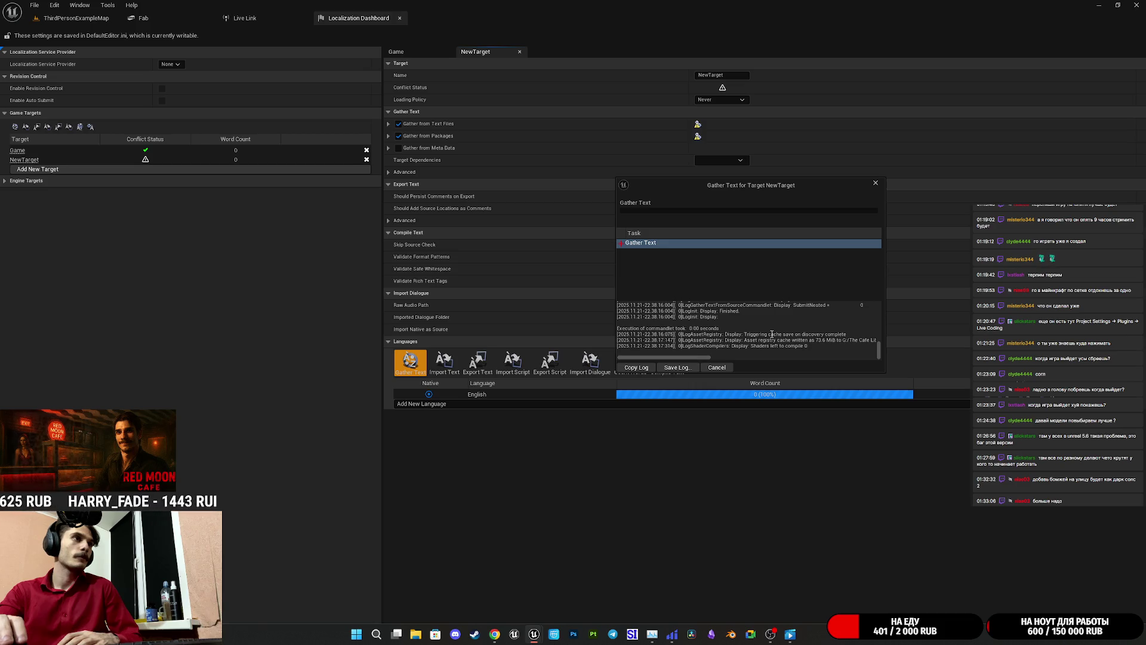
click(626, 243)
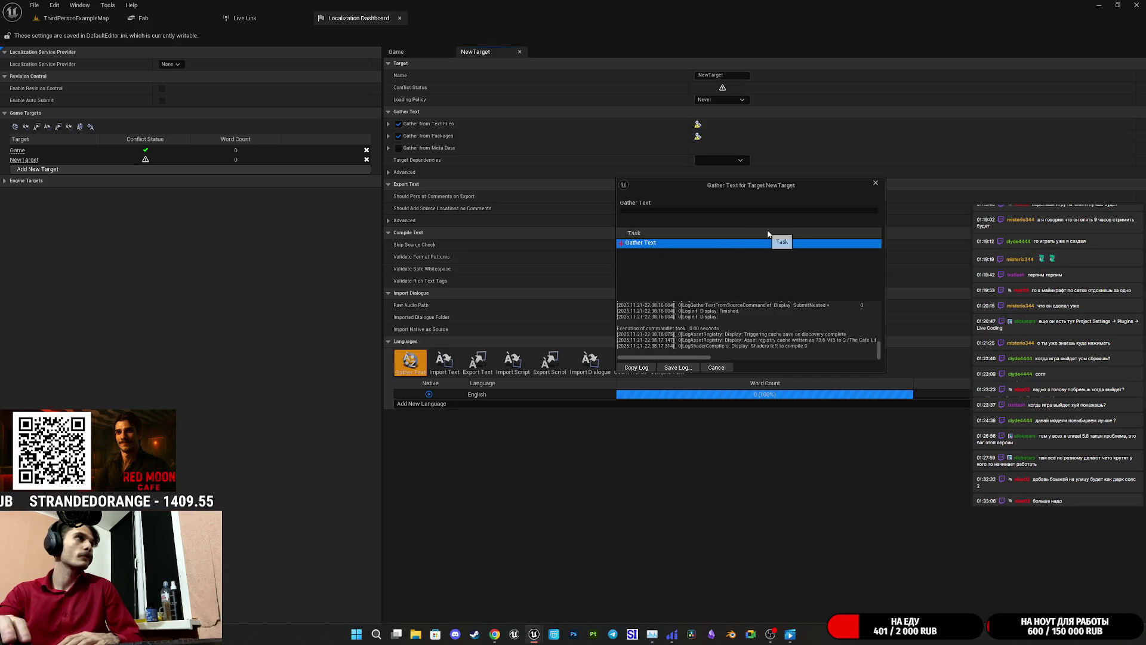
click(875, 183)
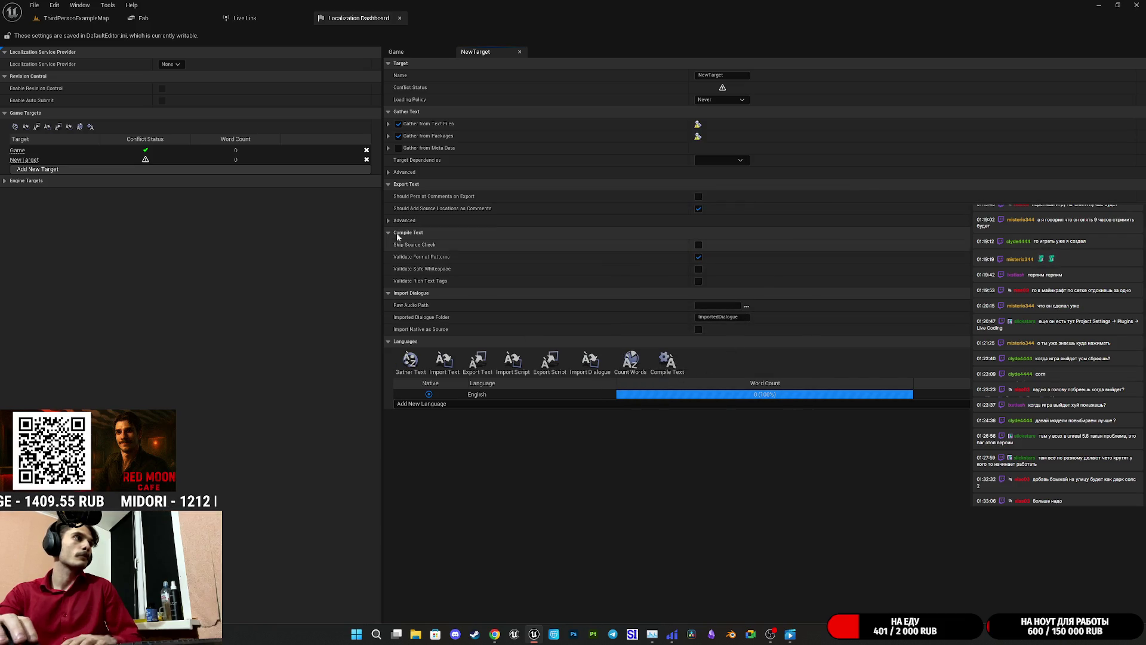
- Delete the NewTarget game target and expand the engine targets list
click(367, 159)
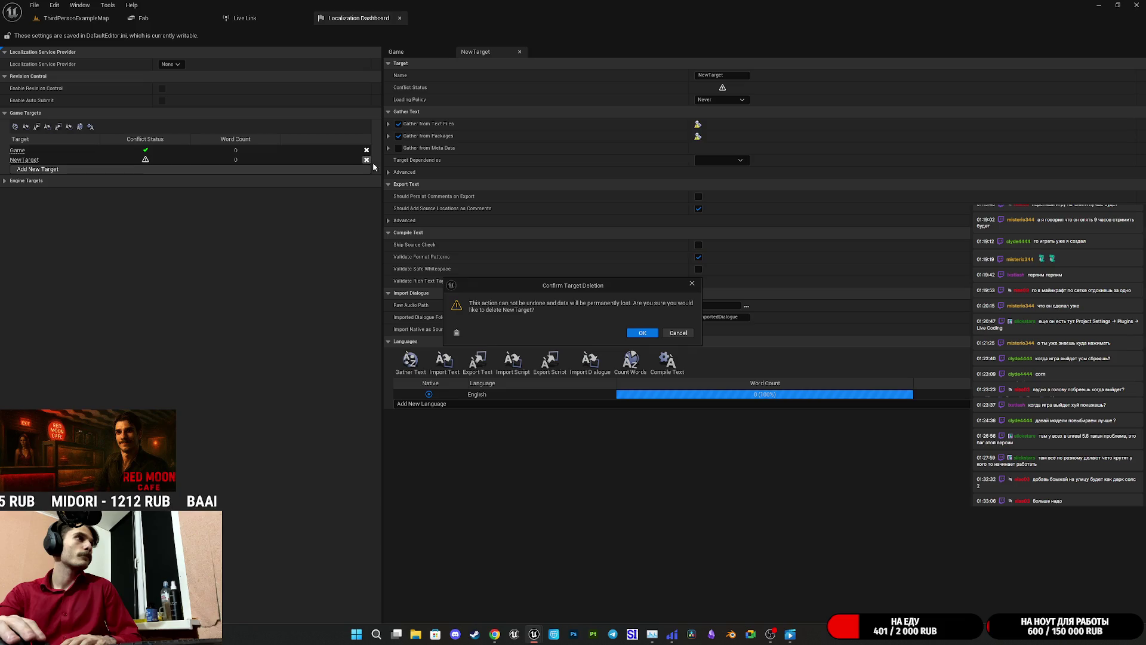
click(645, 335)
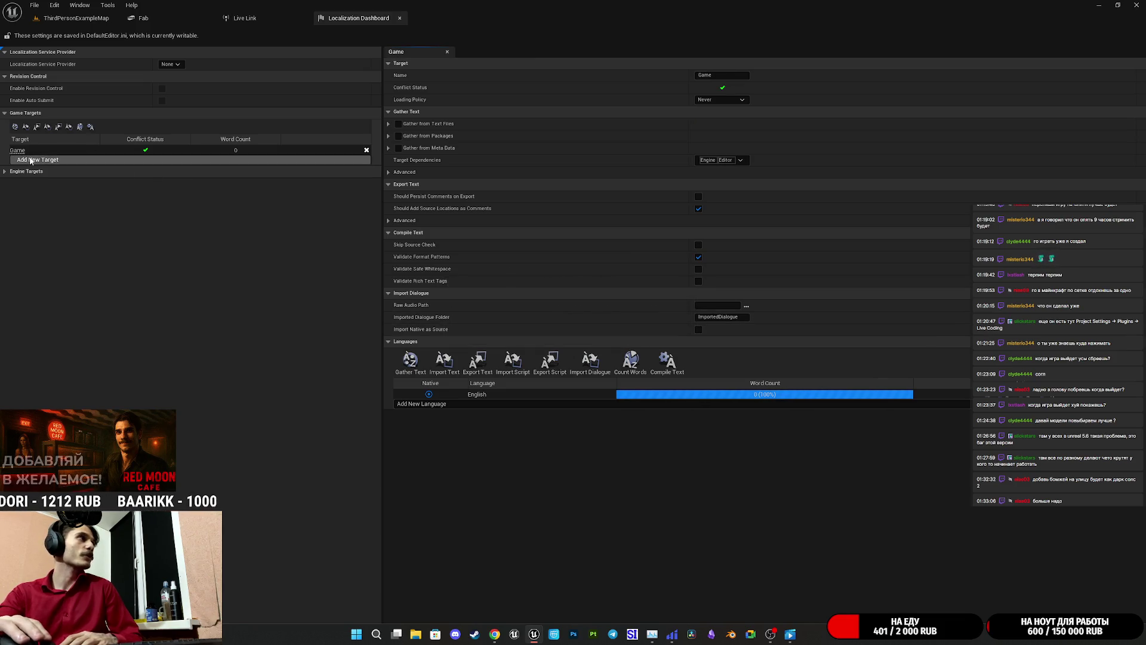
click(6, 172)
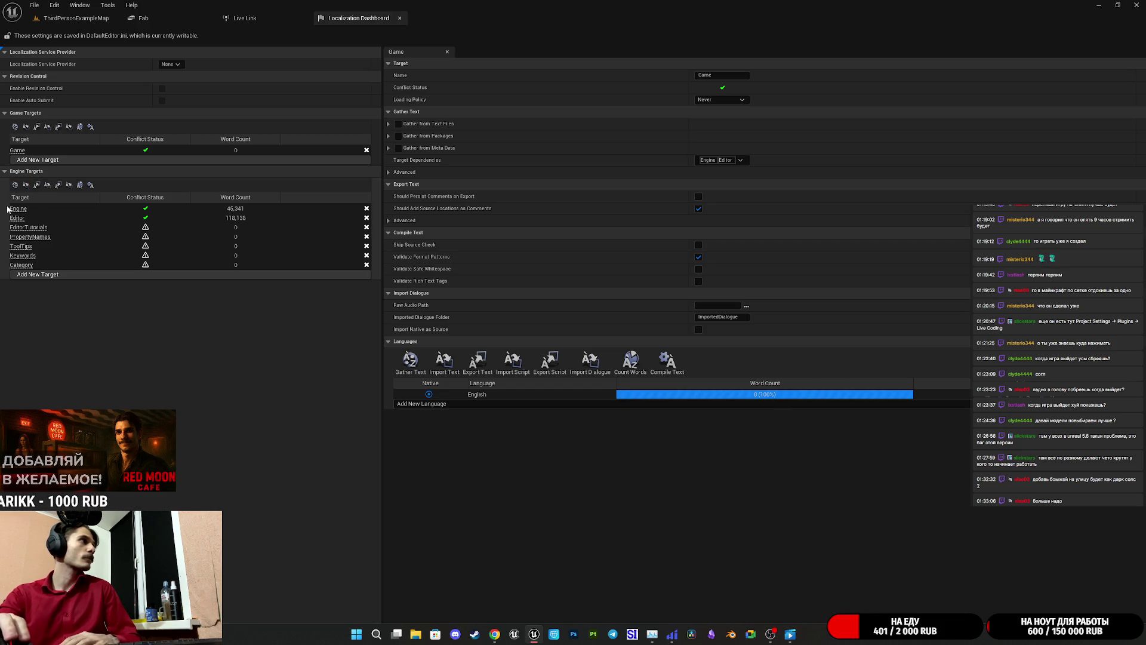
- Gather text for all engine targets, then start compiling translations for the Game target
click(15, 185)
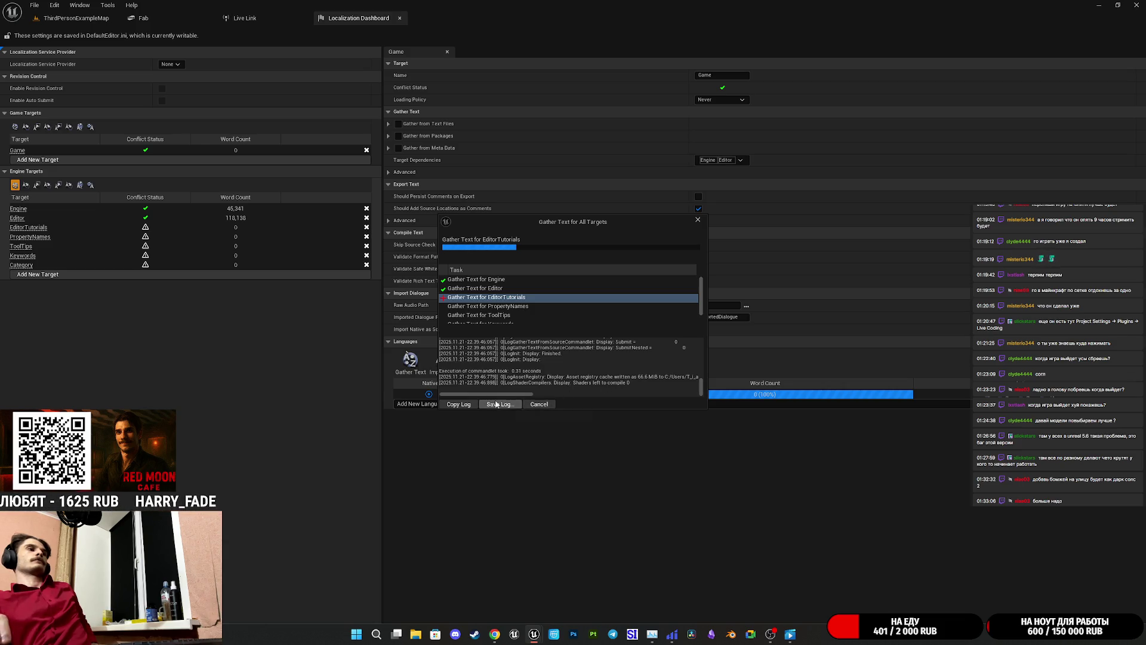
click(698, 220)
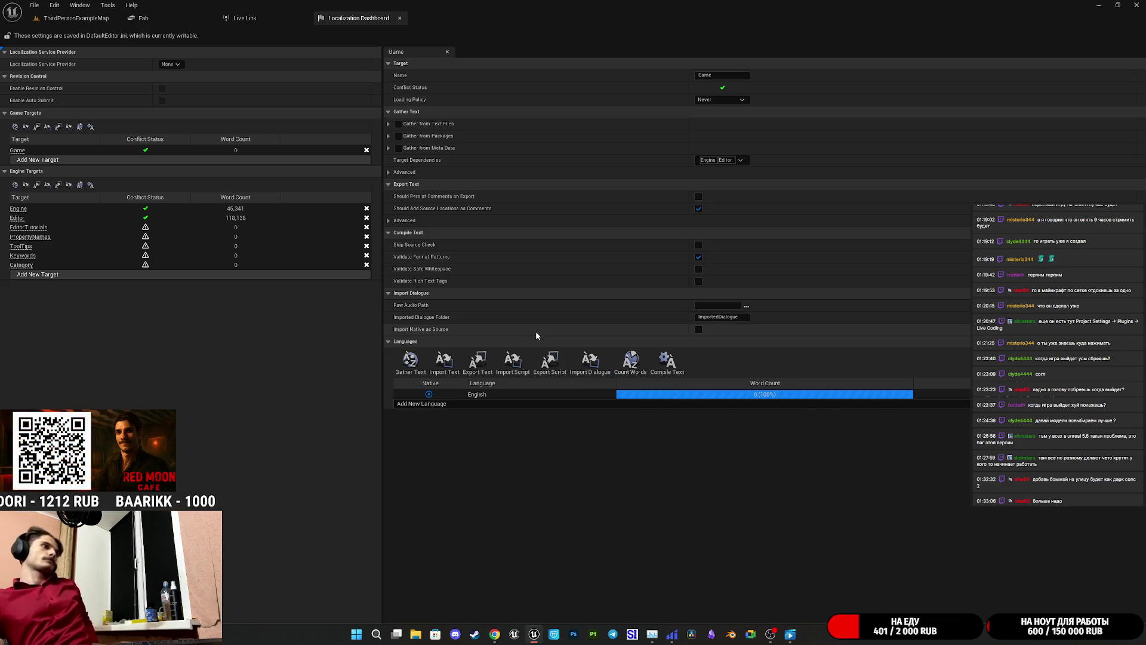
click(664, 358)
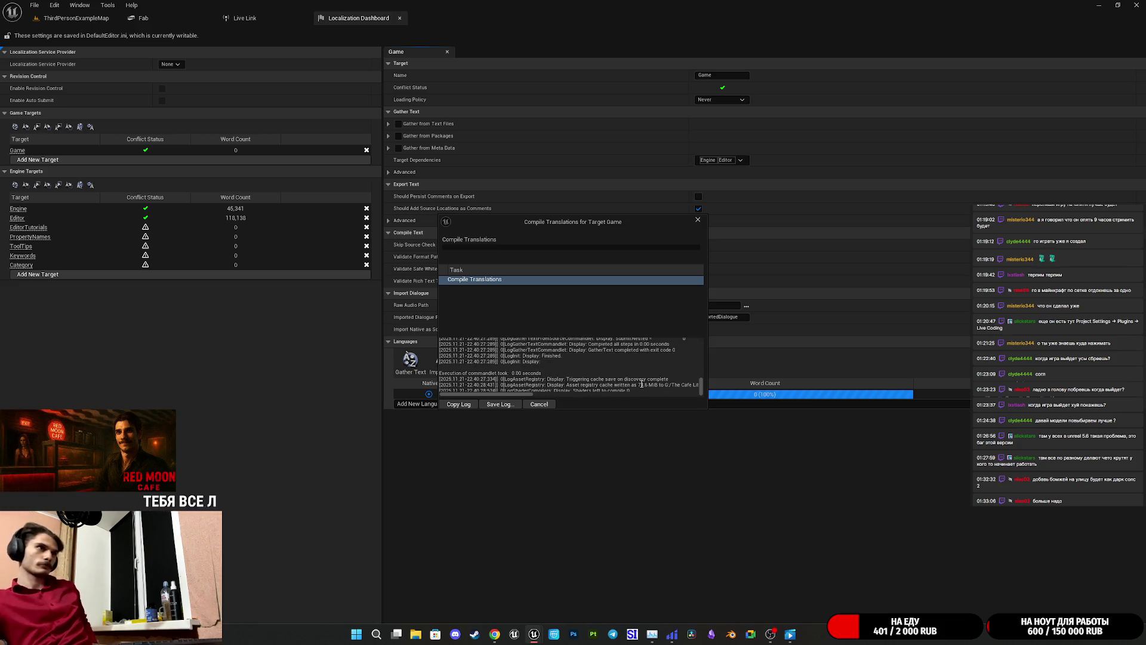
- Dismiss the compile window, re-gather Game text, and review then close the Message Log warnings
click(534, 404)
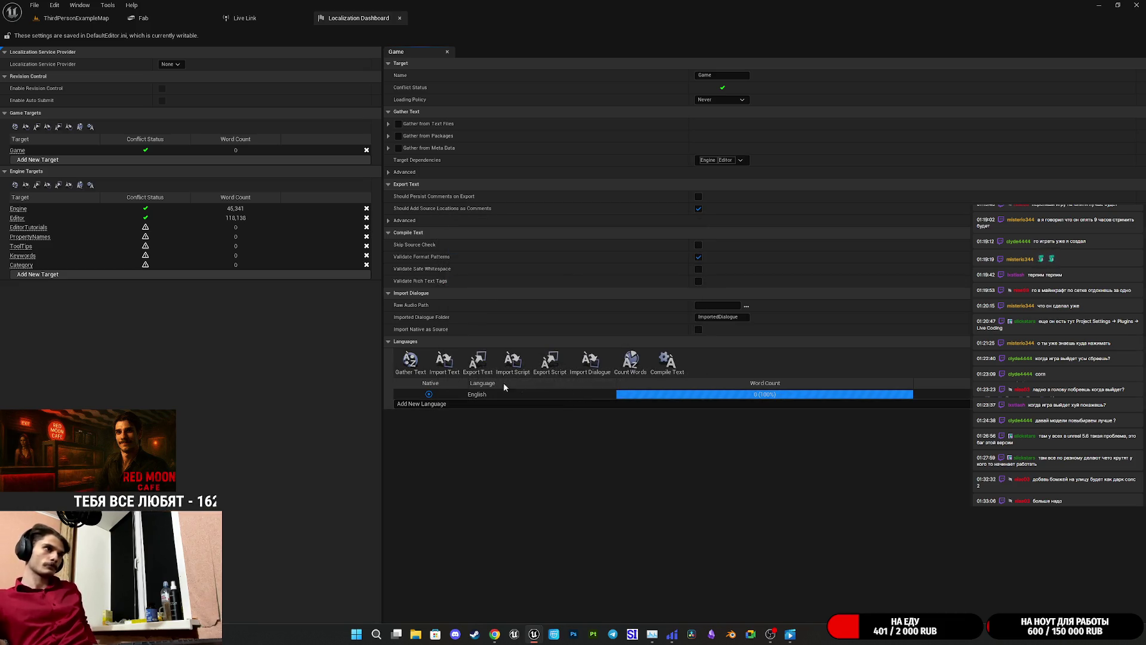
click(408, 364)
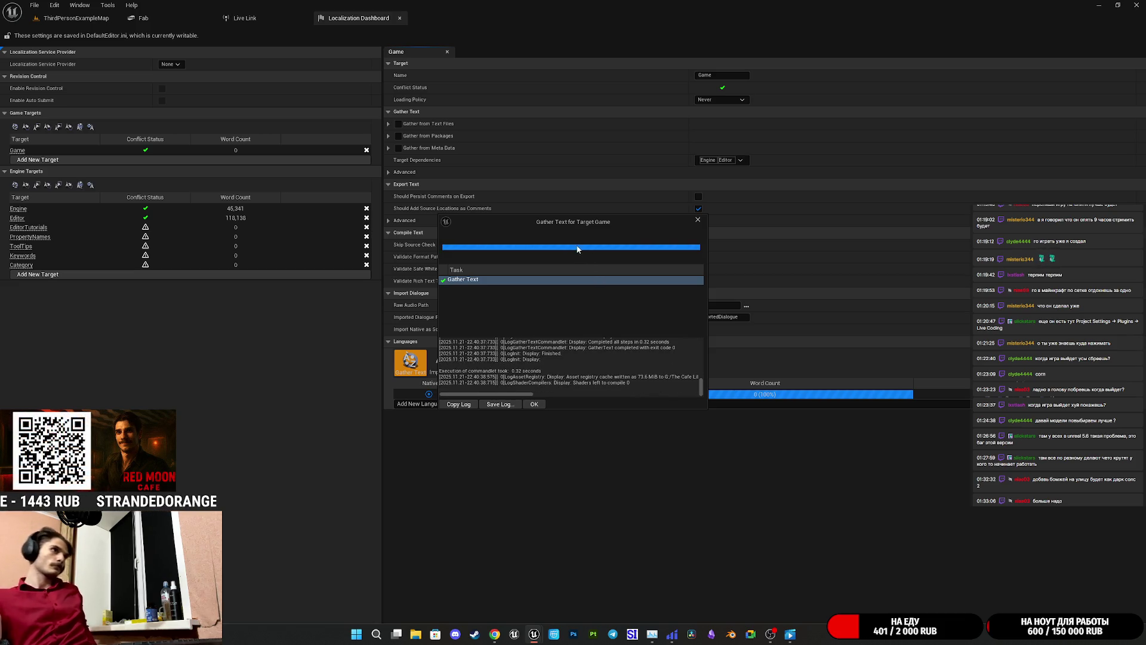
click(535, 404)
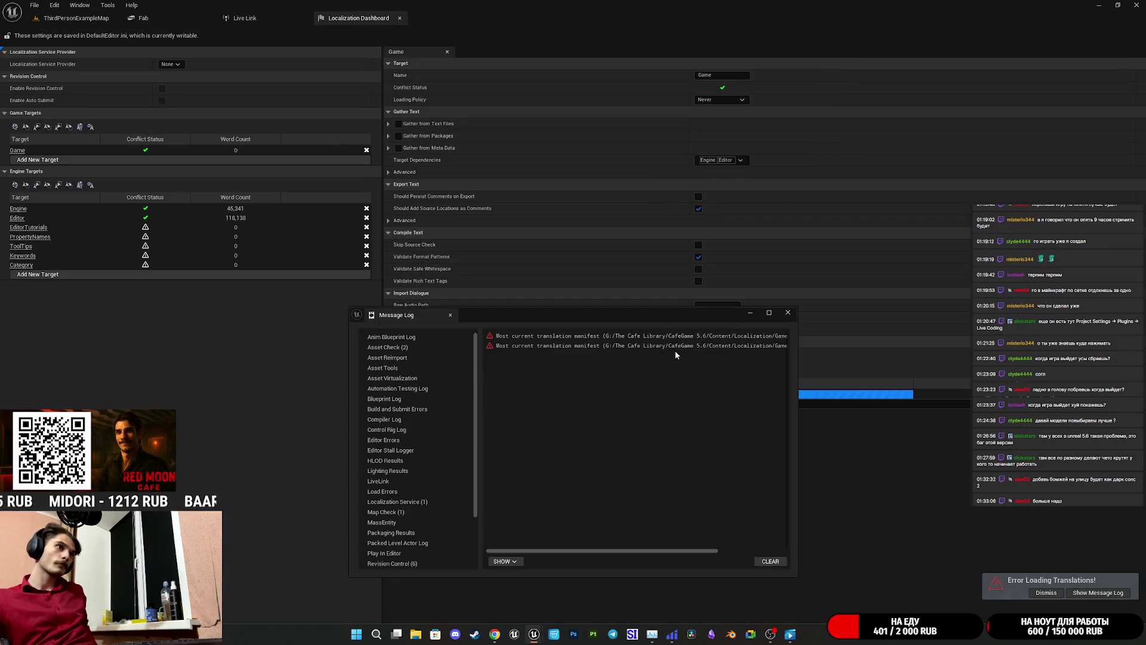
drag(670, 549, 755, 536)
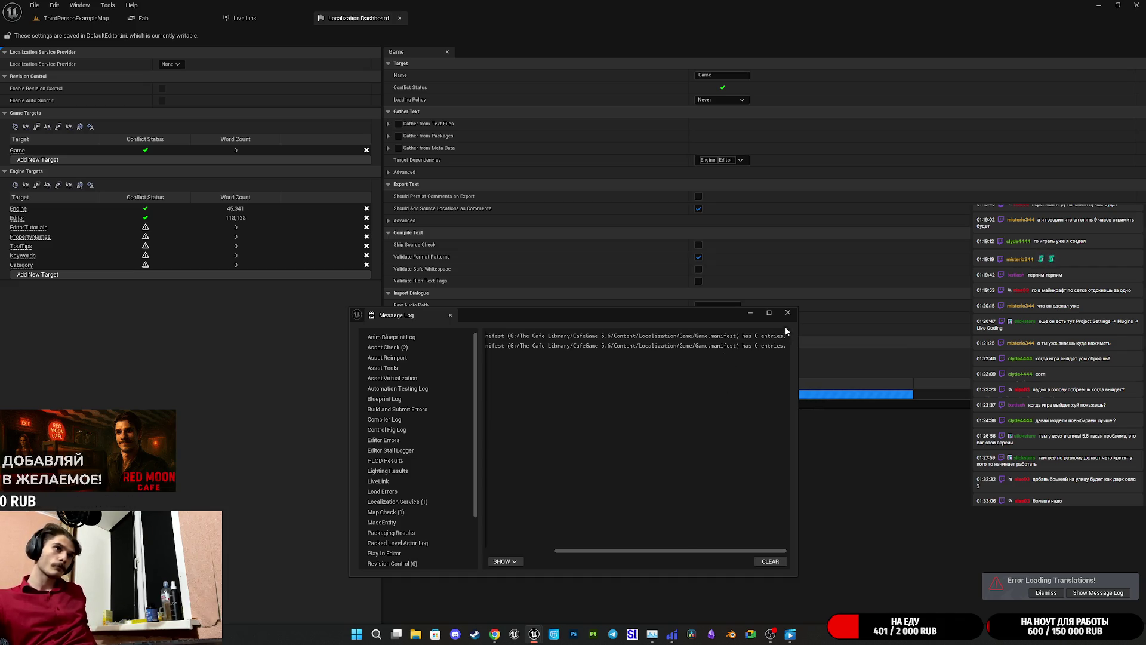
click(787, 311)
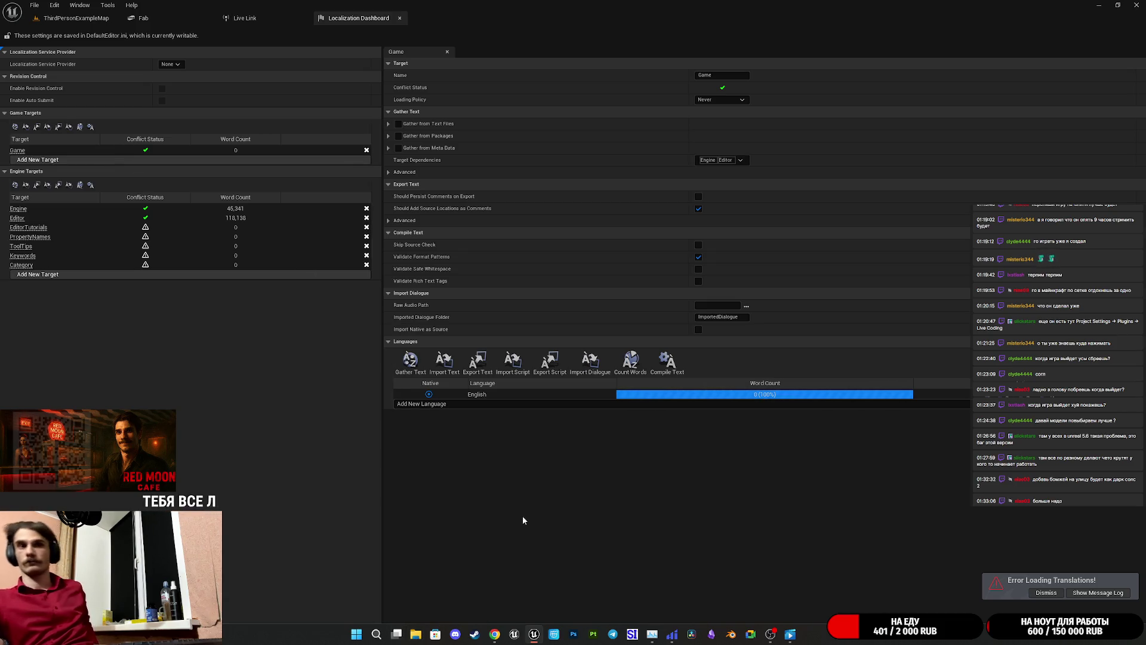
key(super+e)
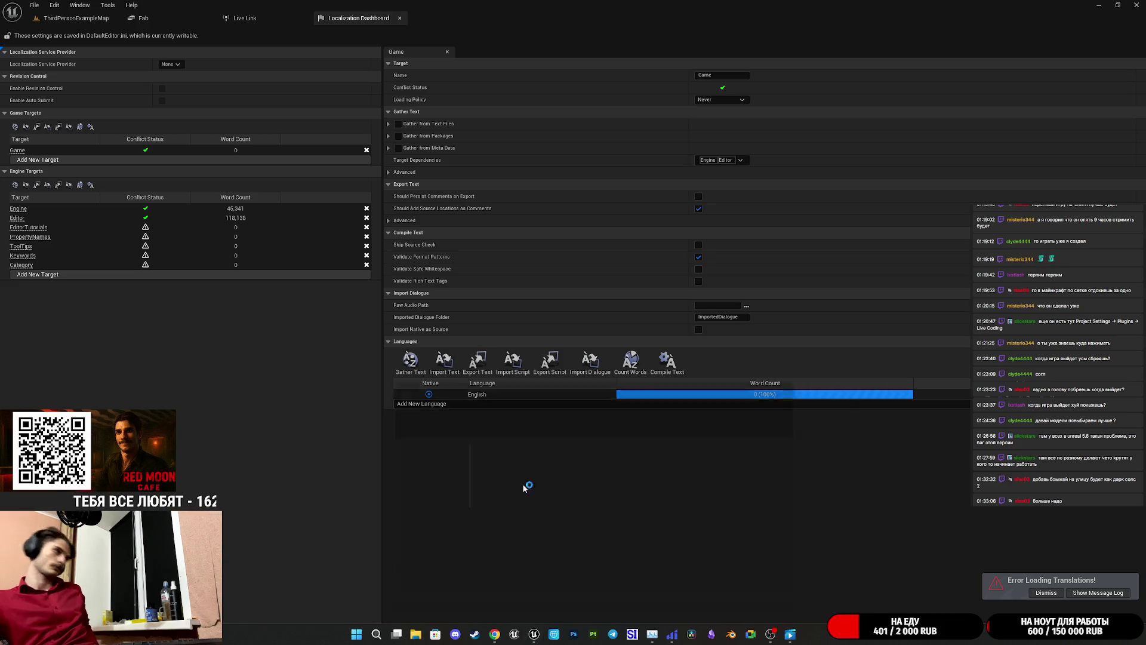
- Browse to The Cafe Library > CafeGame 5.6 > DerivedDataCache, select VT, and minimize Explorer
click(410, 512)
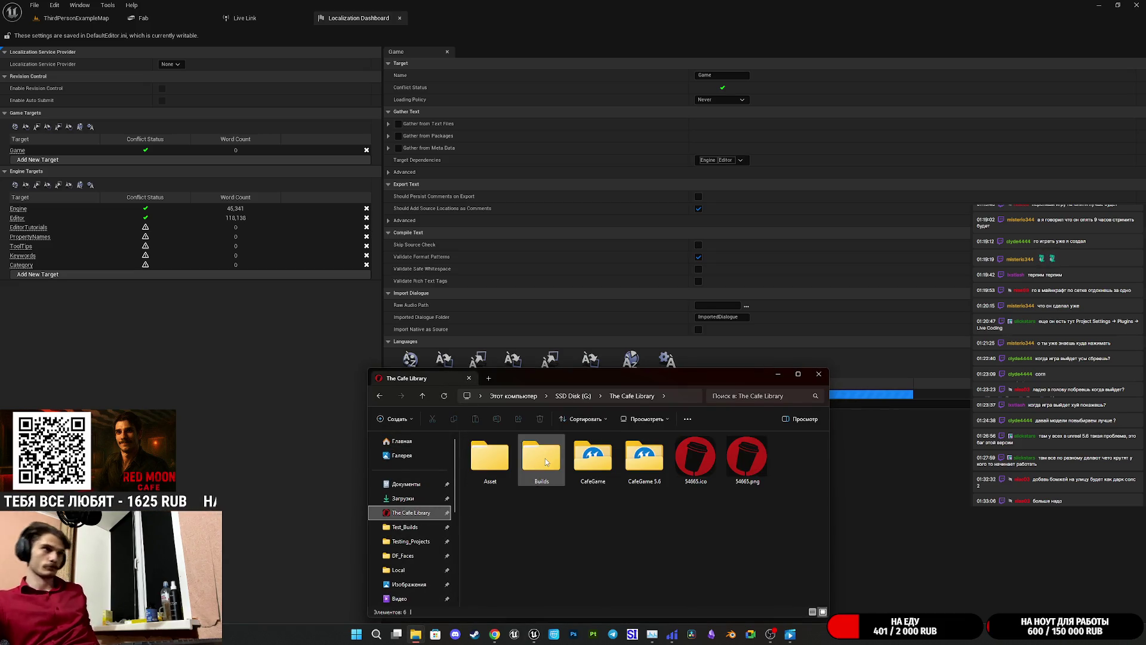
double_click(644, 457)
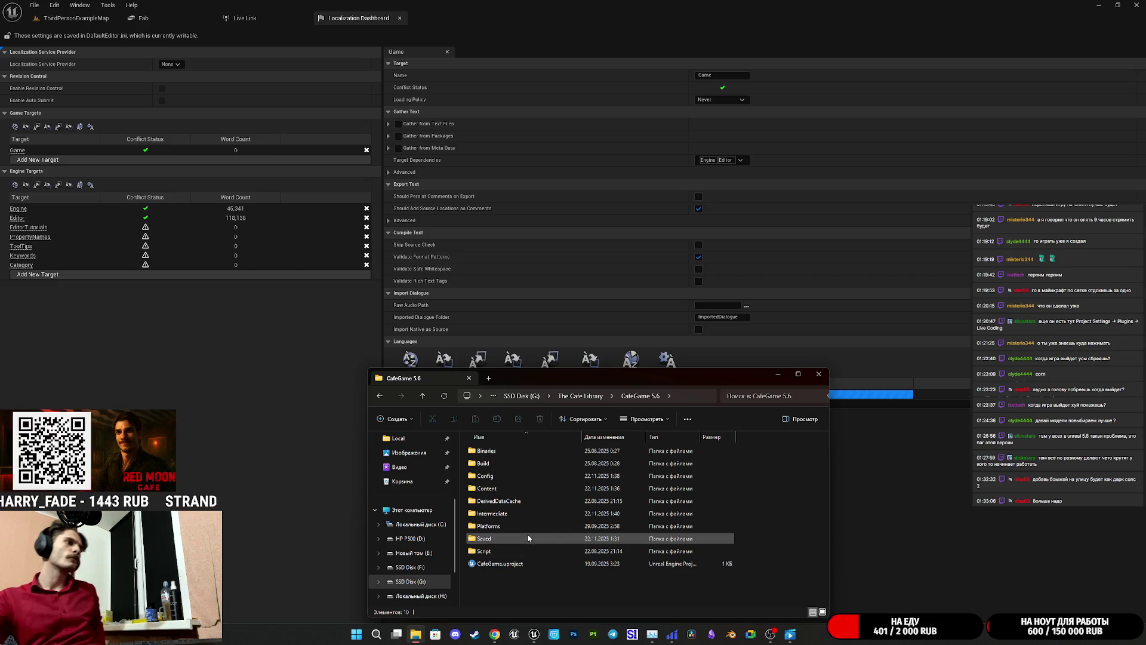
double_click(513, 505)
click(481, 453)
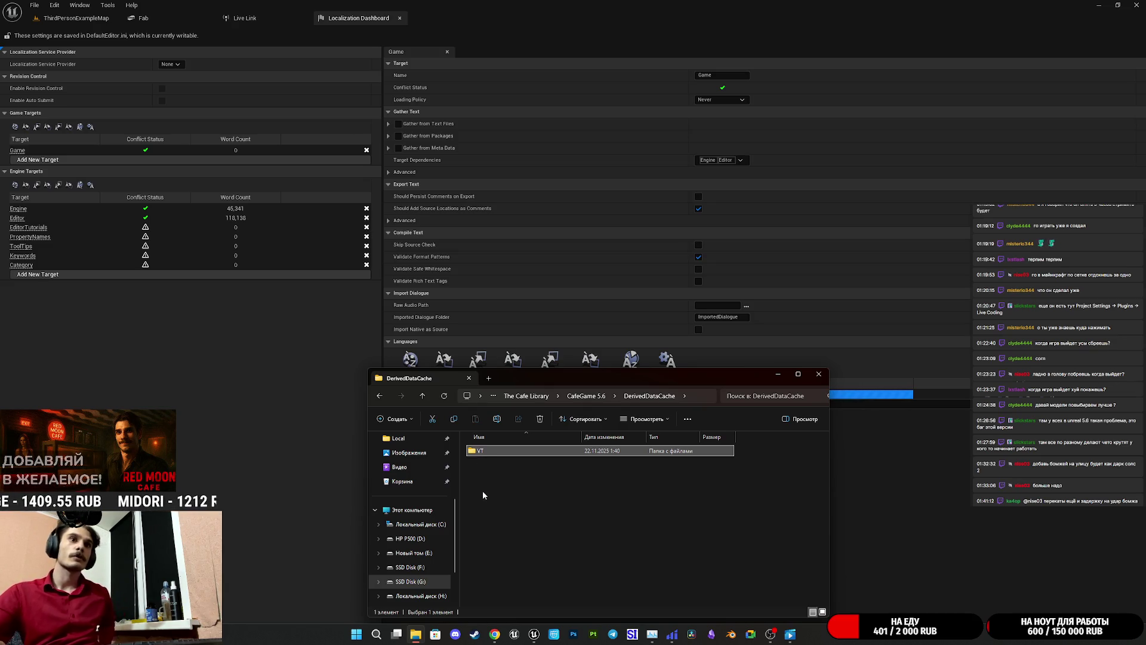
click(778, 373)
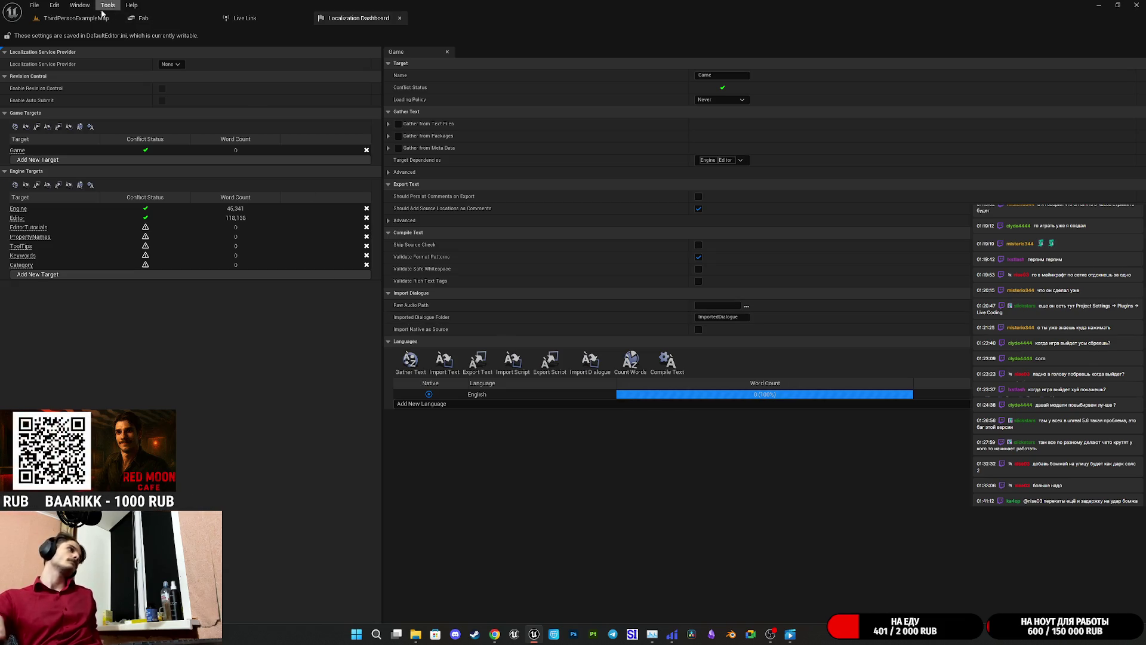
- Play ThirdPersonExampleMap, walk up to the Coffee Preparation menu board, and exit play mode
click(61, 21)
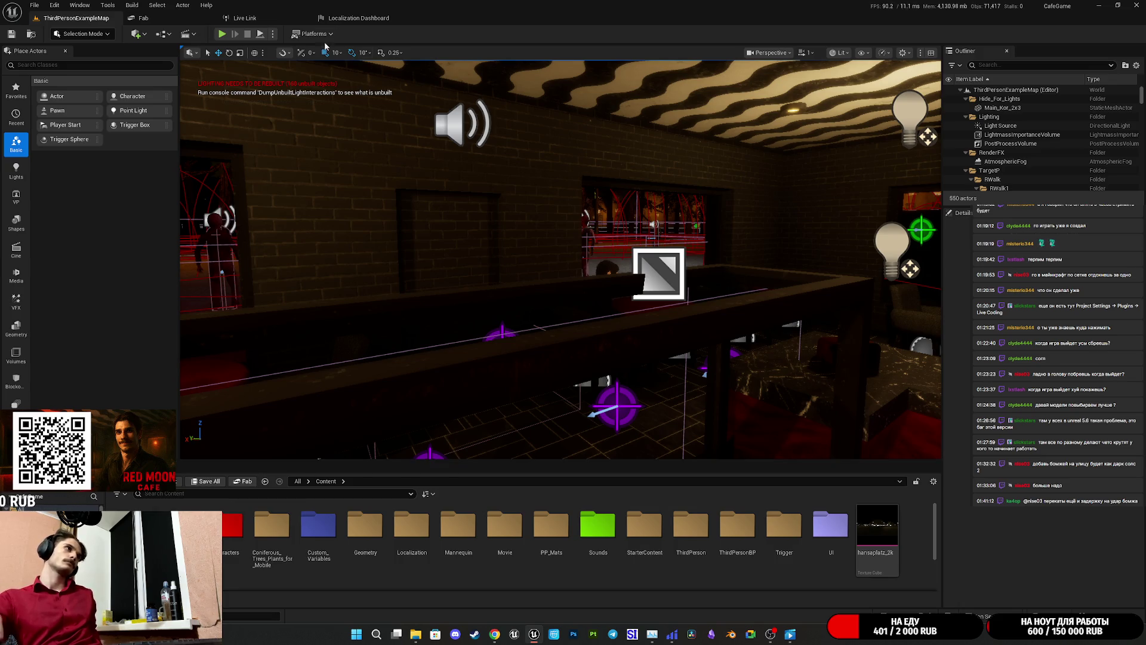
click(221, 34)
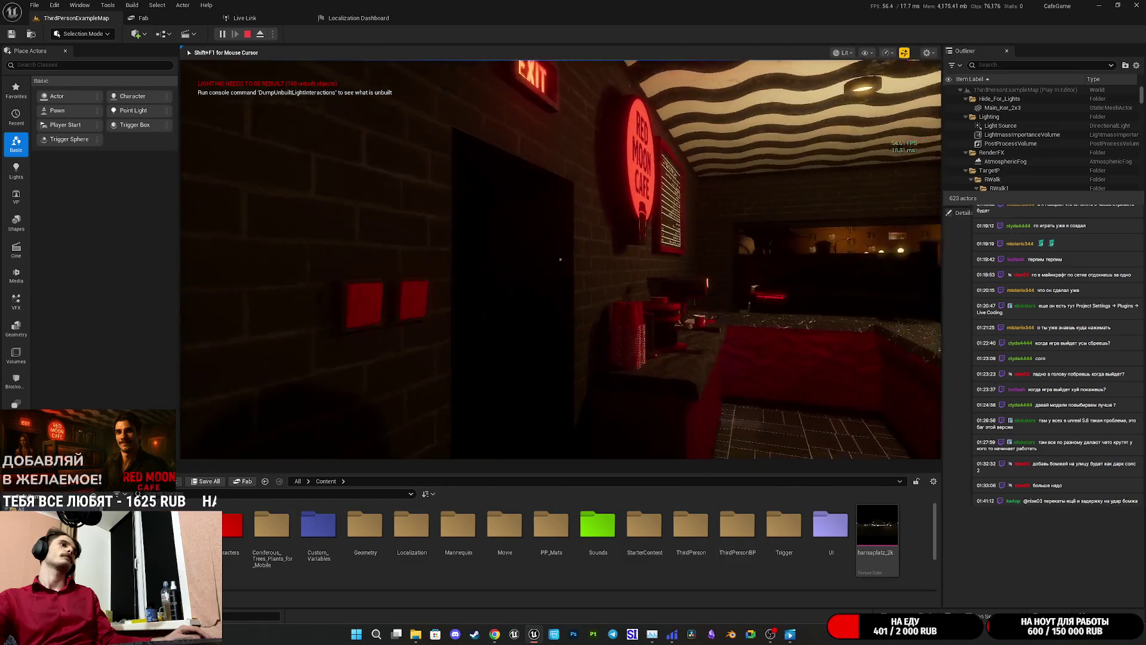
key(w)
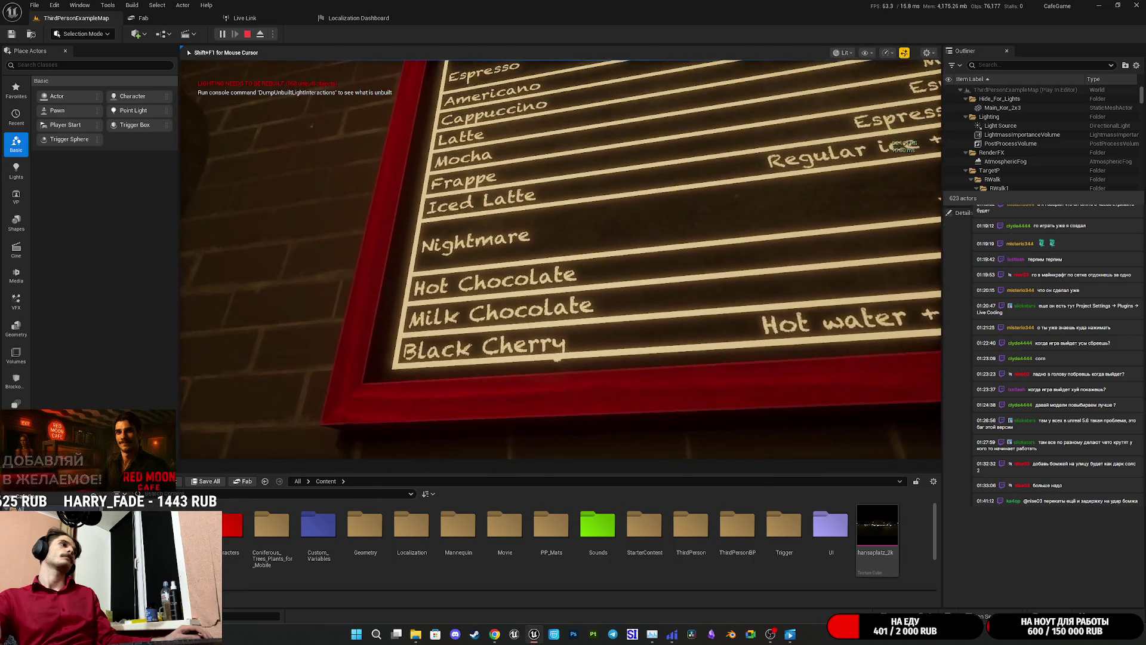
key(s)
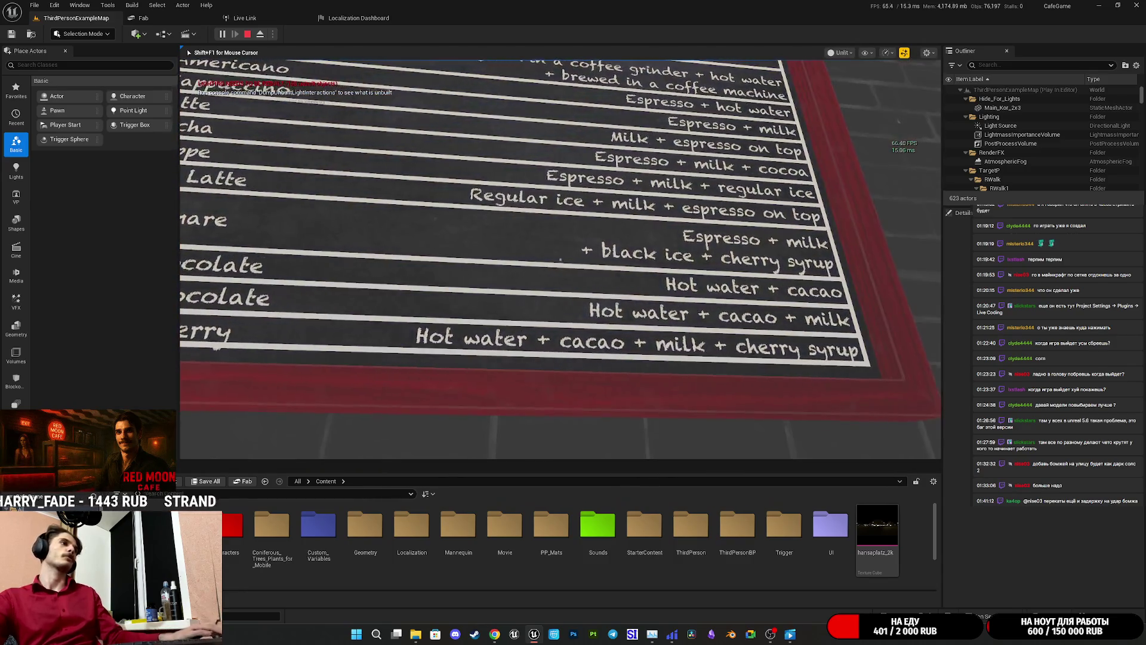
key(s)
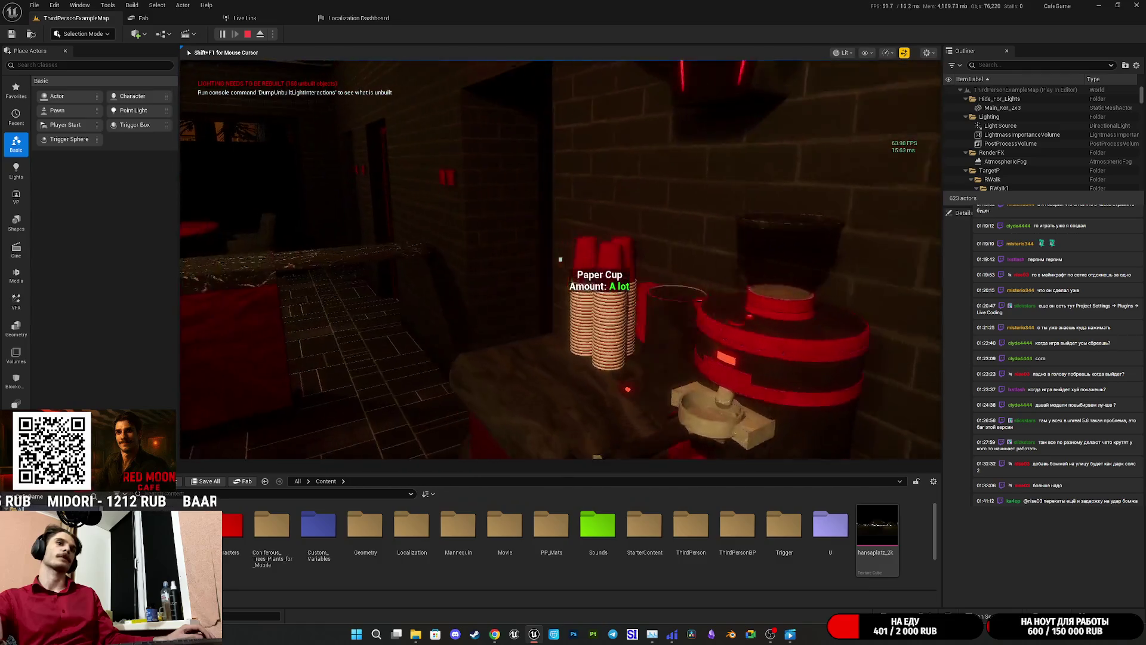
key(e)
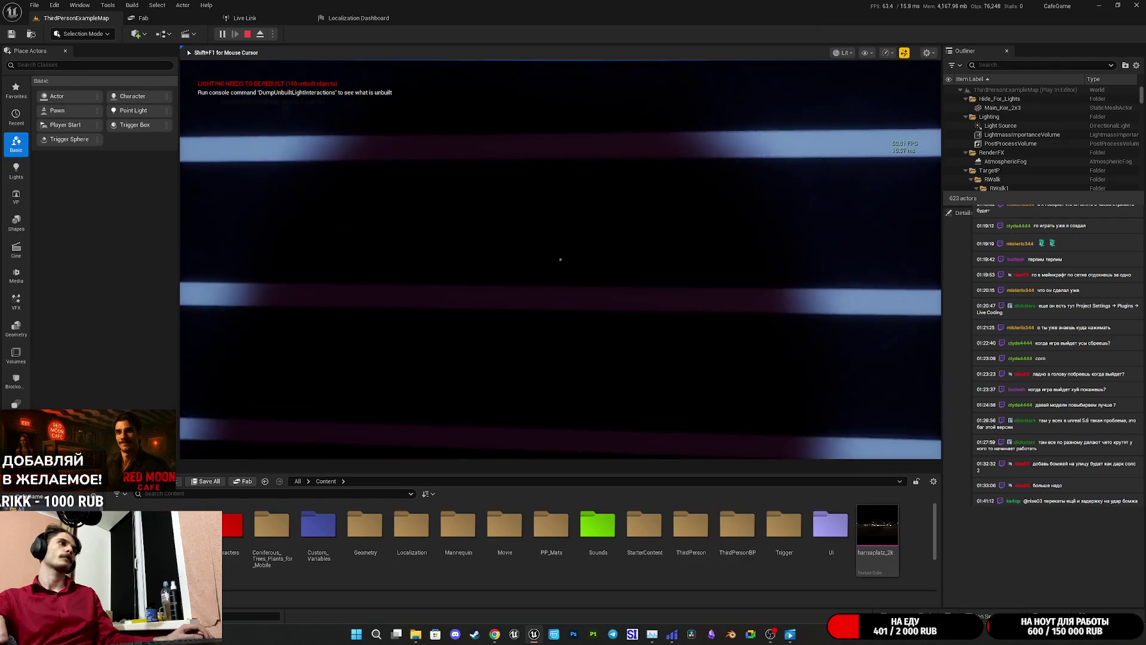
key(w)
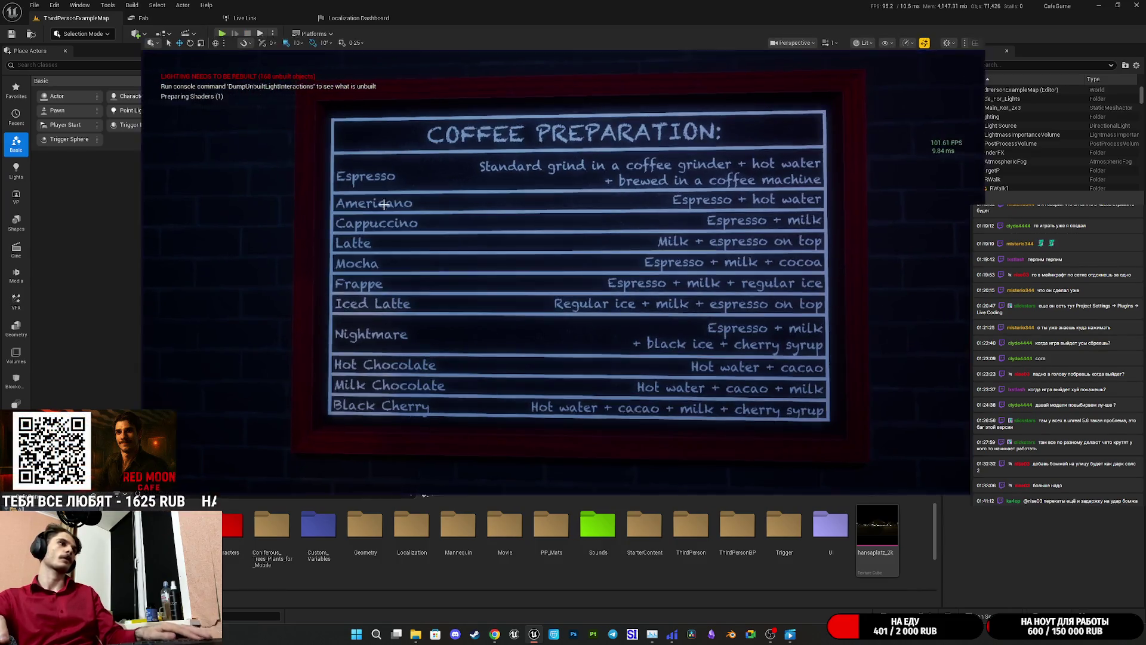
key(F11)
key(F11)
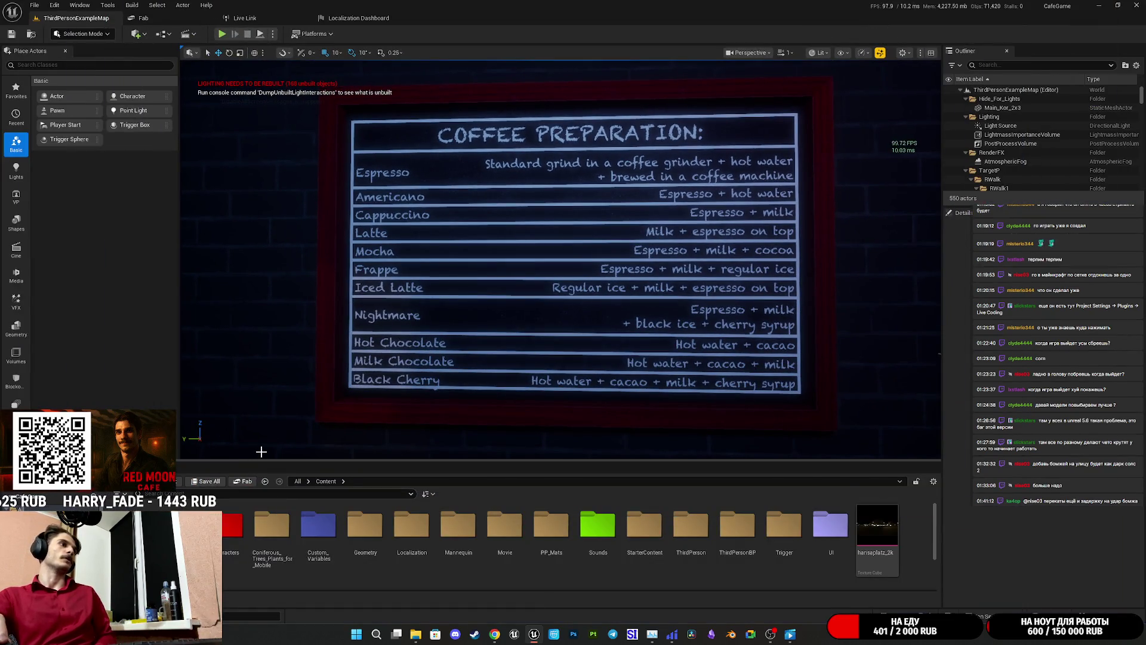
click(79, 4)
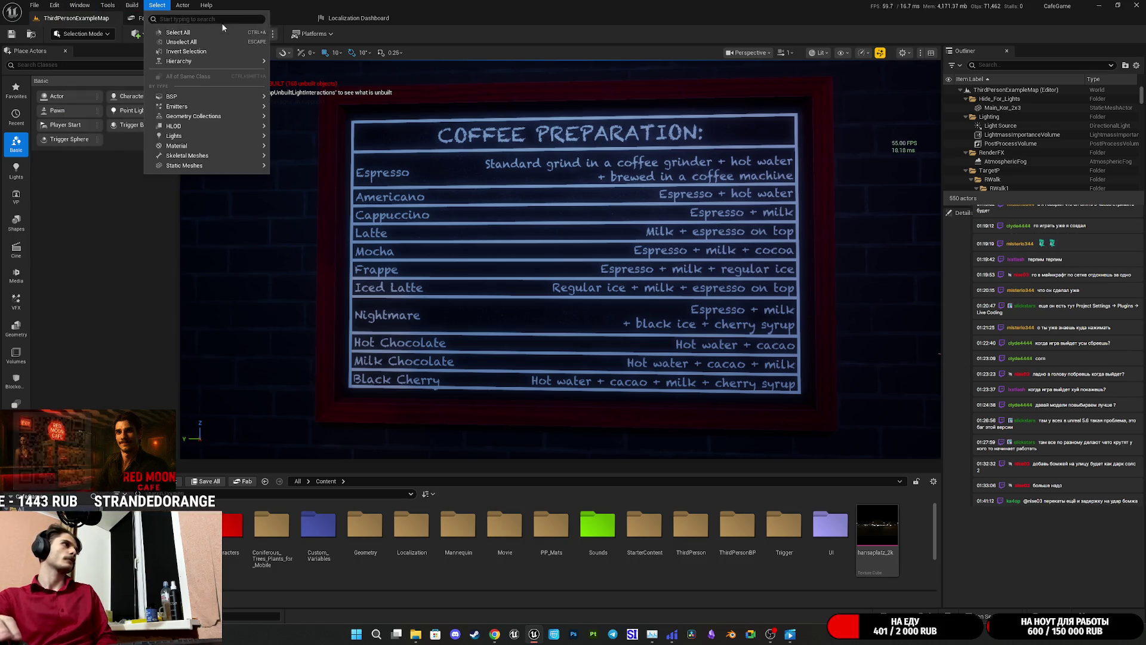
- Check the level viewport and briefly open Project Settings, then close it
click(358, 18)
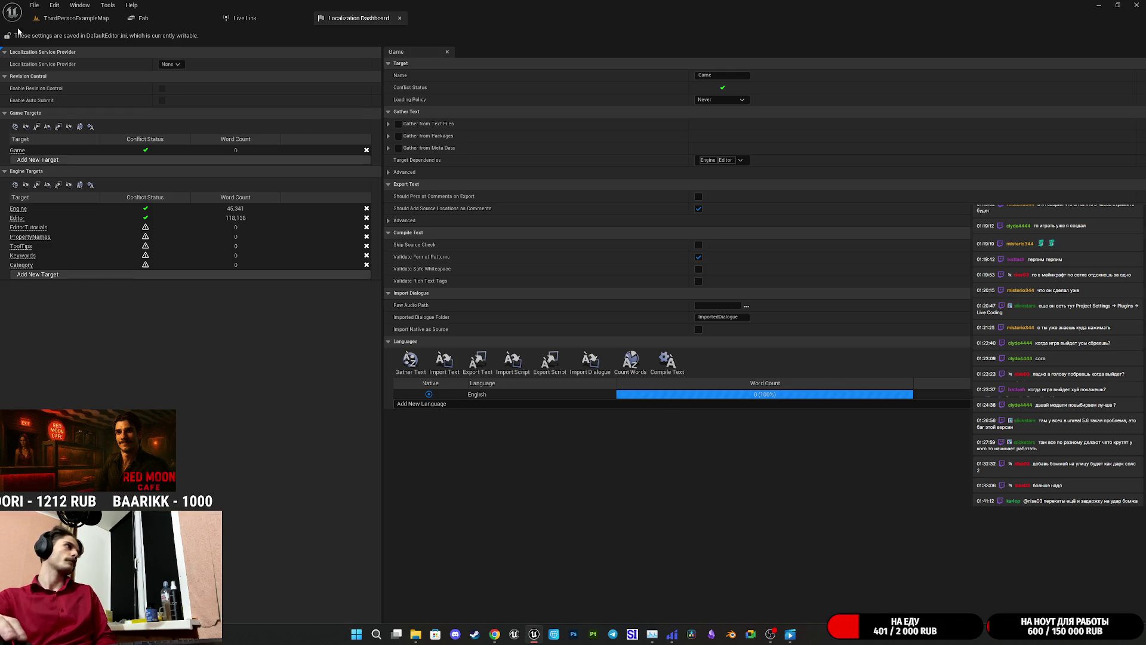
click(70, 18)
click(54, 5)
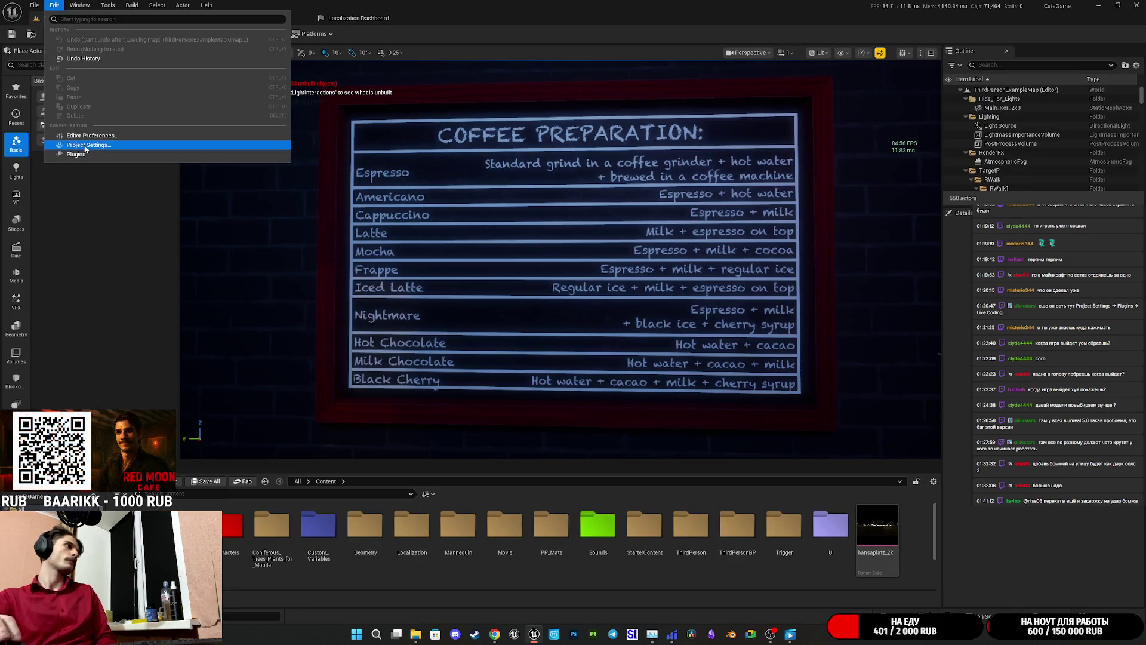
click(88, 145)
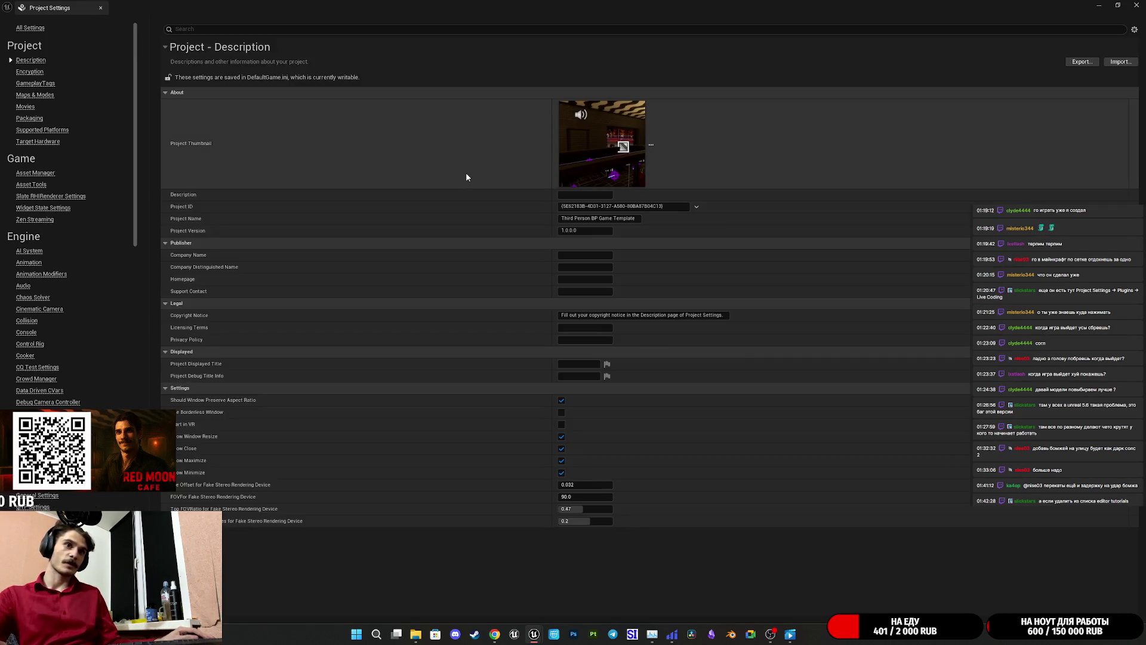
click(1098, 5)
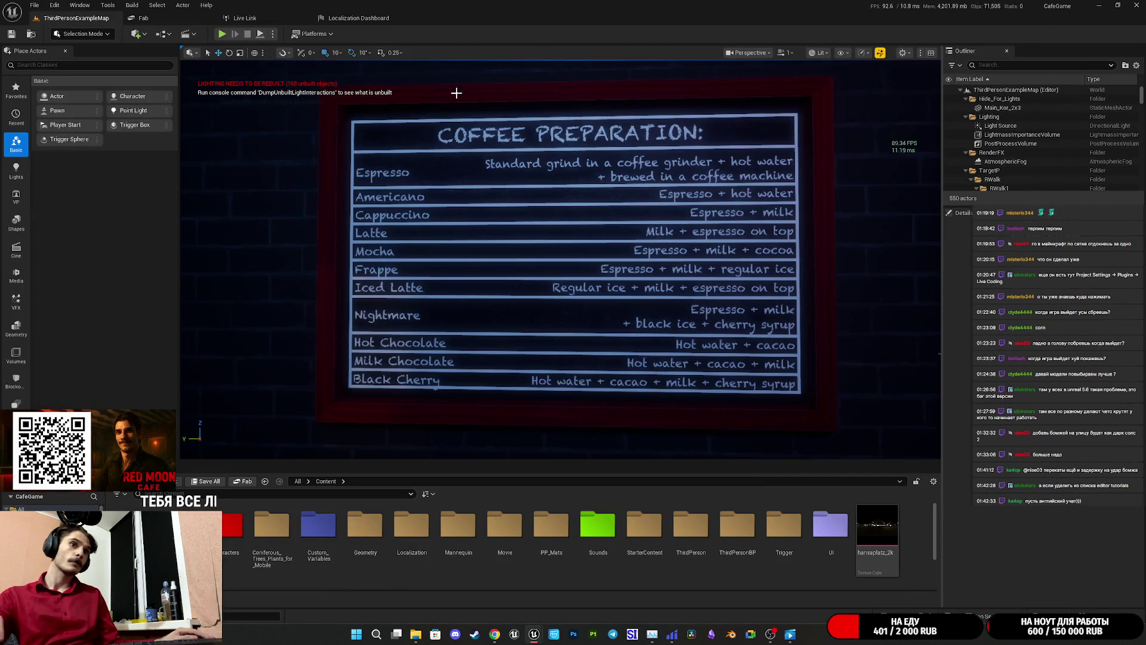
- Start deleting EditorTutorials but cancel, then add a new engine target NewTarget0
click(359, 18)
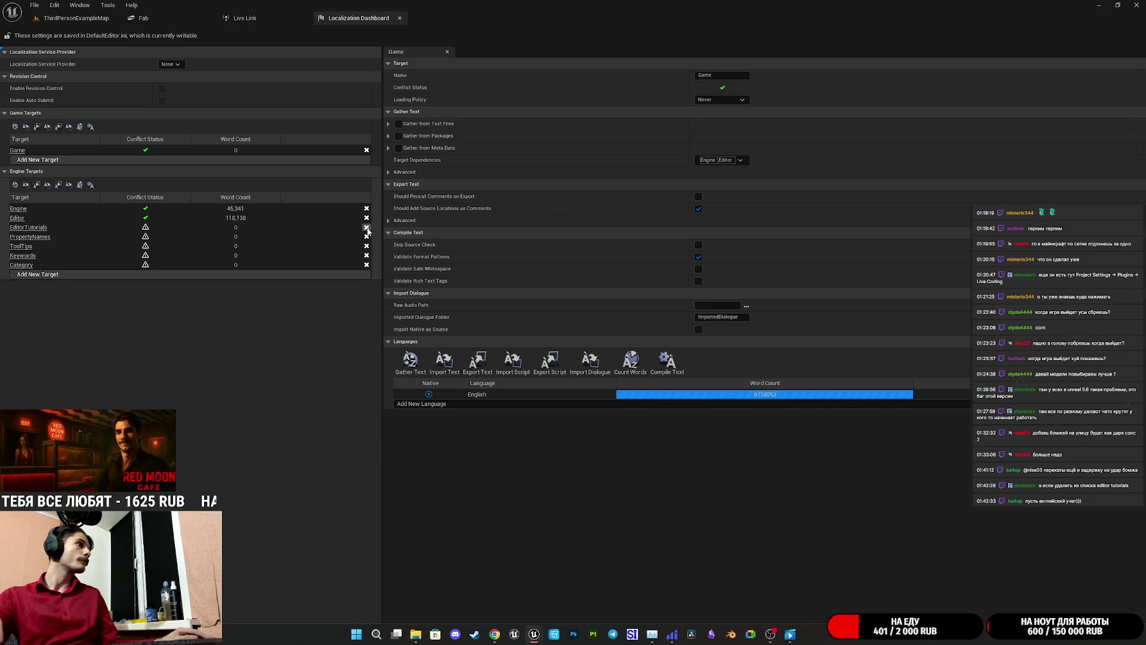
click(367, 228)
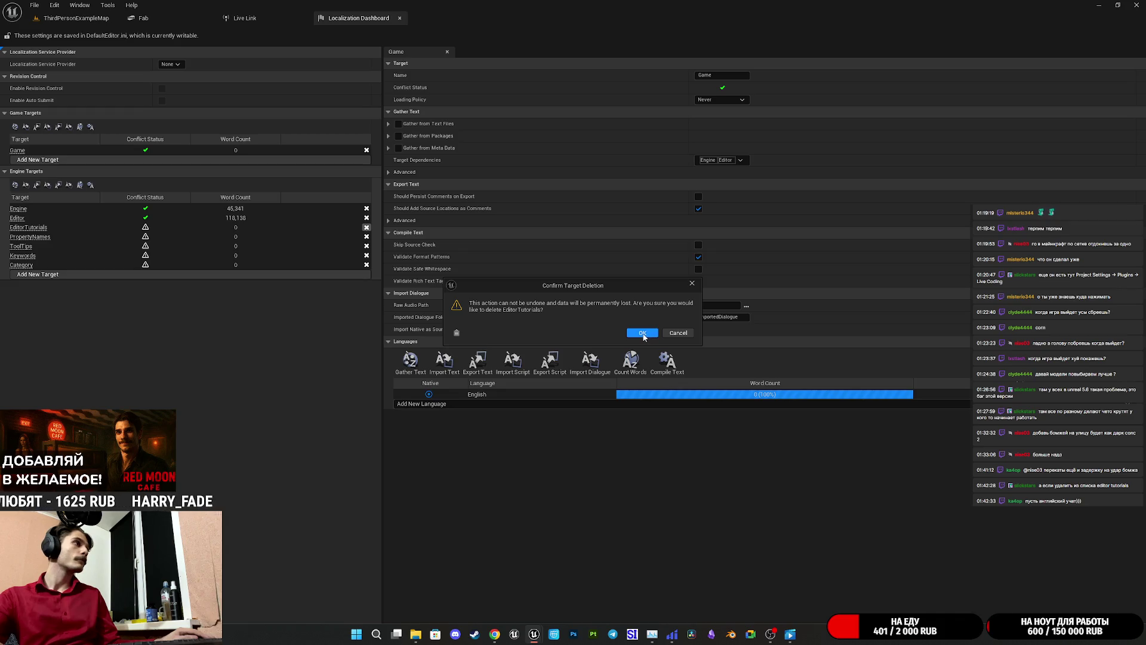
click(677, 332)
click(41, 274)
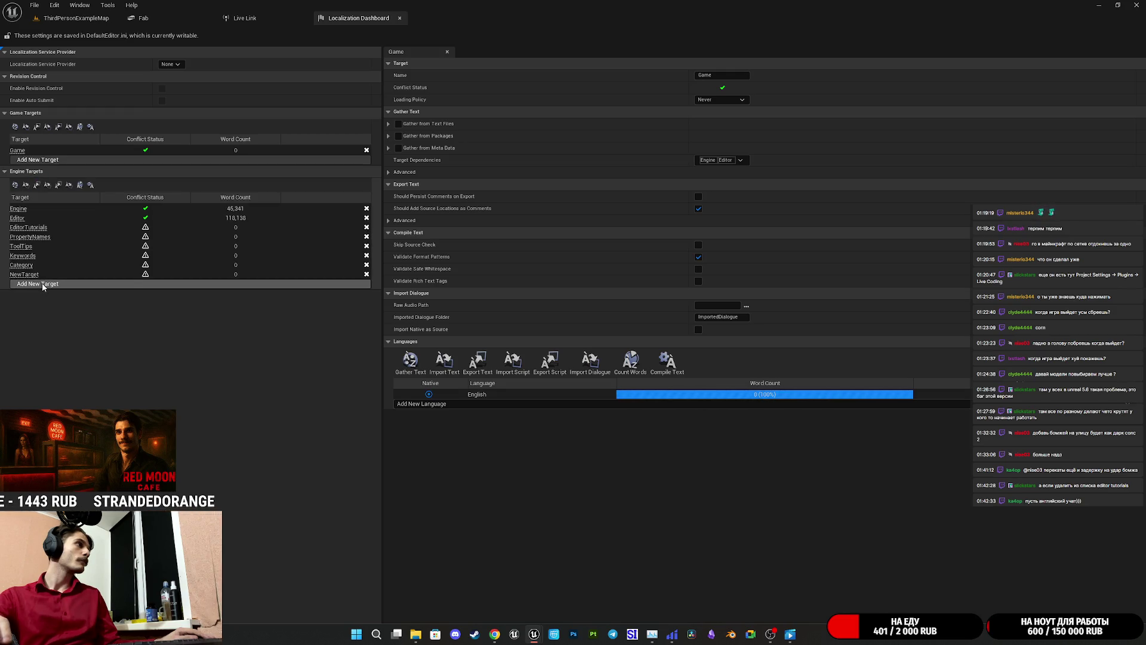
click(46, 286)
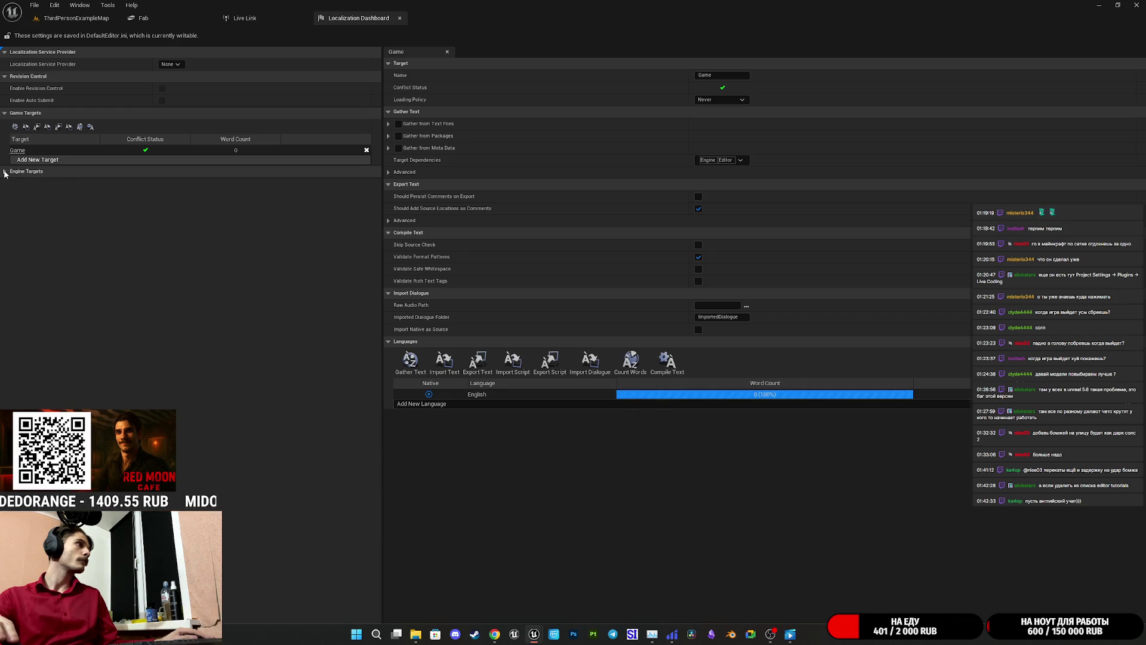
- Delete the EditorTutorials engine target and expand the engine targets list again
click(4, 172)
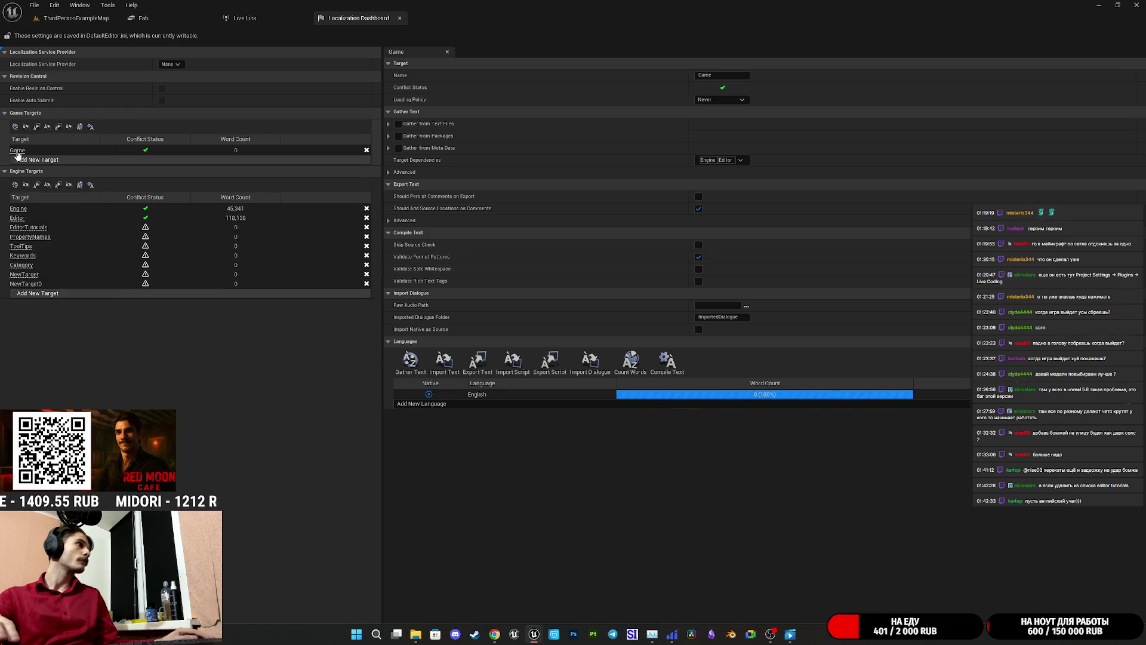
click(367, 231)
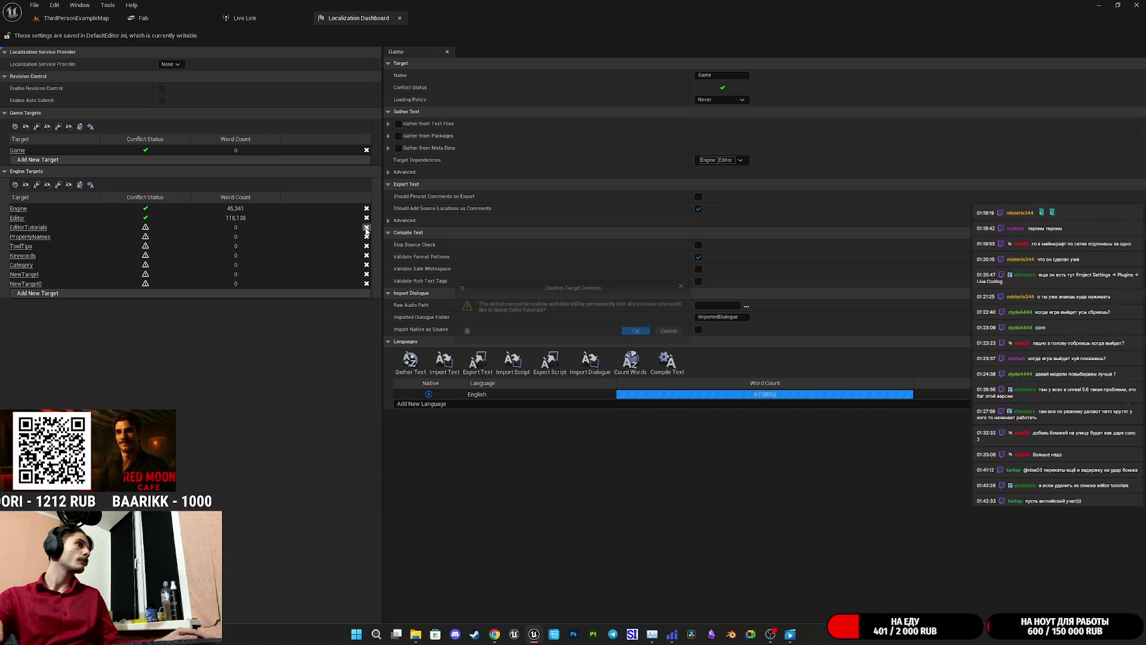
click(641, 332)
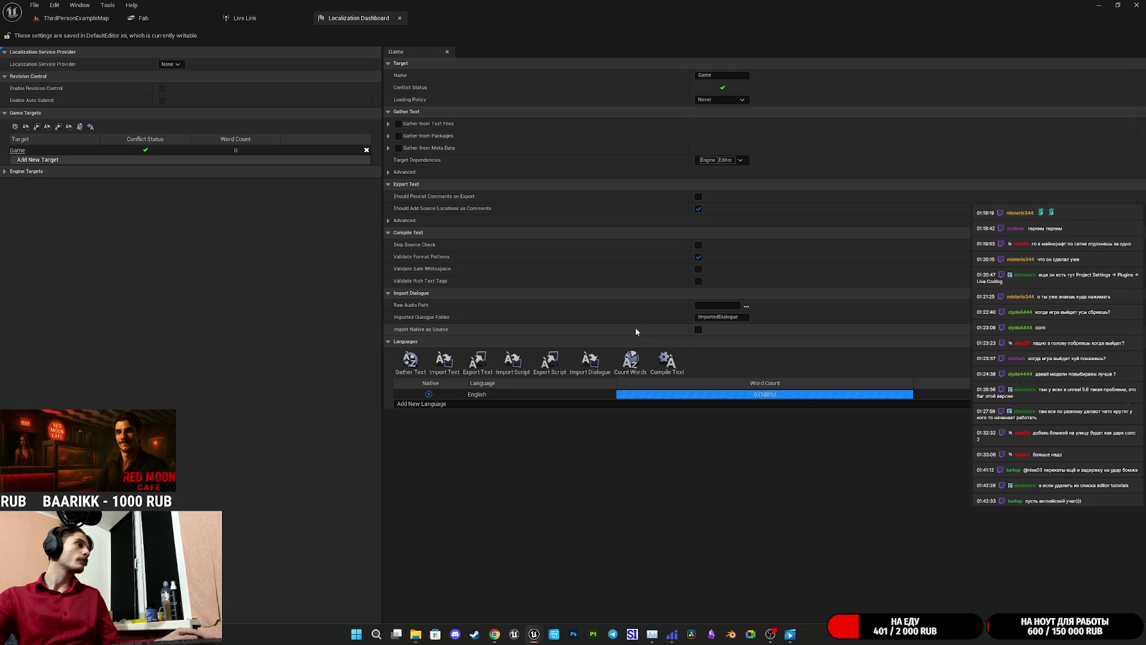
click(5, 171)
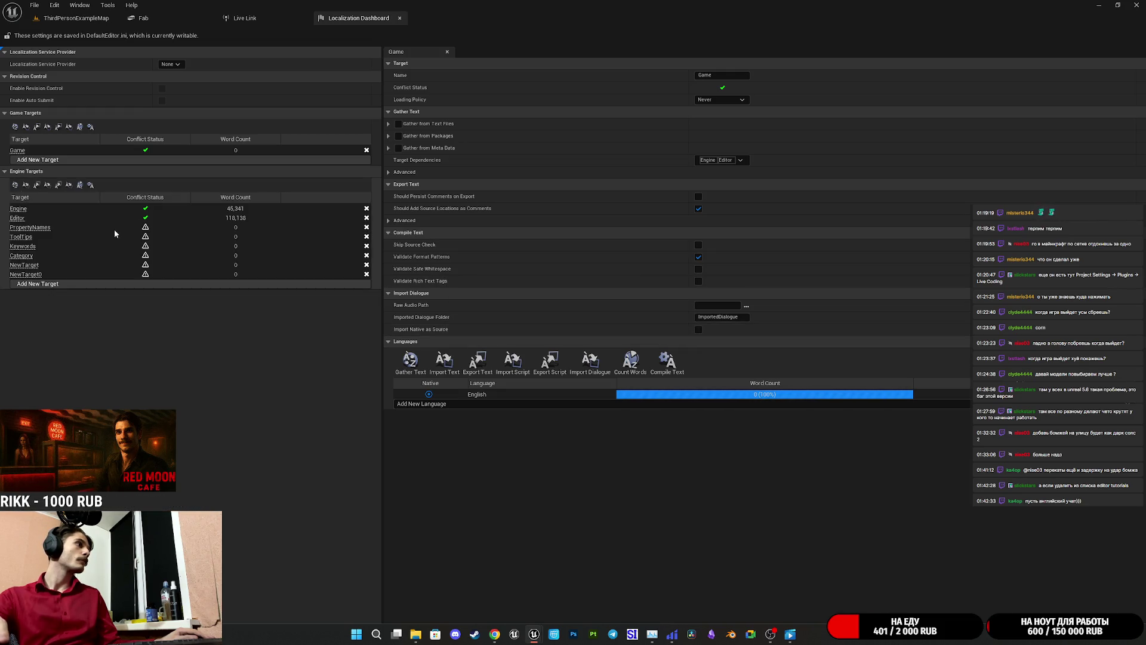
- Gather Game target text, dismiss the report, then start gathering text for all engine targets
click(410, 362)
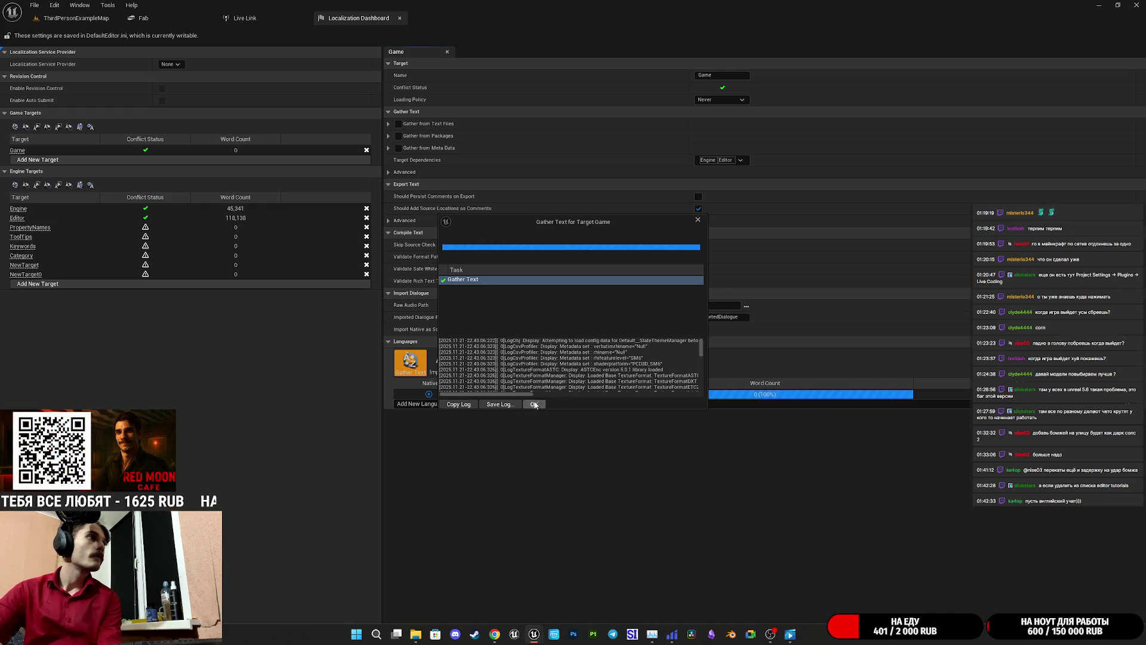
click(534, 404)
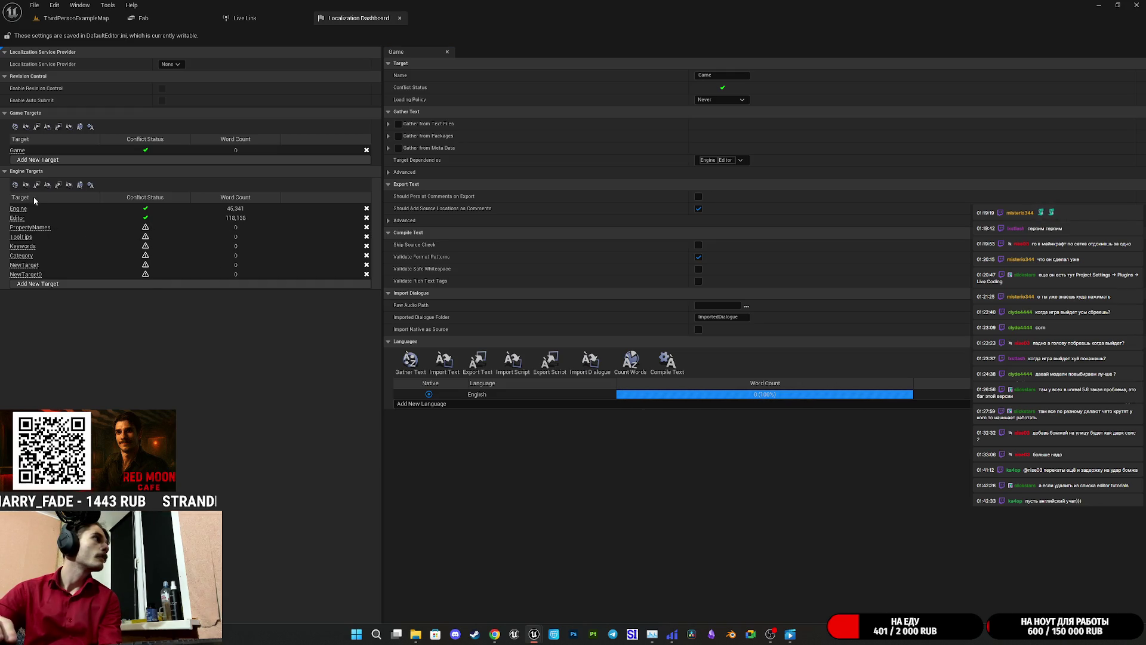
click(16, 185)
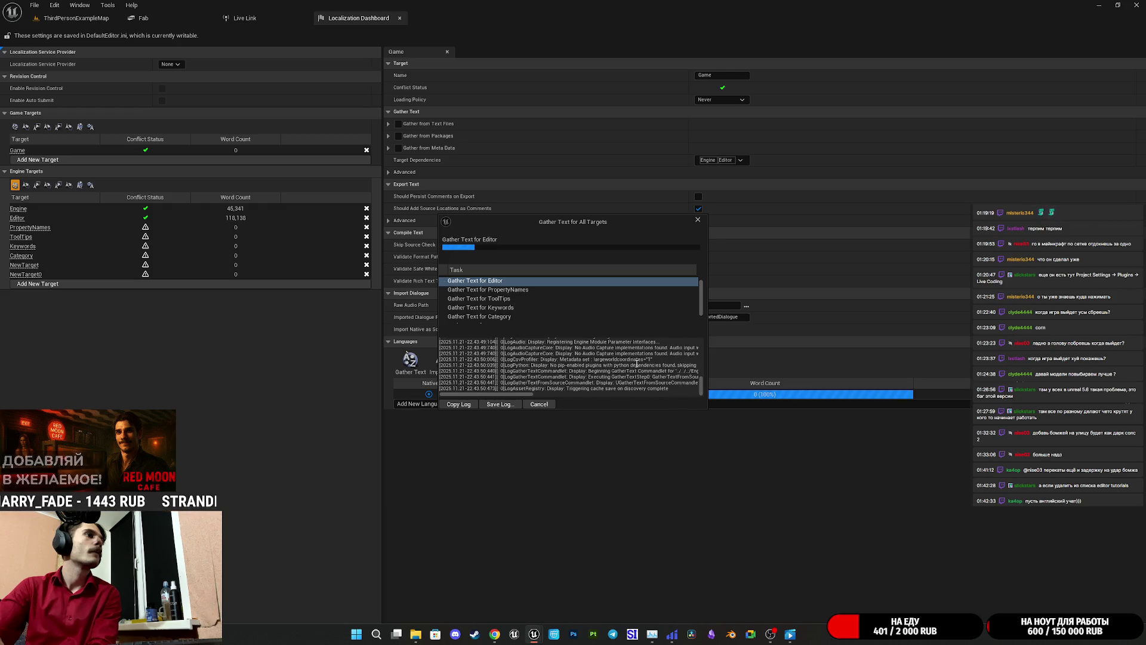
- Scroll the all-targets gather task list and inspect the NewTarget gather task
scroll(501, 305, up, 1)
scroll(501, 307, down, 3)
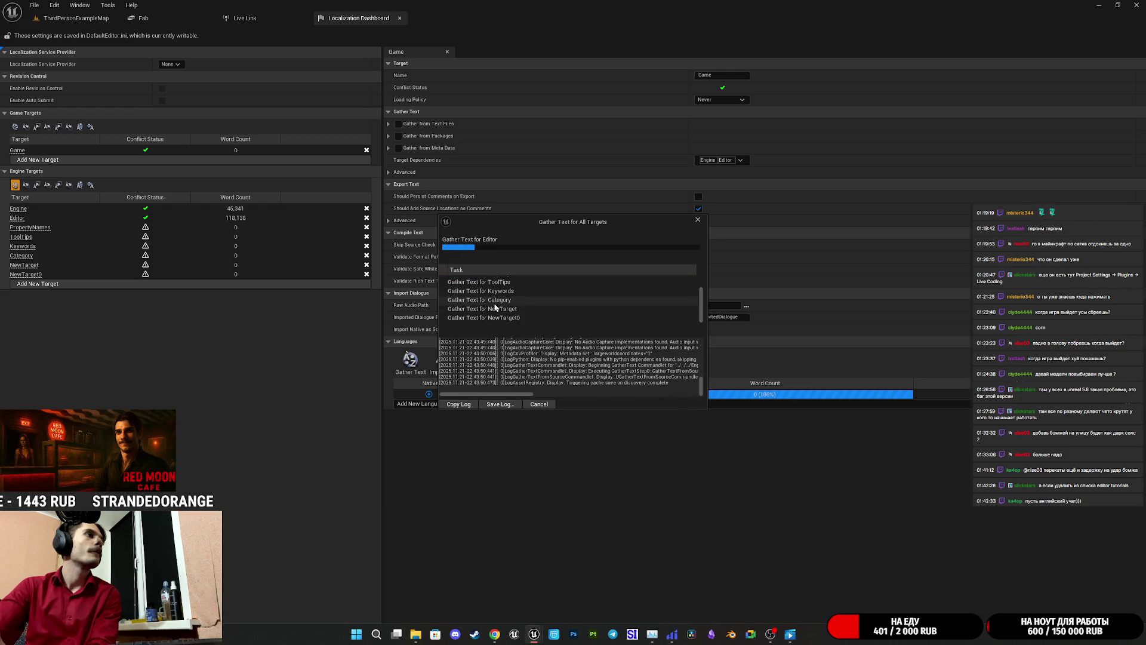
click(517, 310)
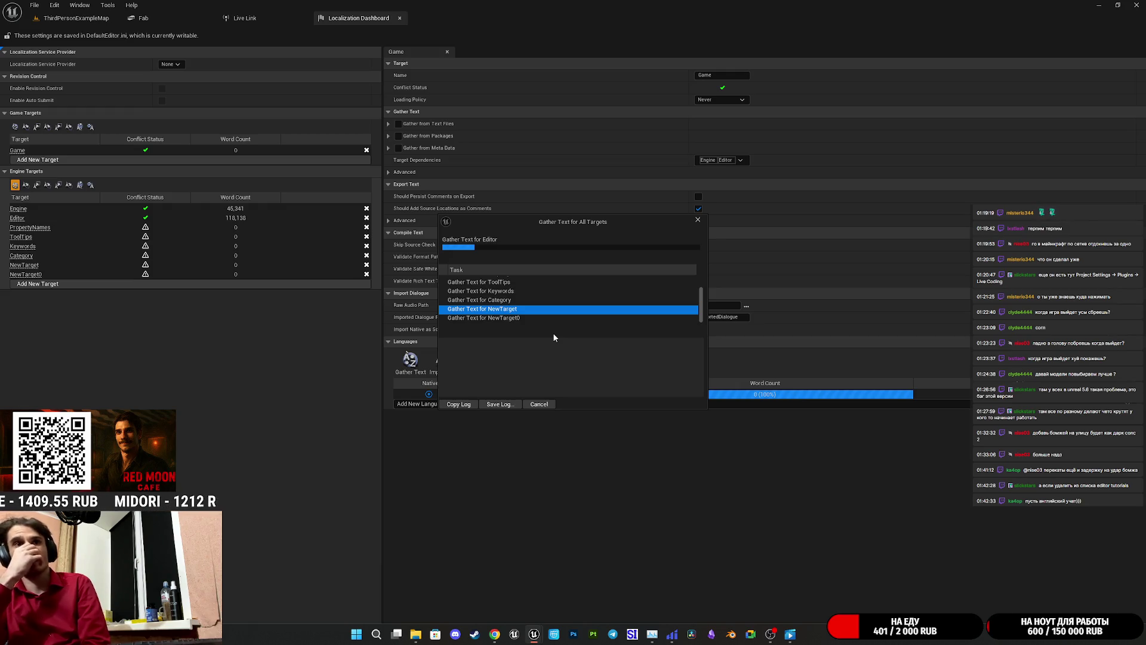
scroll(514, 299, up, 3)
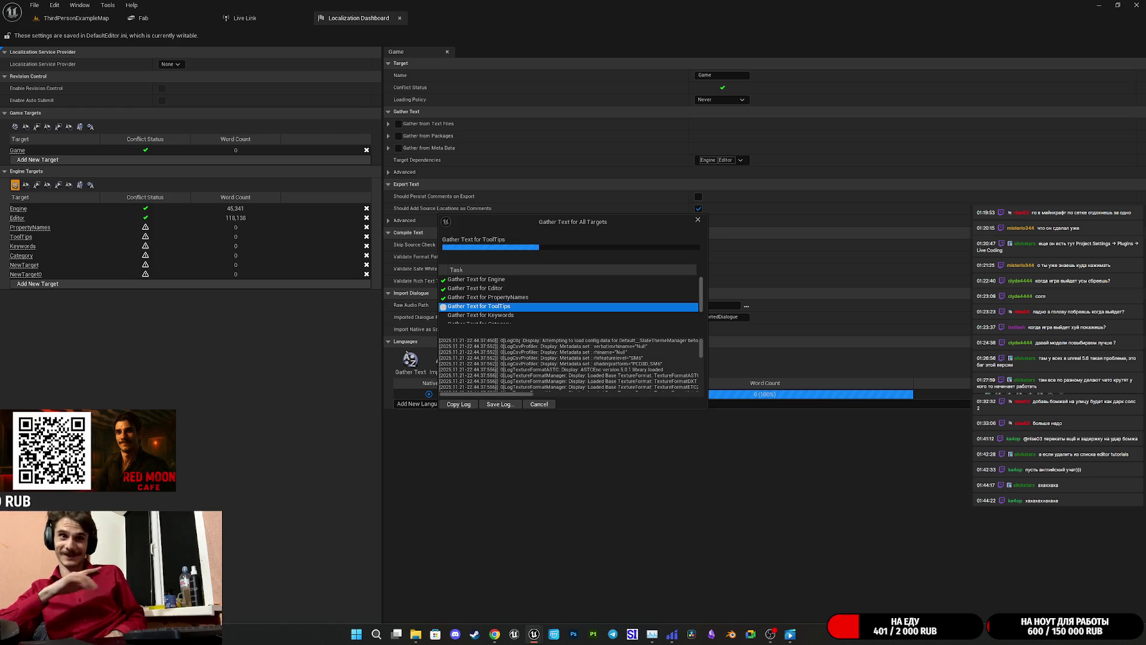
scroll(525, 311, down, 2)
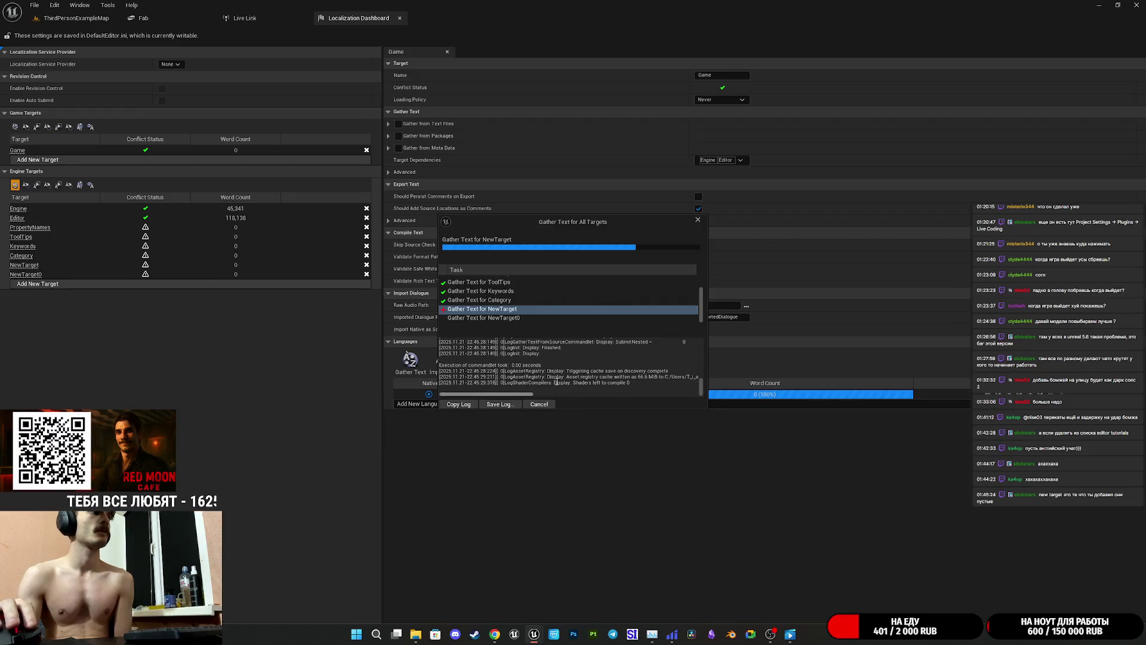
- Close the Gather Text for All Targets progress window once the engine targets are processed
click(698, 216)
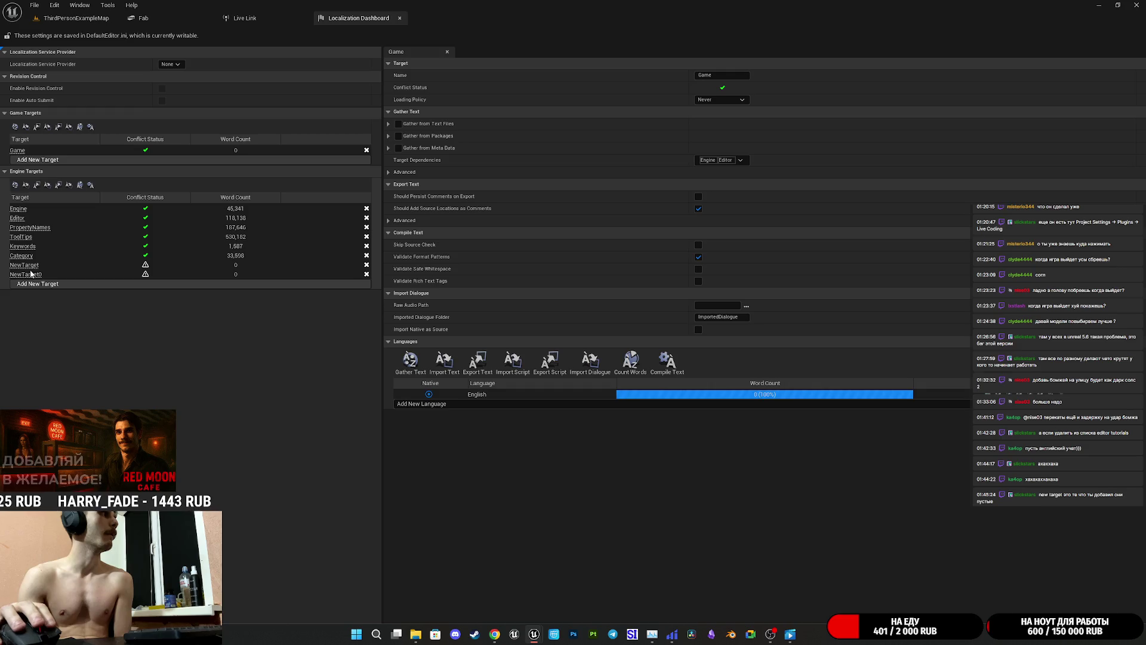
- Delete the NewTarget0 and NewTarget engine targets, confirming each deletion
click(366, 275)
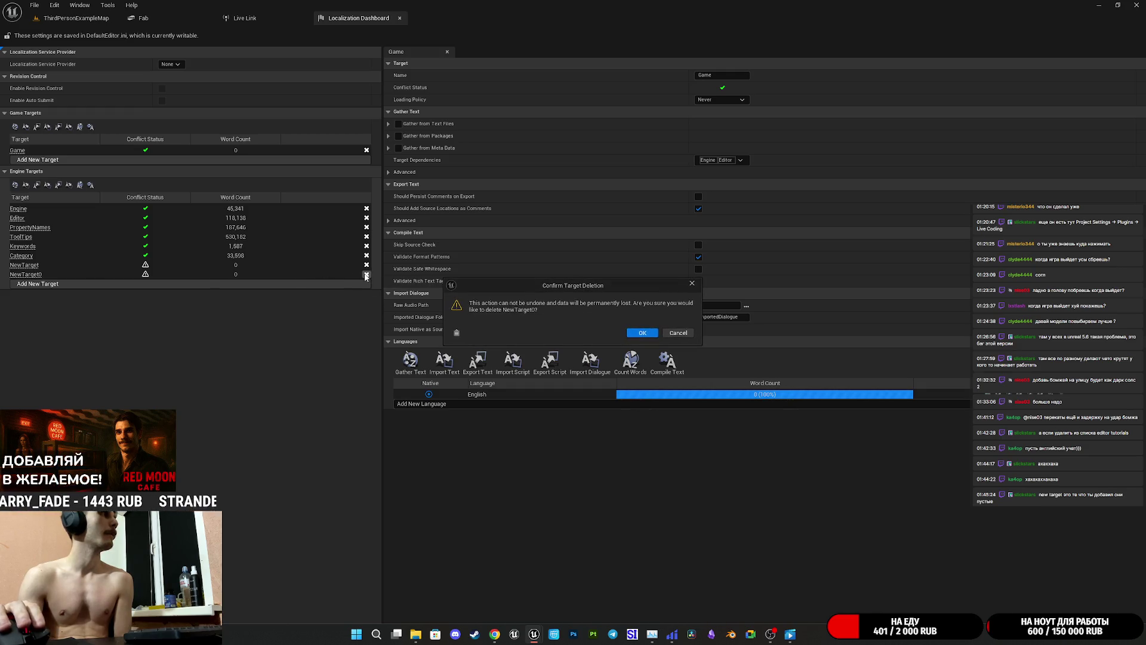
click(642, 333)
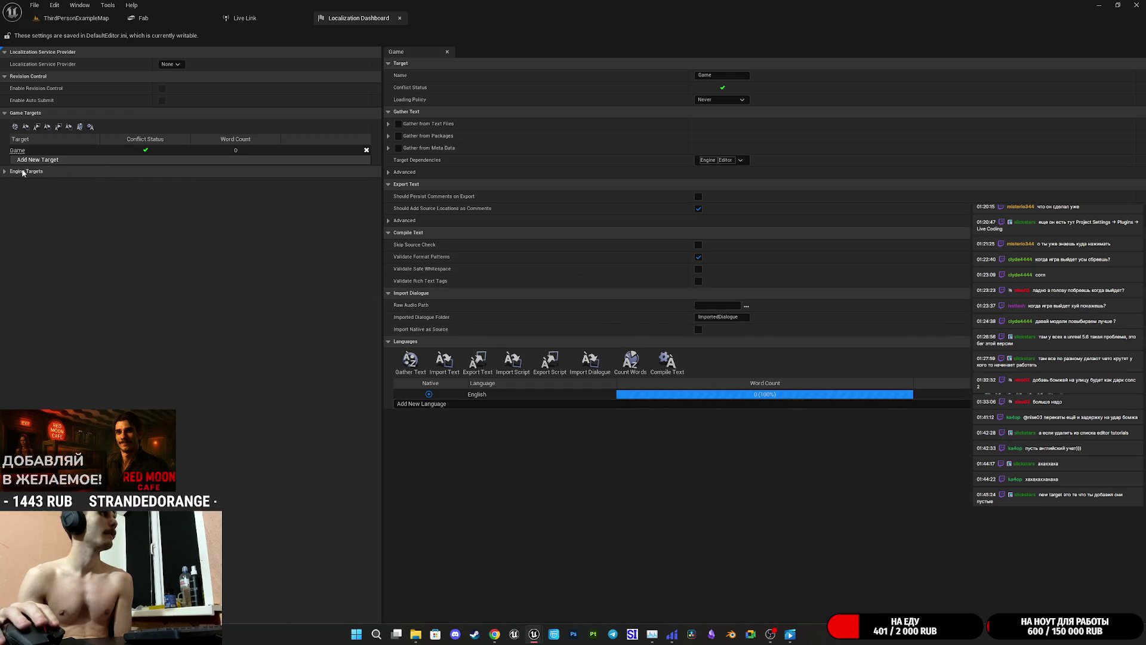
click(366, 265)
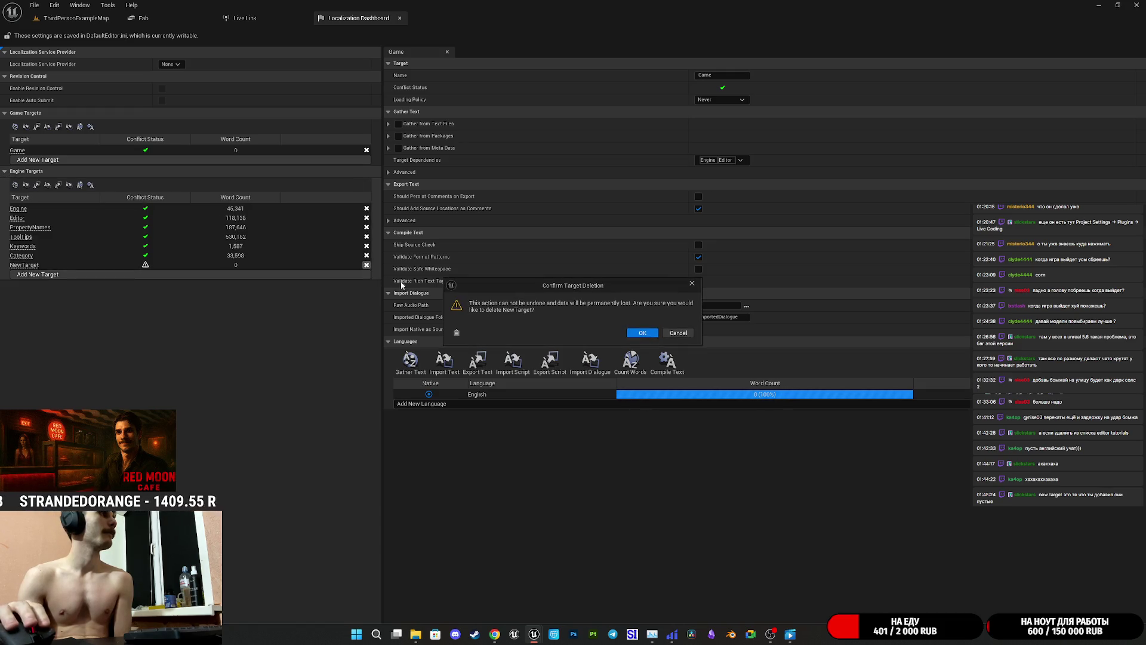
click(647, 334)
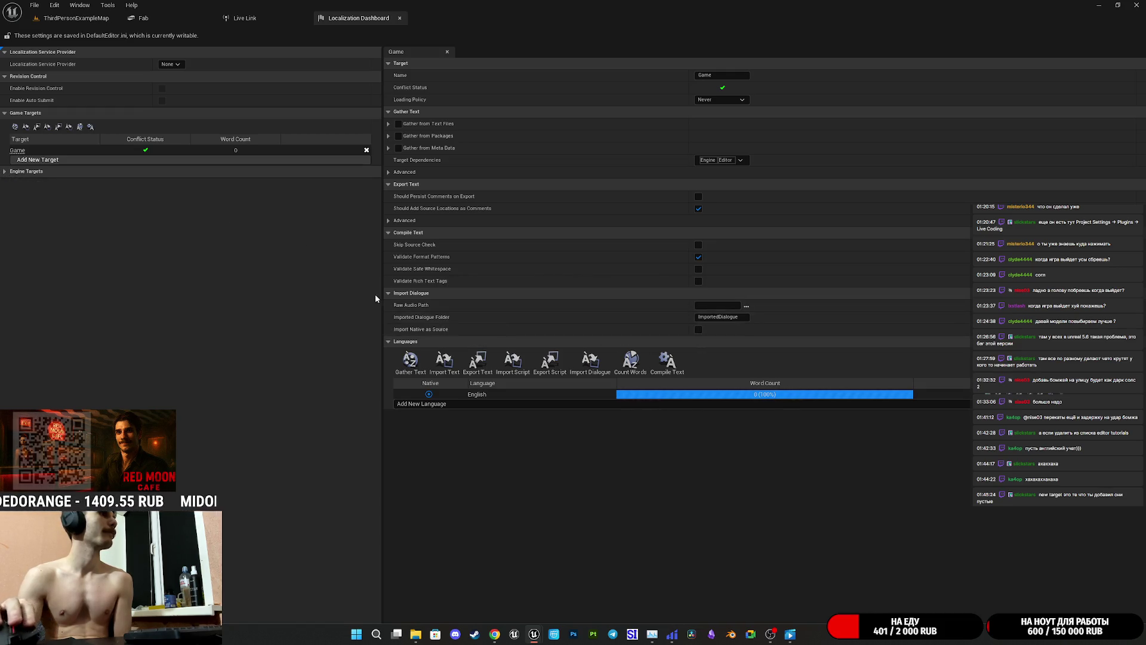
- Re-gather text for Game, count its words, gather again, and expand Engine Targets
click(412, 363)
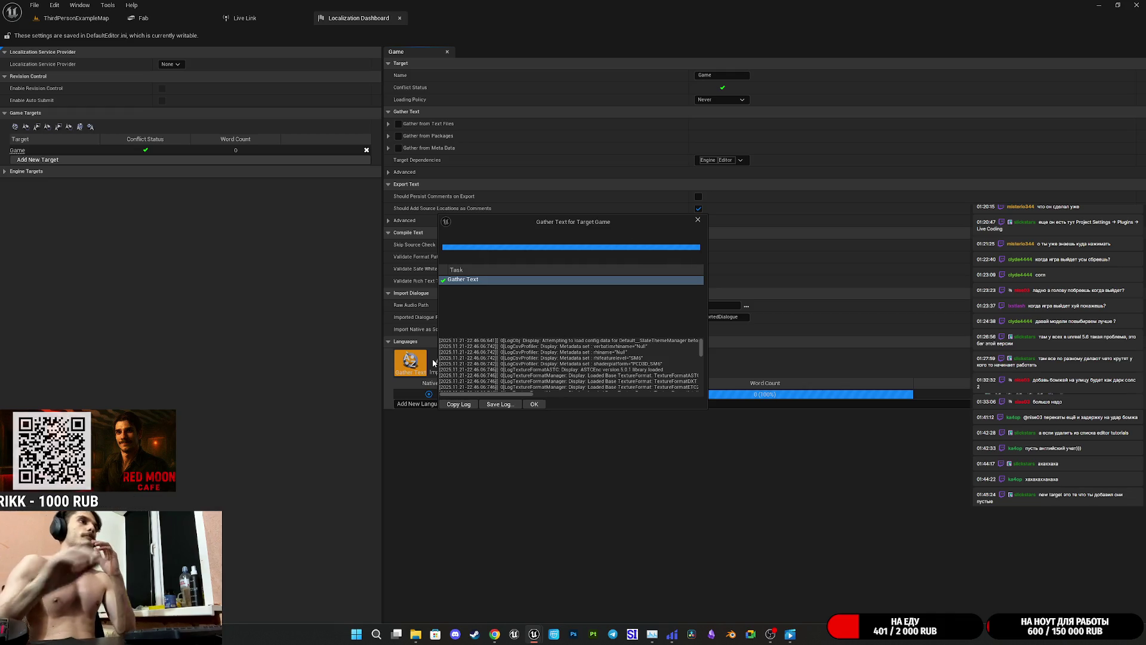
click(535, 404)
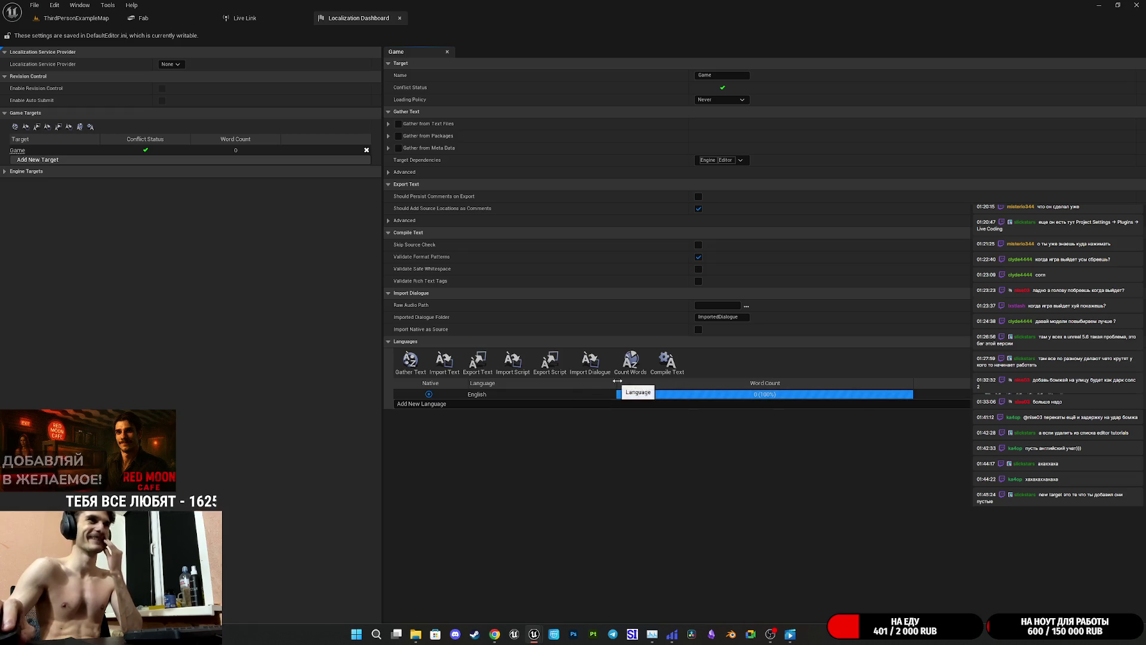
click(627, 359)
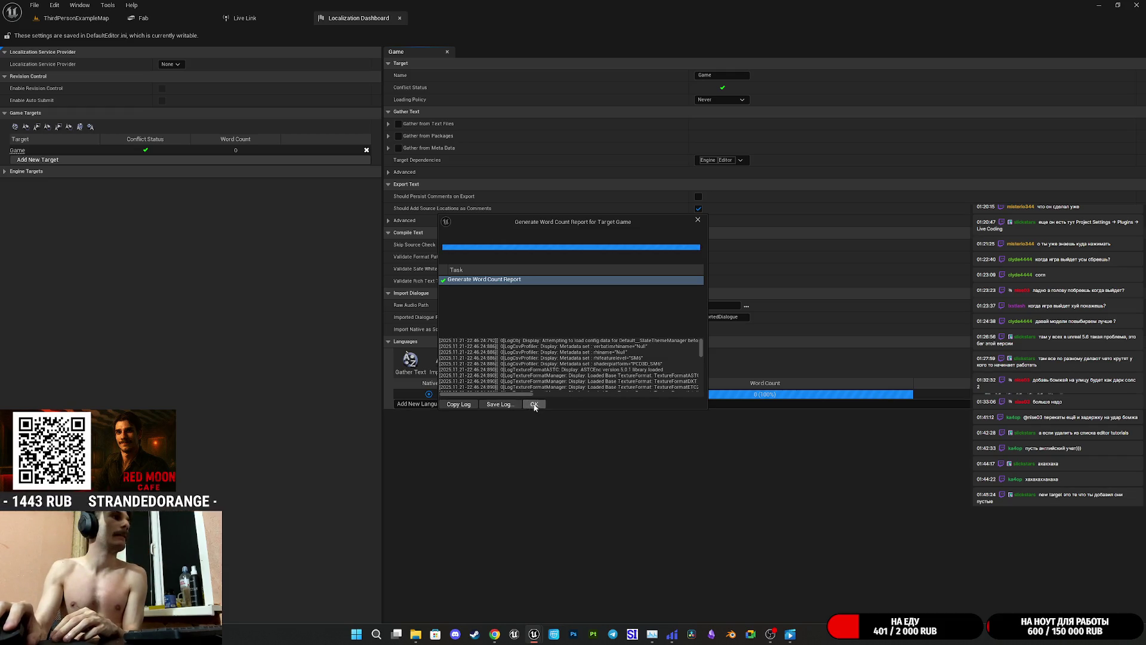
click(534, 404)
click(407, 369)
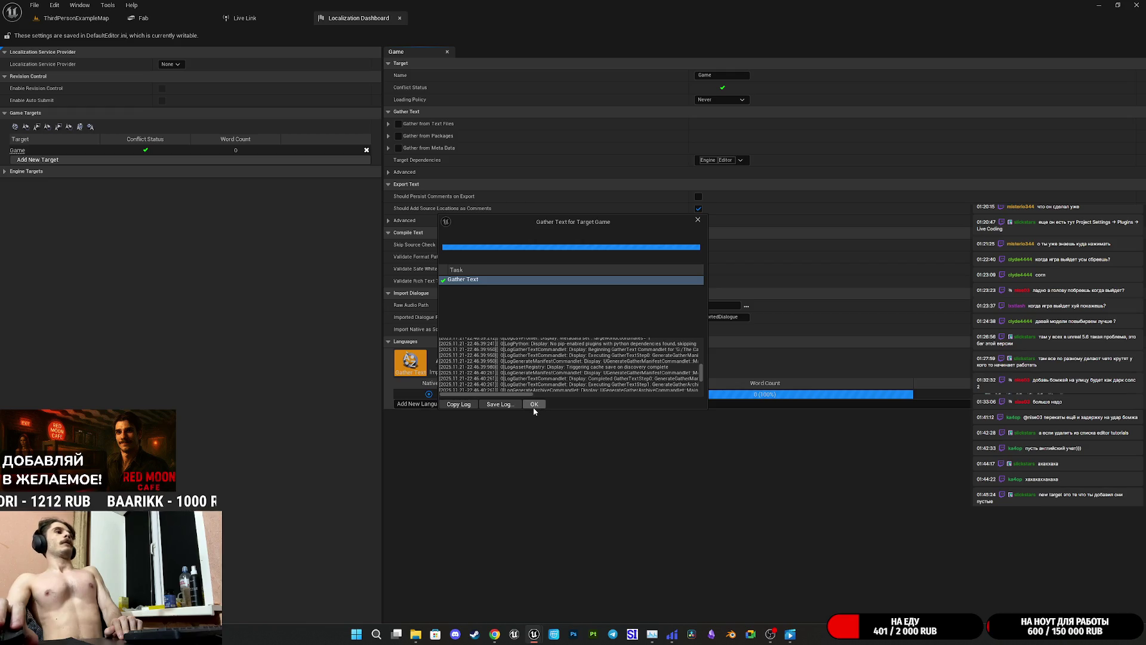
click(535, 405)
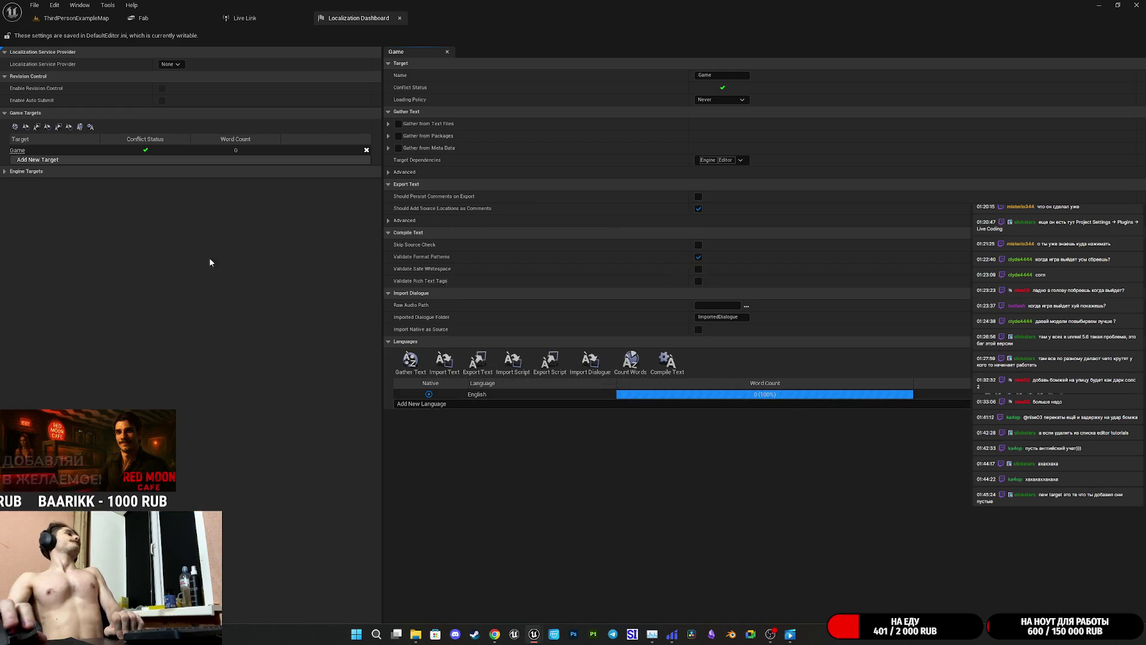
click(4, 172)
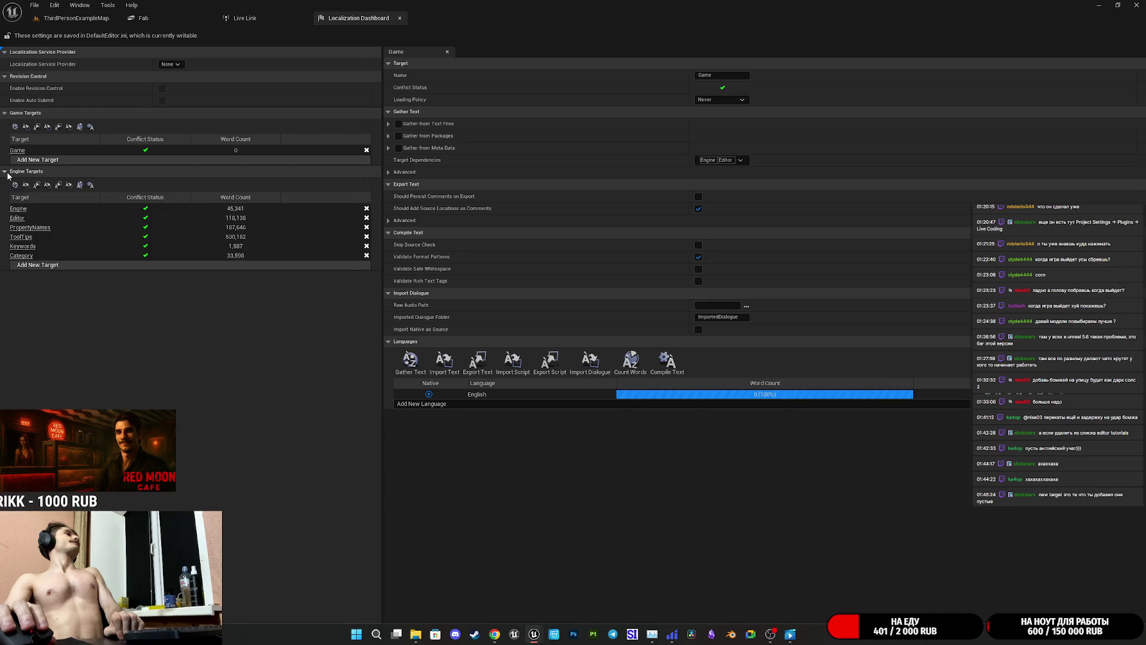
- Switch to the Grok chat in Chrome and scroll up to reread the gather-text steps
mouse_move(495, 634)
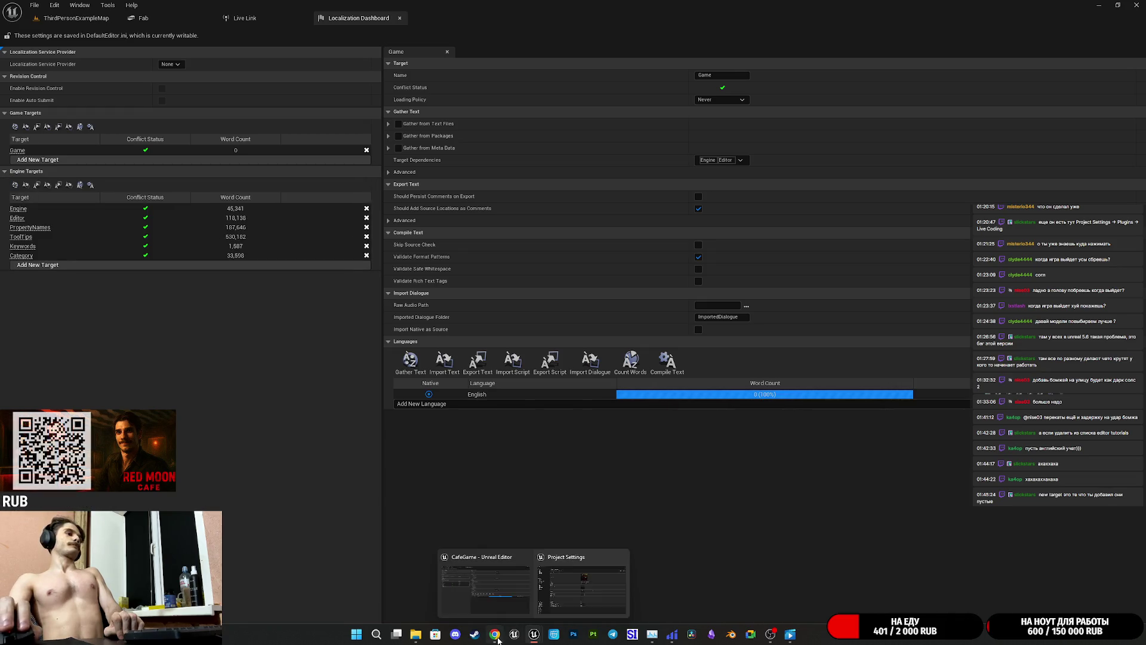
click(486, 582)
scroll(639, 240, up, 15)
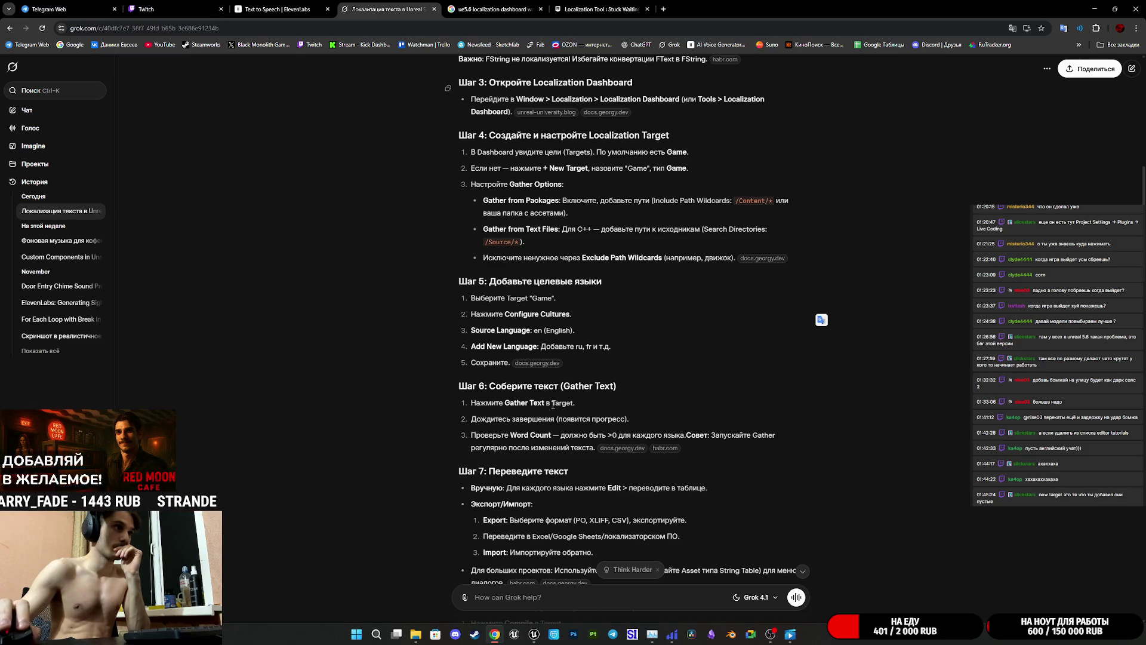
- Return to Unreal and close the Project Settings window
mouse_move(535, 634)
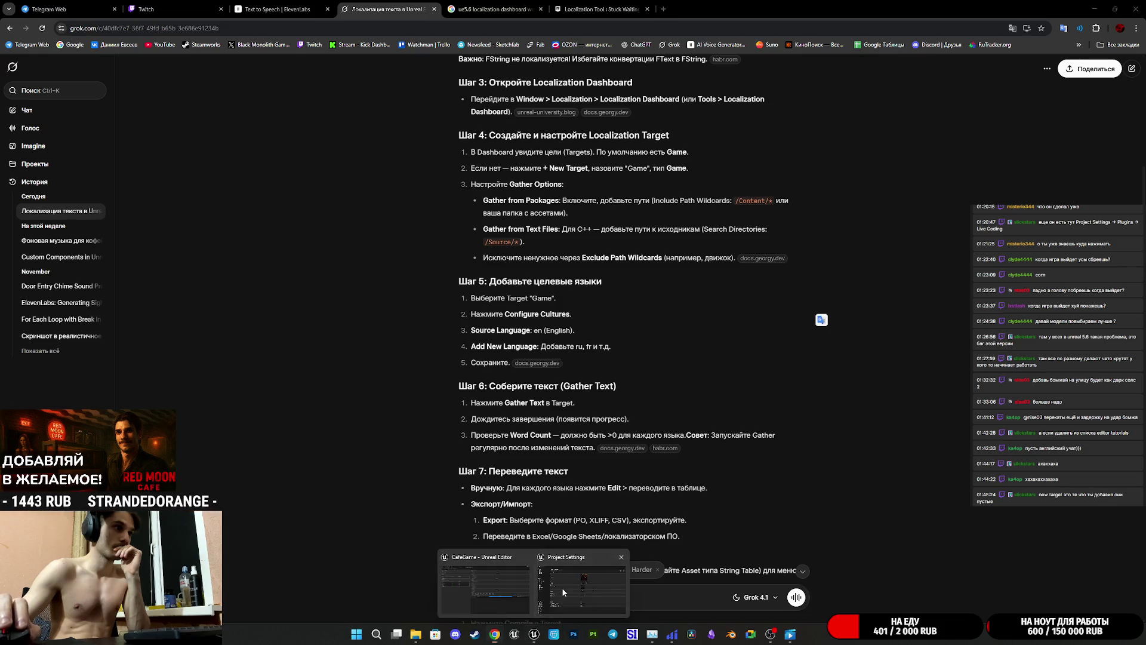
click(583, 582)
click(1136, 5)
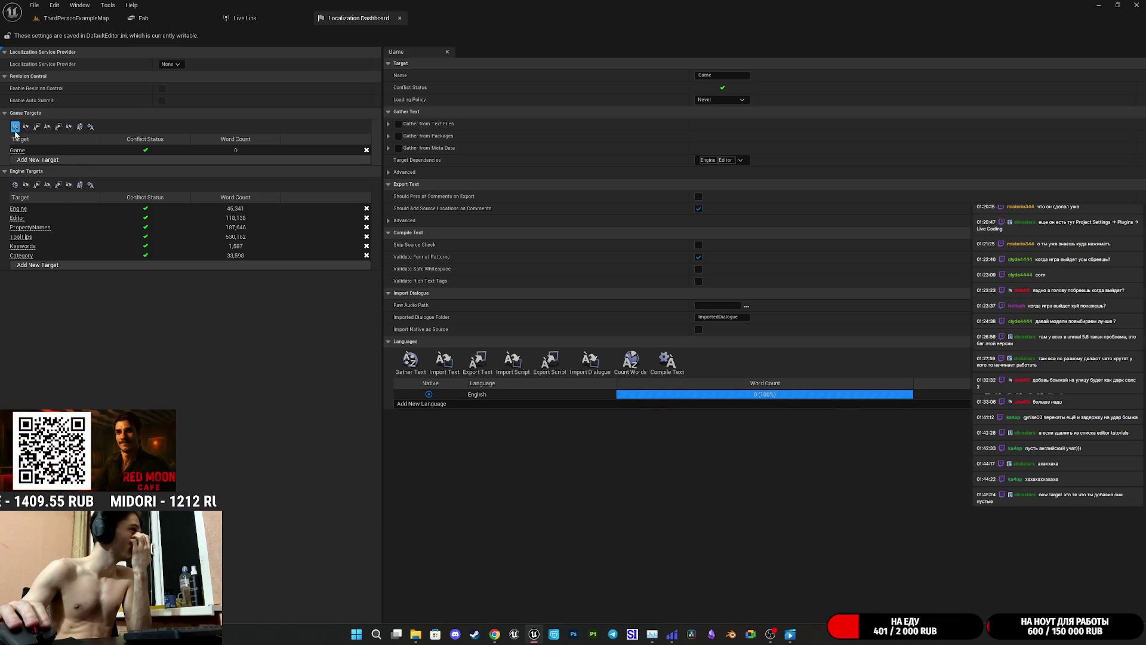
- Gather text and count words for all game targets, dismissing each report
click(15, 127)
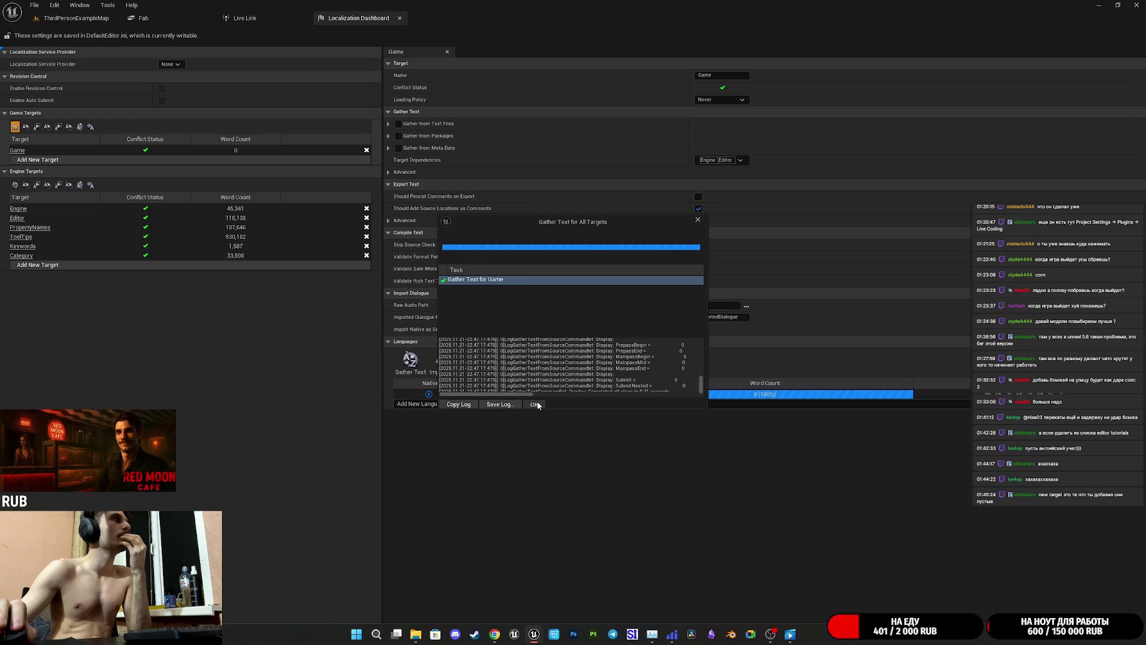
click(535, 403)
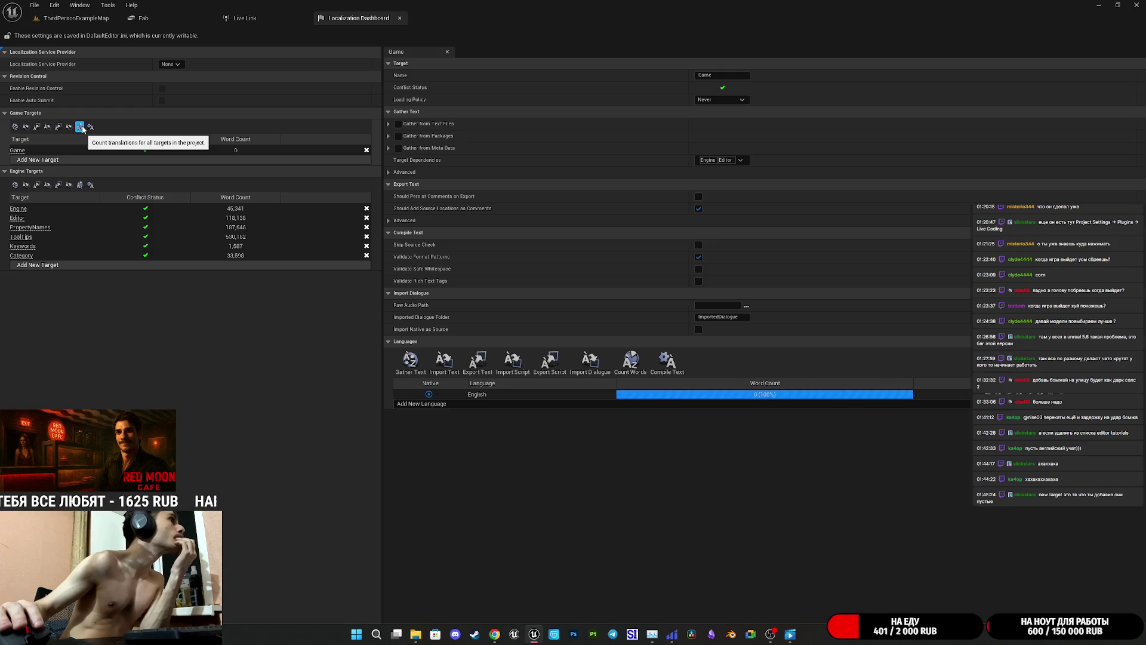
click(81, 126)
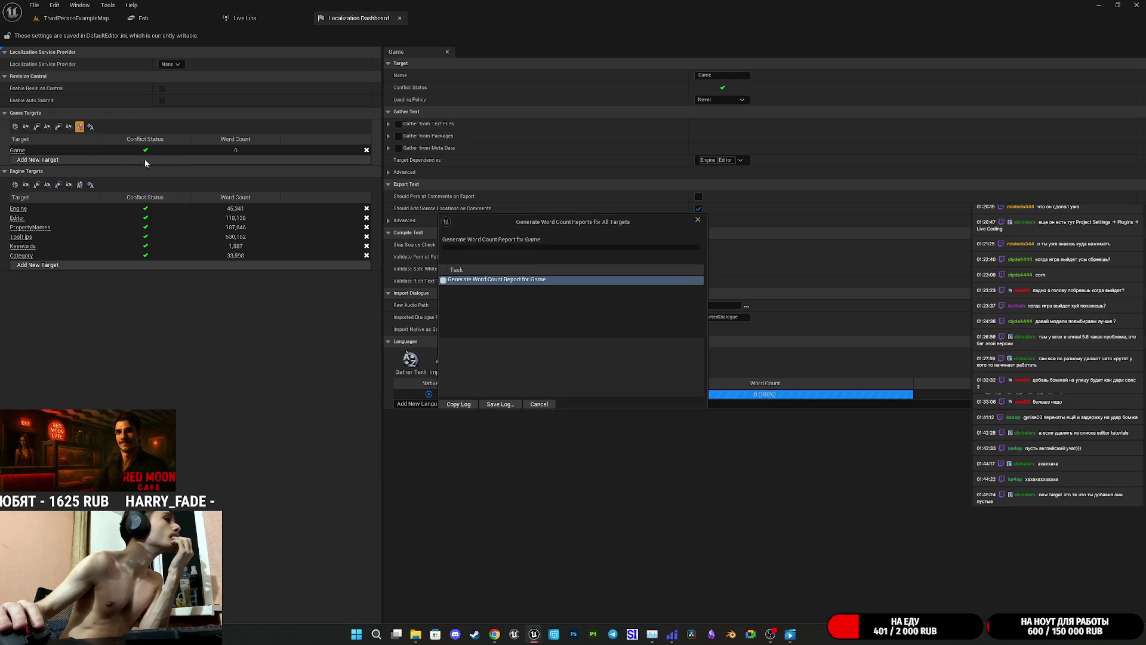
mouse_move(535, 221)
mouse_down()
mouse_move(927, 235)
mouse_move(861, 236)
mouse_up()
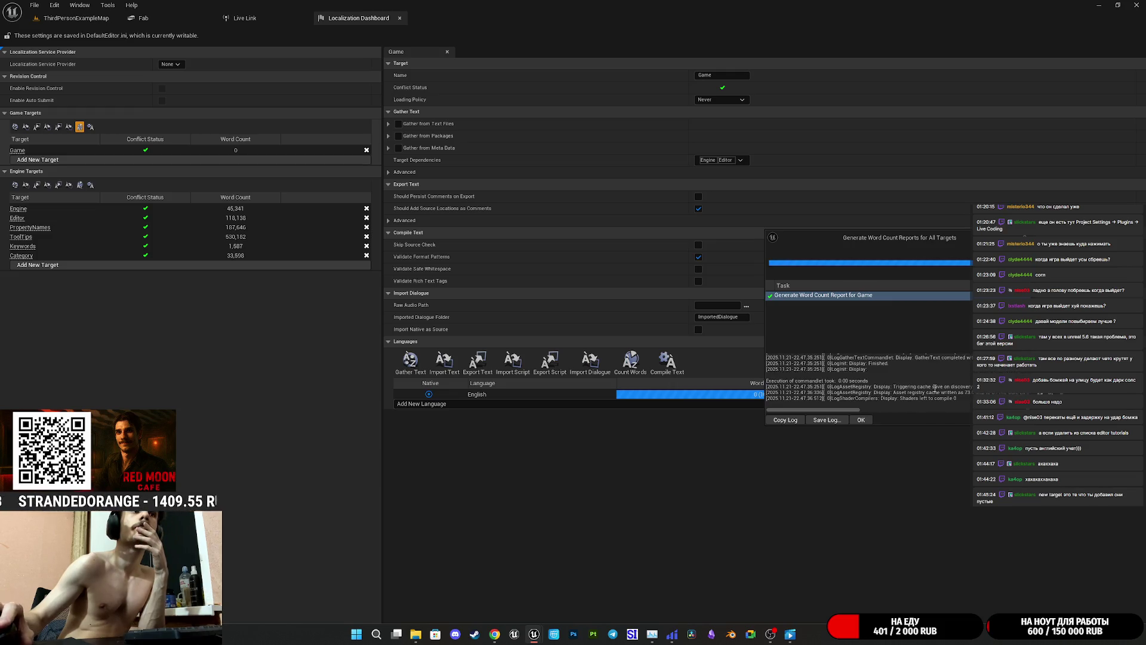
click(862, 420)
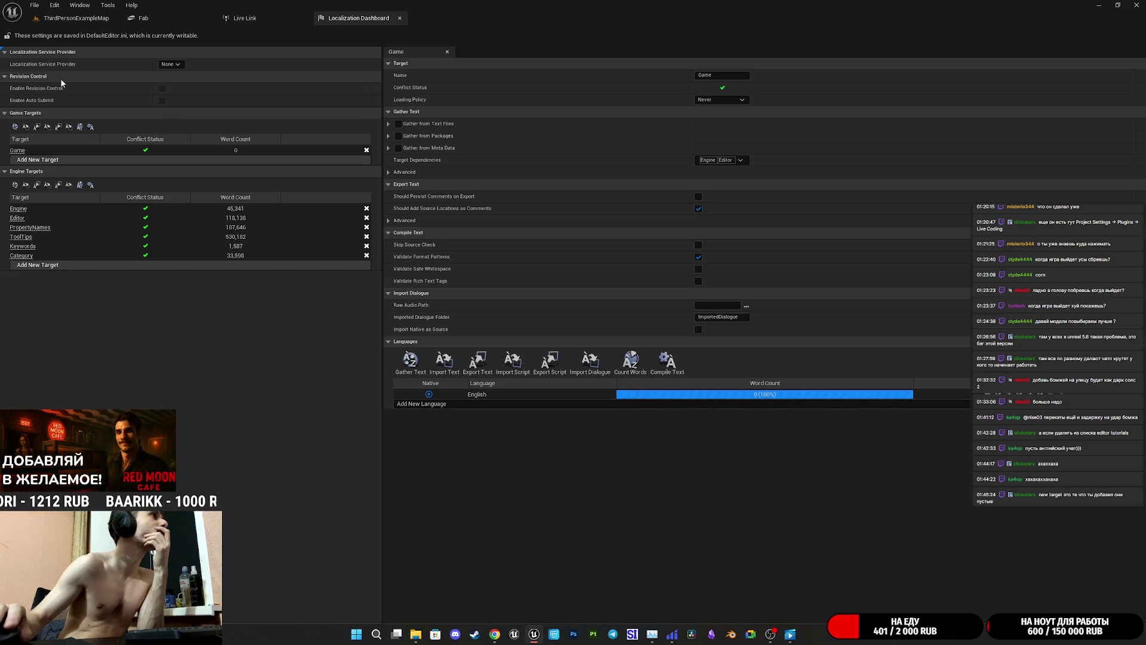
- Compile translations for all game targets, then add a new game target
click(92, 128)
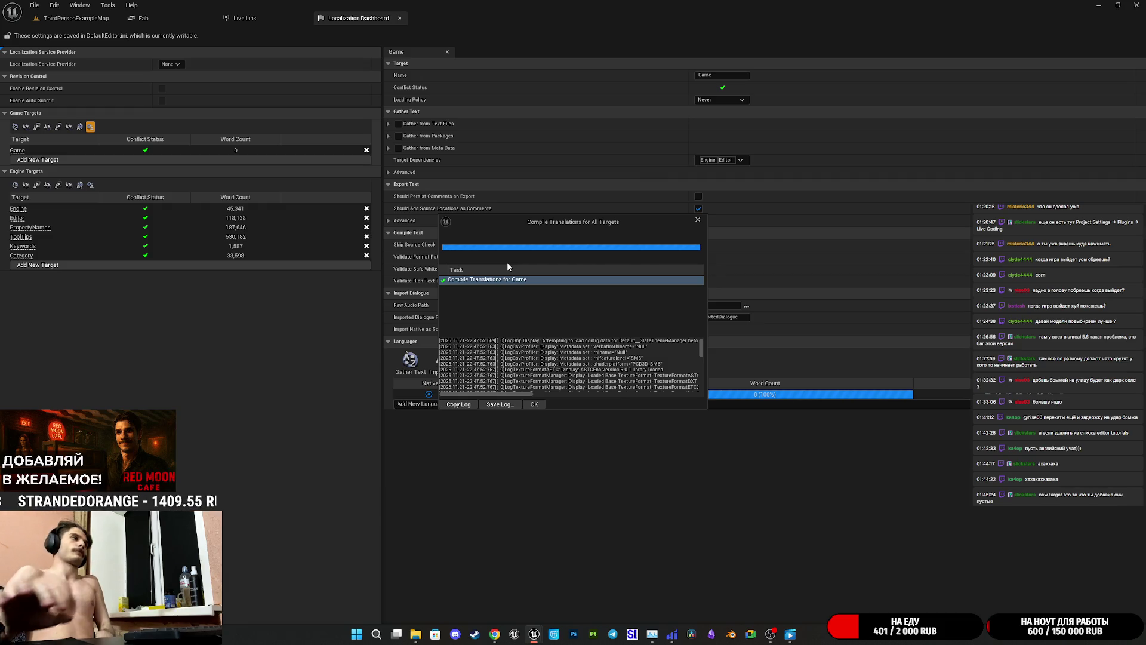
click(534, 404)
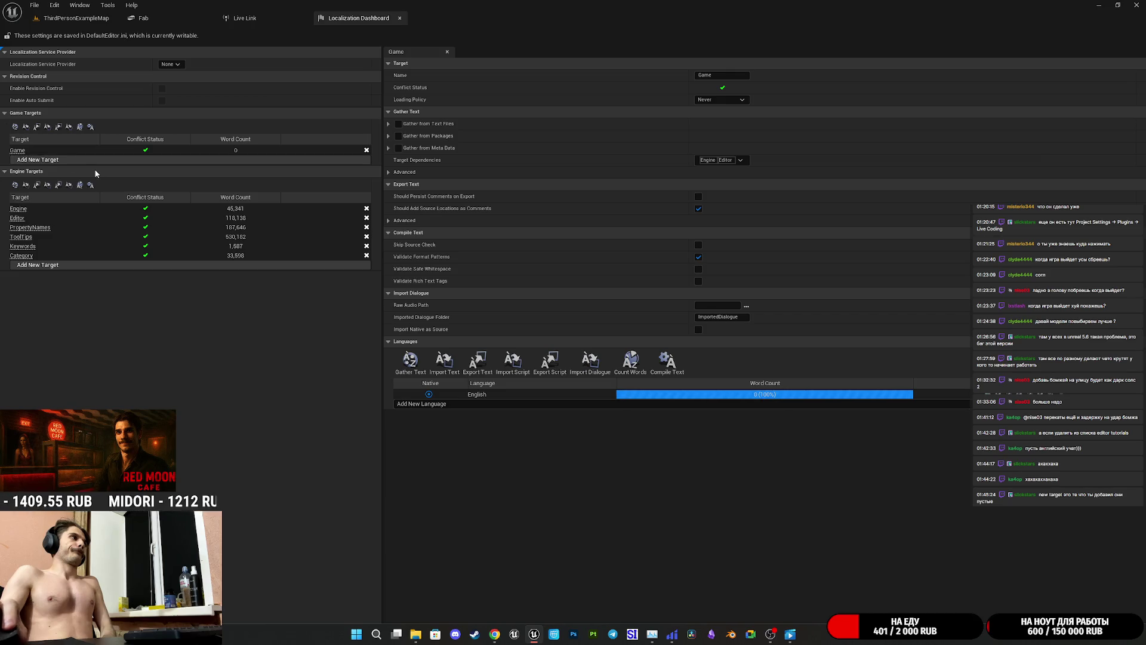
click(53, 159)
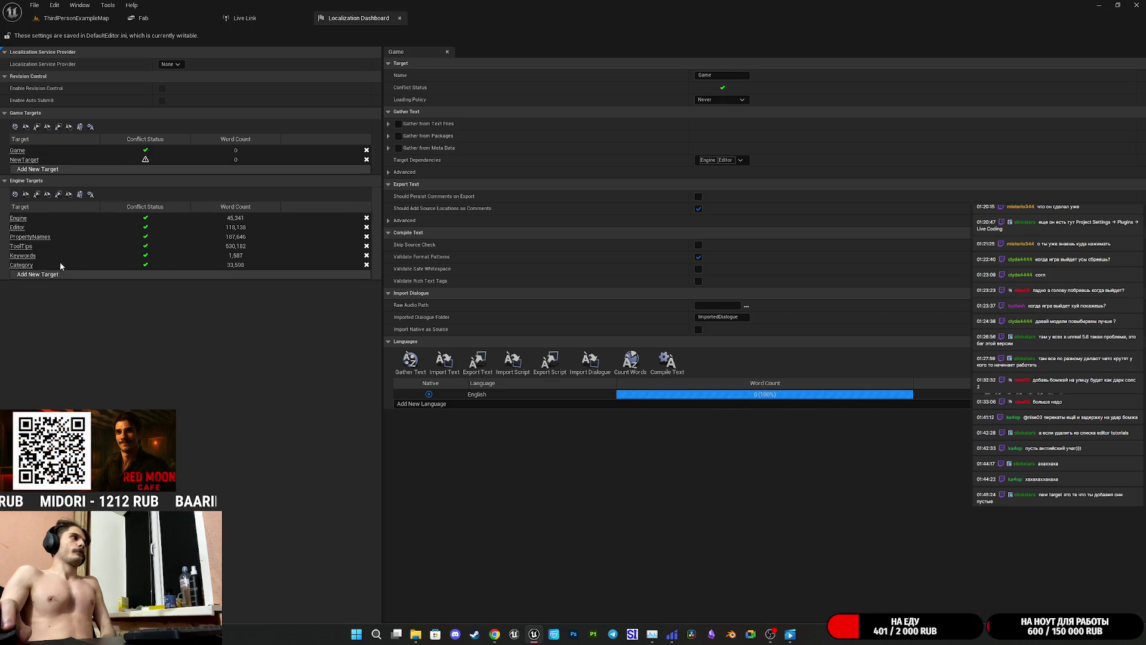
- Gather text for all game targets and close the finished results
click(15, 127)
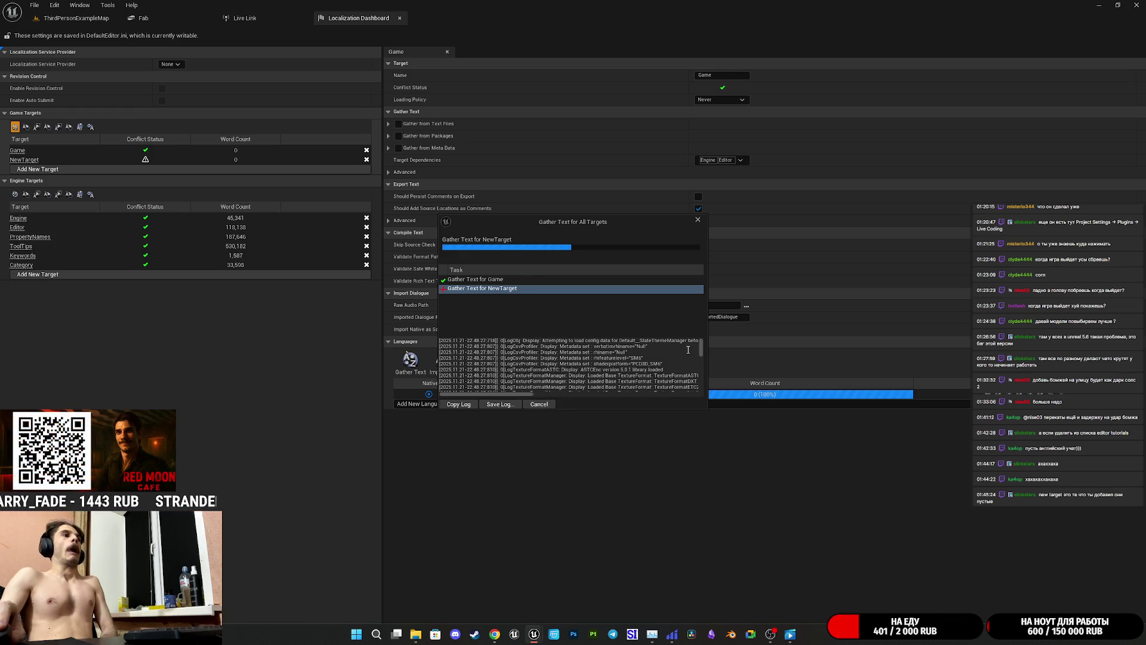
drag(703, 349, 702, 391)
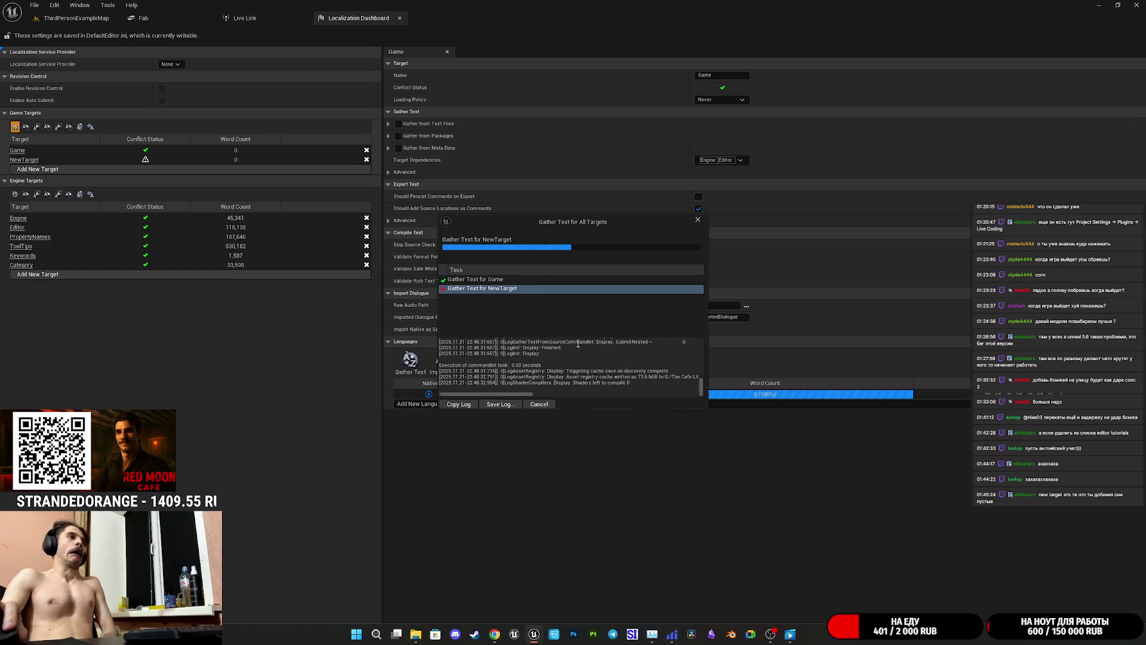
click(701, 219)
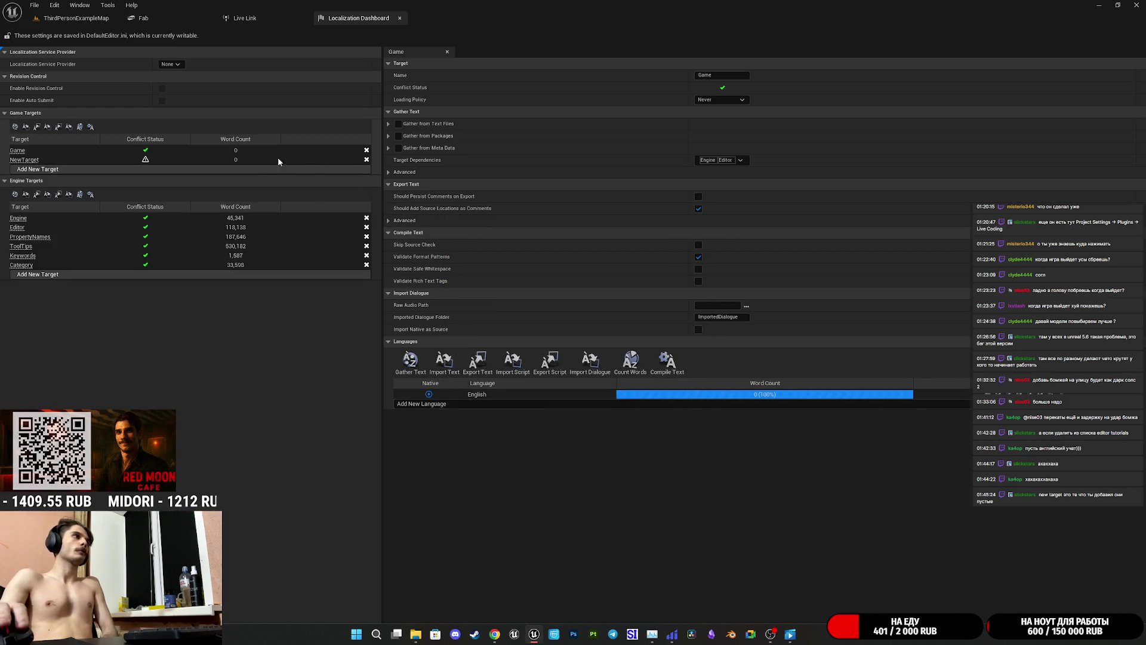
- View NewTarget's and Game's settings, then delete the NewTarget game target
click(33, 159)
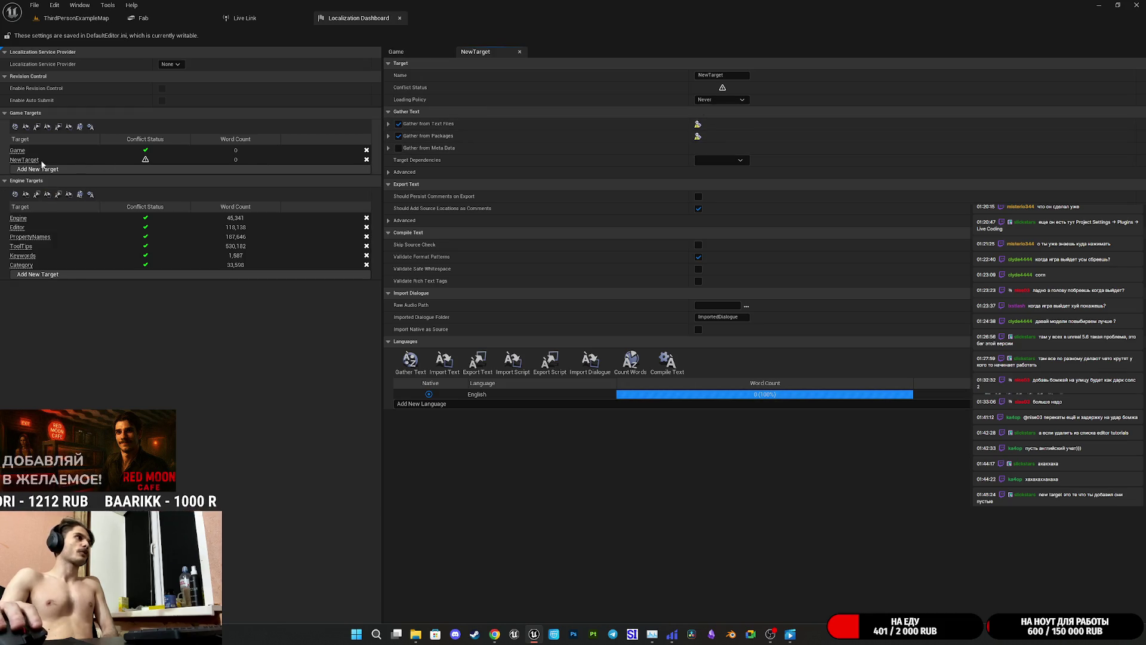
click(18, 151)
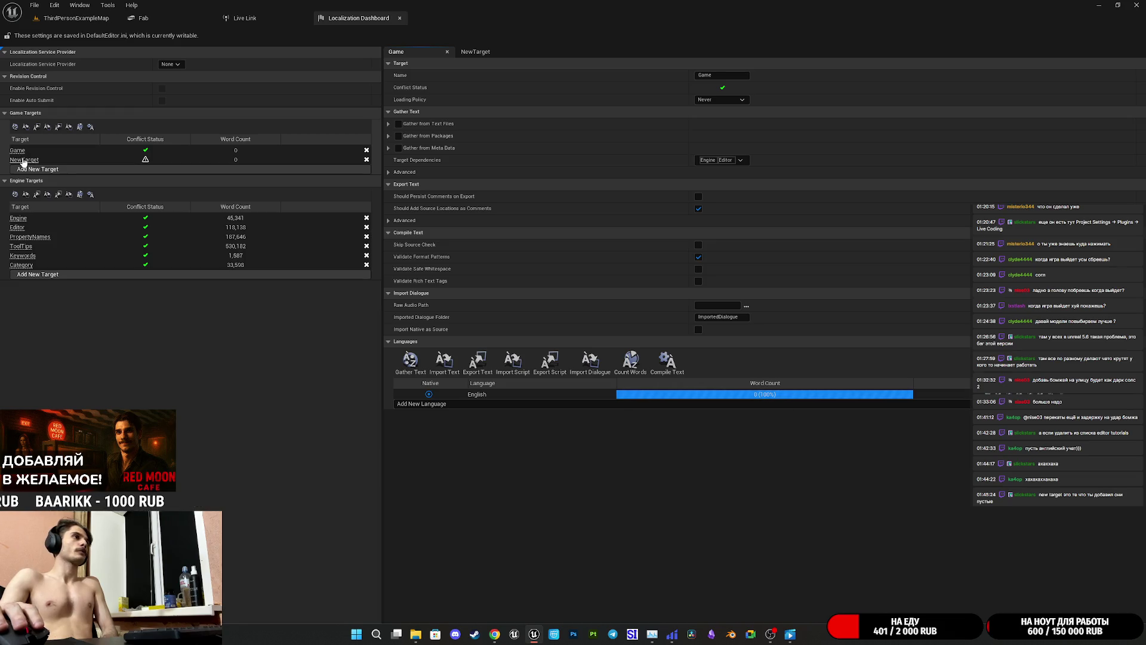
click(366, 160)
click(643, 334)
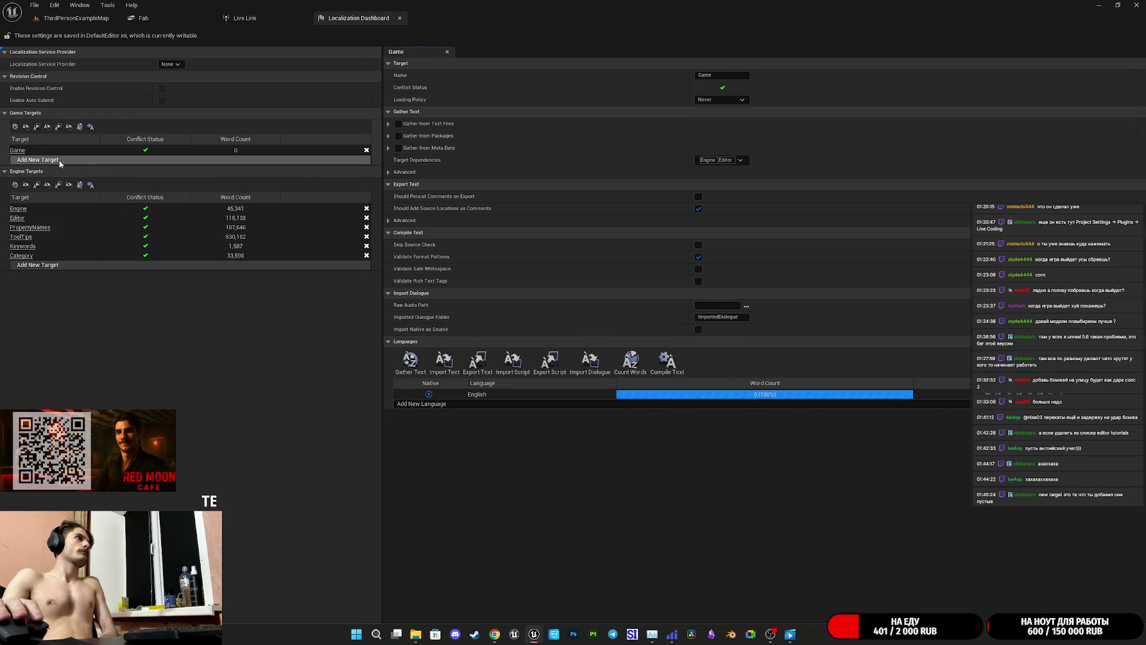
- Add a new engine target, then delete it again with confirmation
click(38, 265)
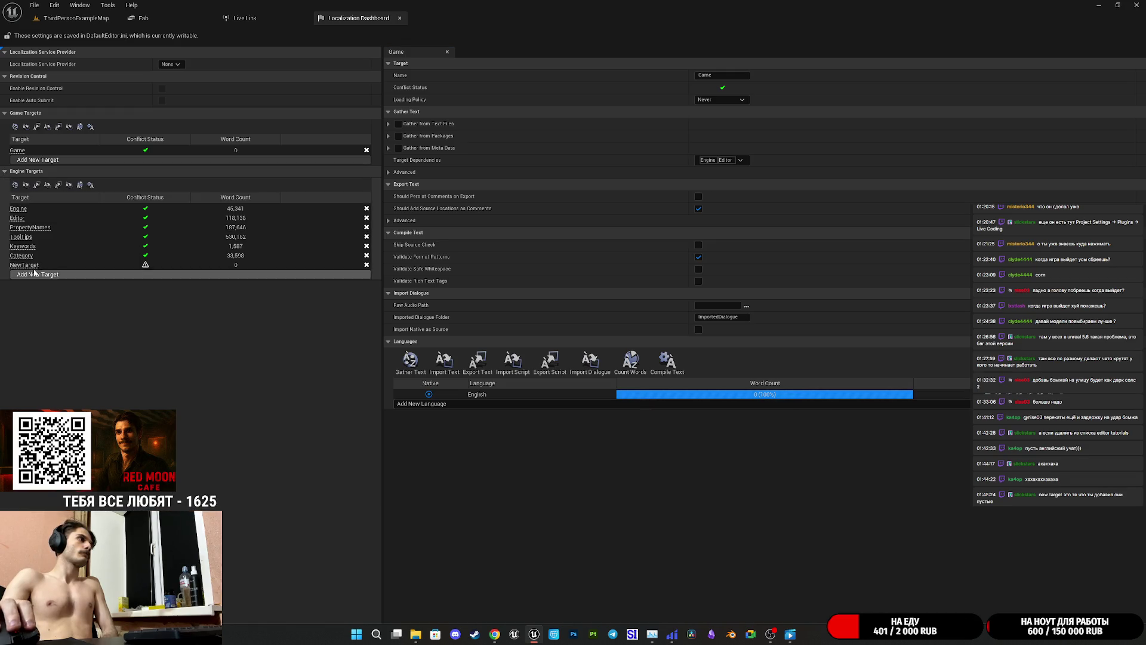
click(367, 266)
click(646, 332)
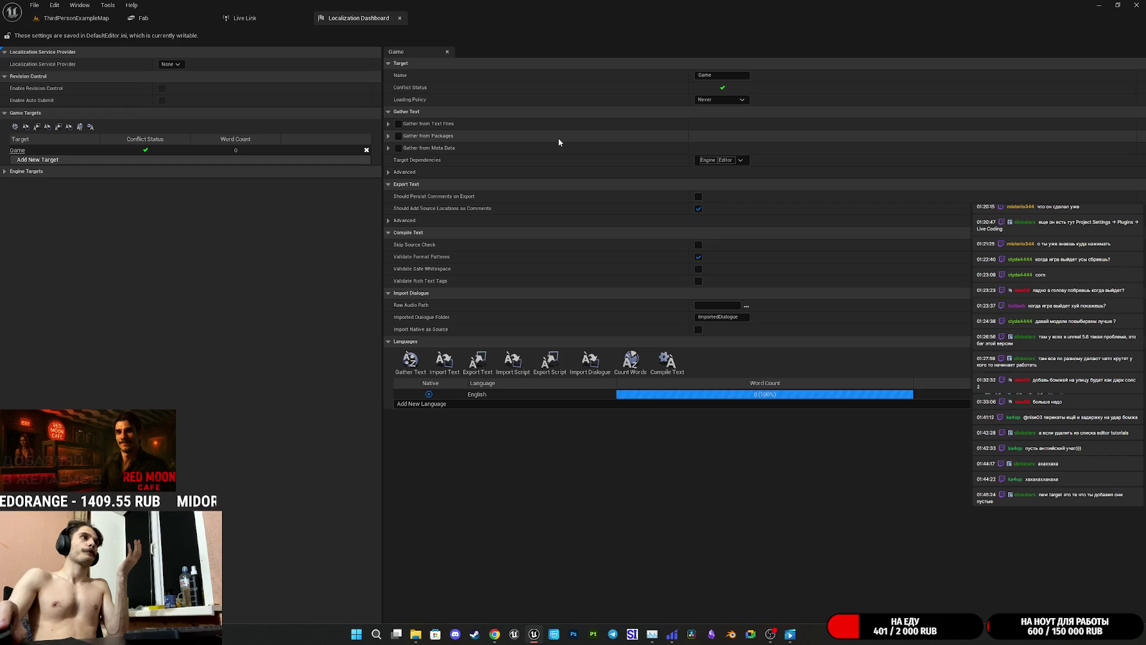
click(746, 161)
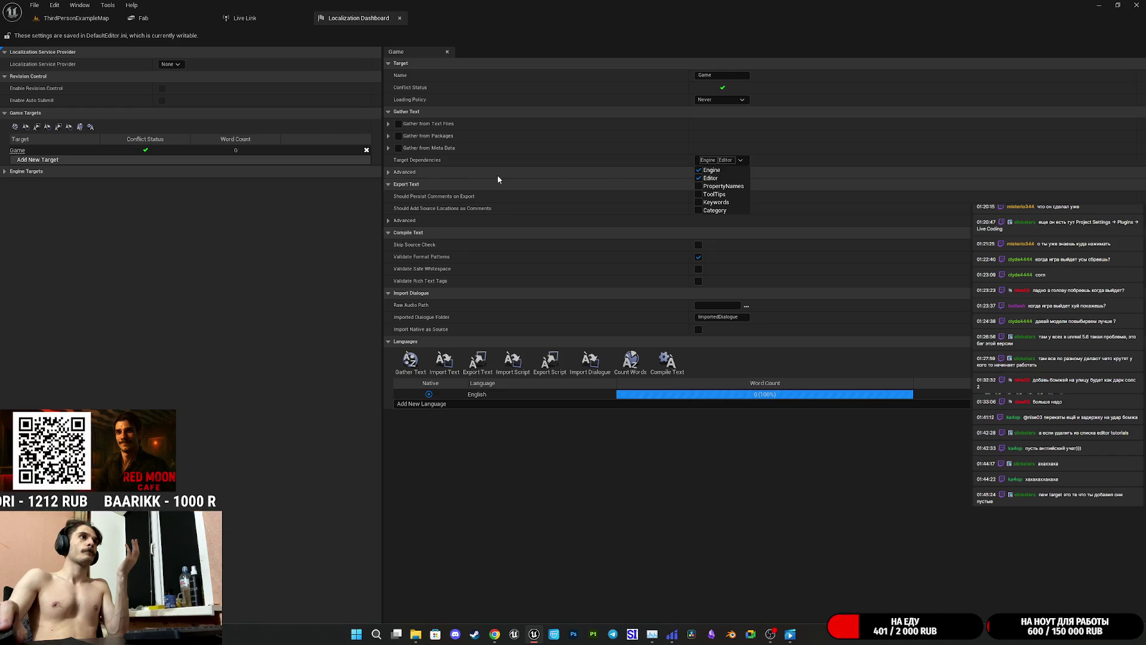
click(388, 172)
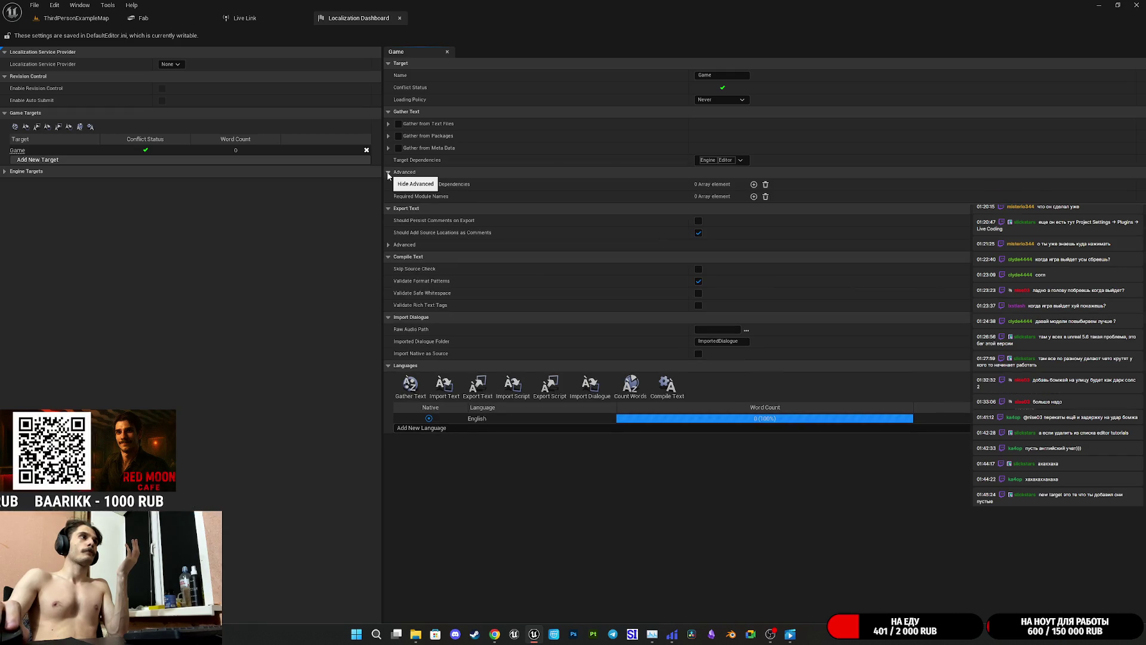
click(388, 173)
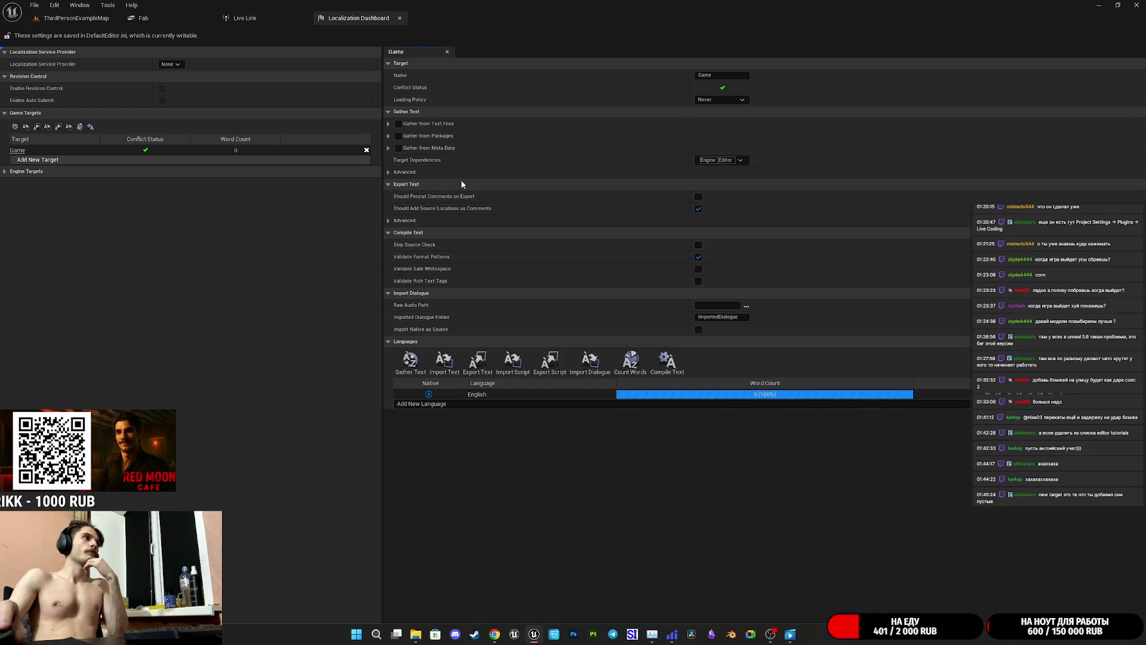
click(389, 173)
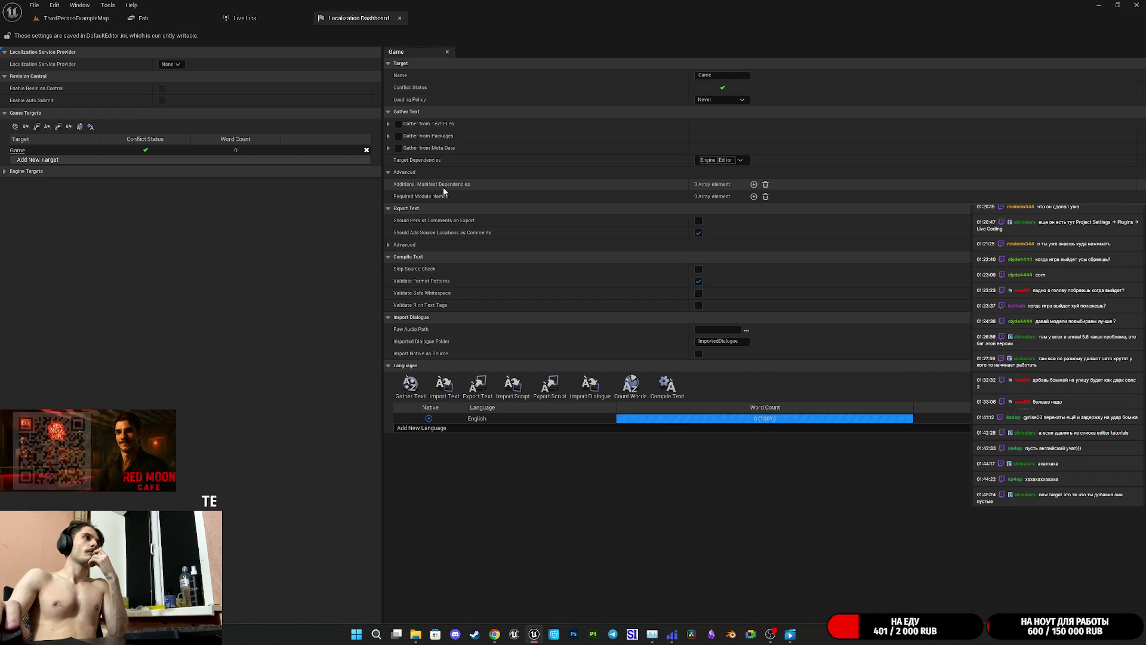
click(753, 185)
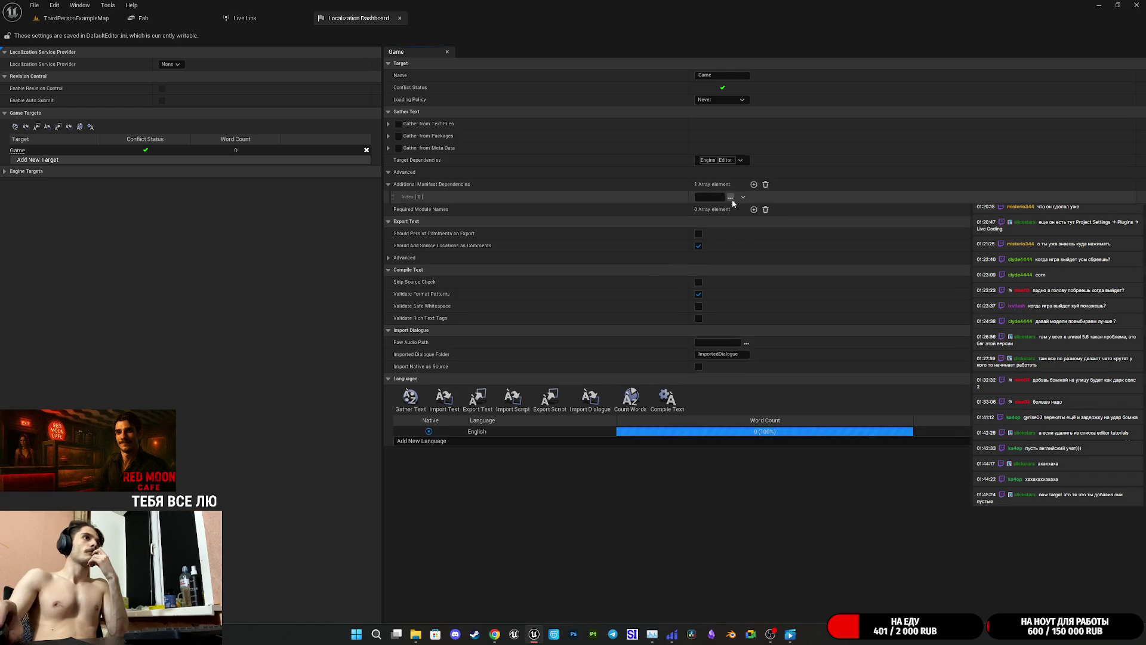
click(730, 198)
click(506, 305)
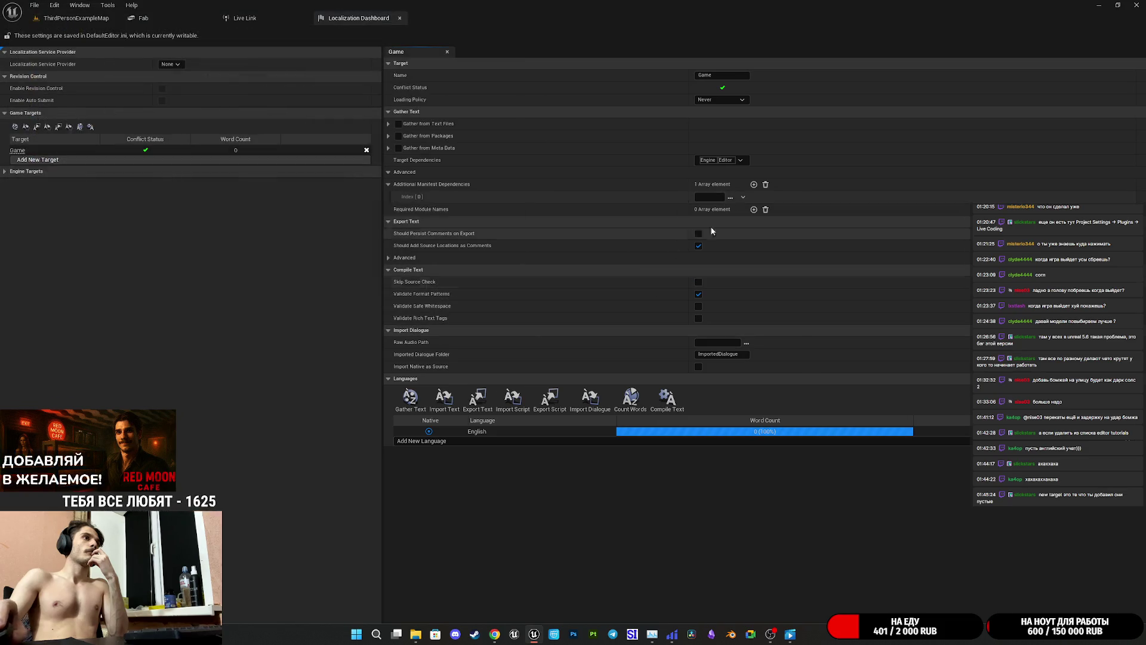
click(743, 197)
click(756, 221)
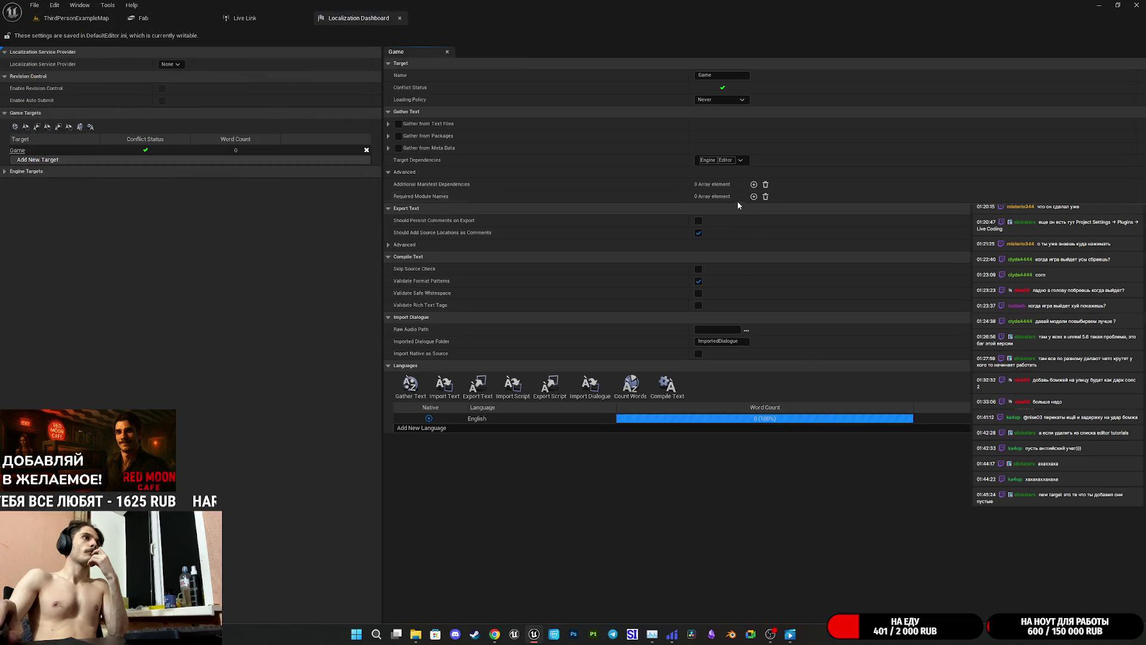
click(389, 173)
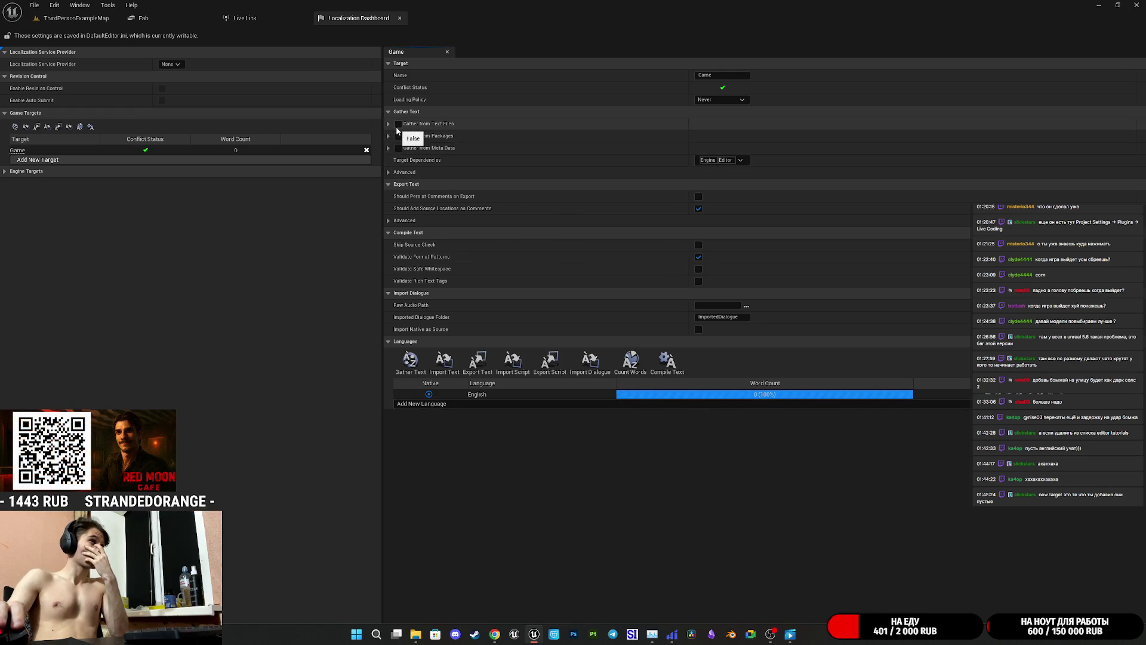
- Enable Gather from Text Files and Gather from Packages for Game, then gather all targets
click(399, 124)
click(398, 136)
click(15, 126)
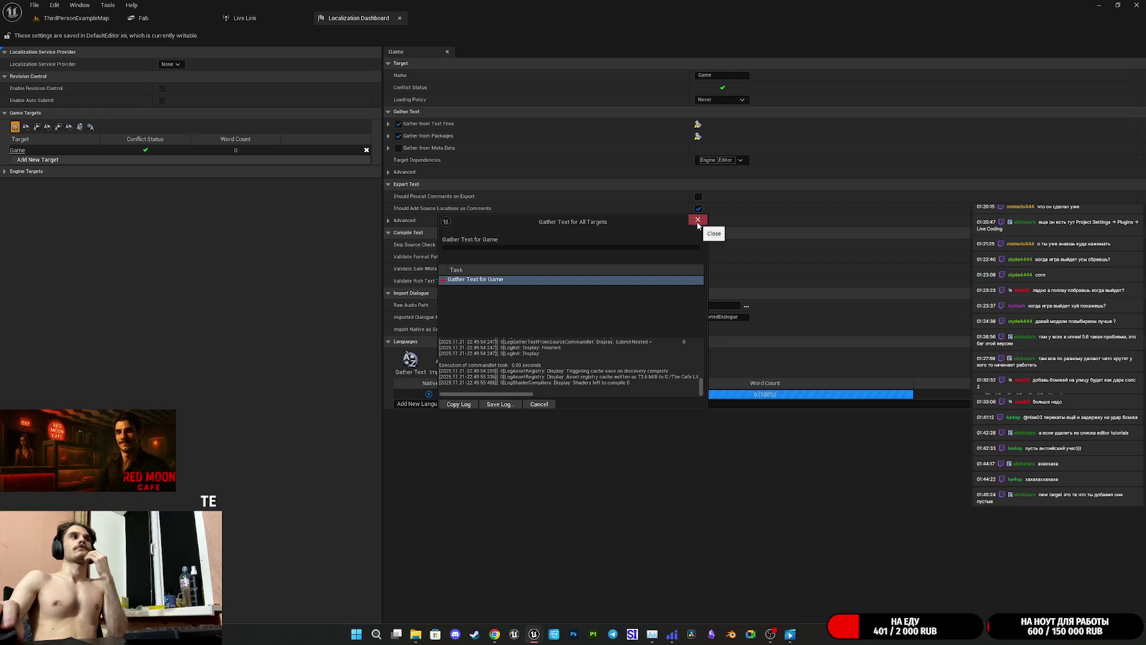
click(698, 220)
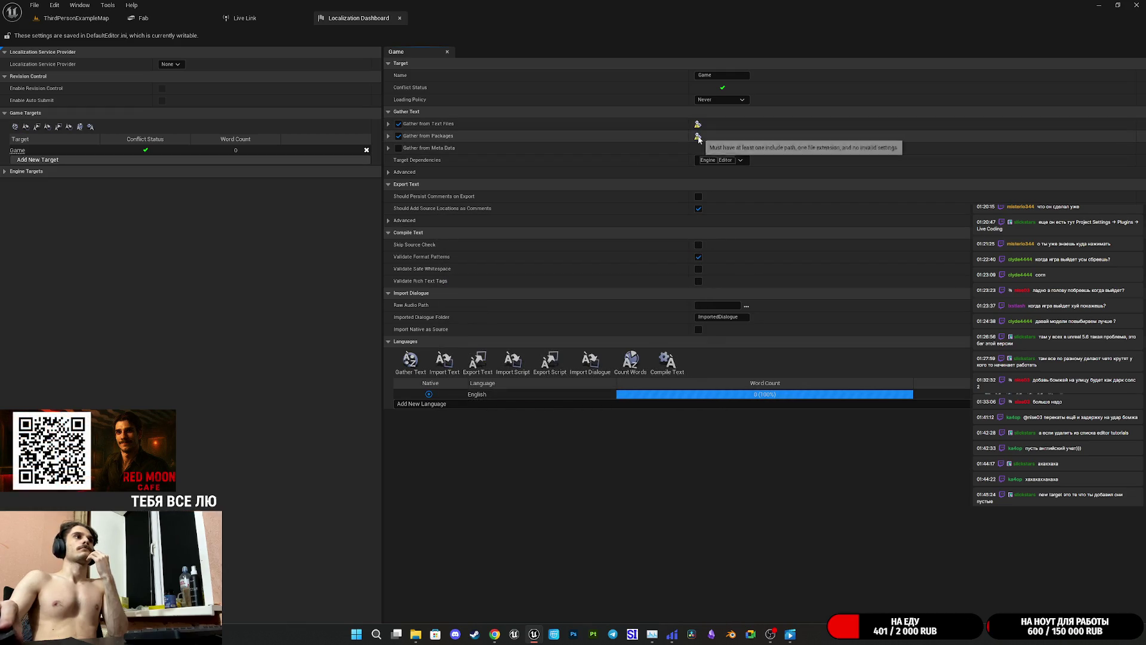
- Review package extensions umap and uasset, turn on Skip Gather Cache, and re-gather all targets
click(698, 137)
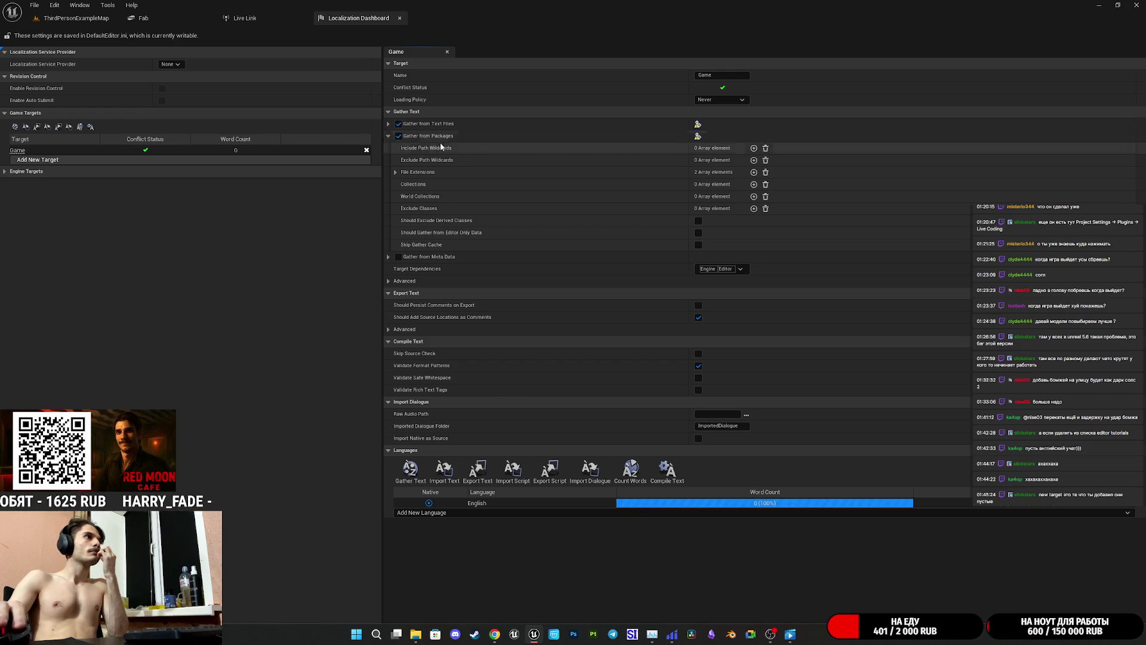
click(395, 172)
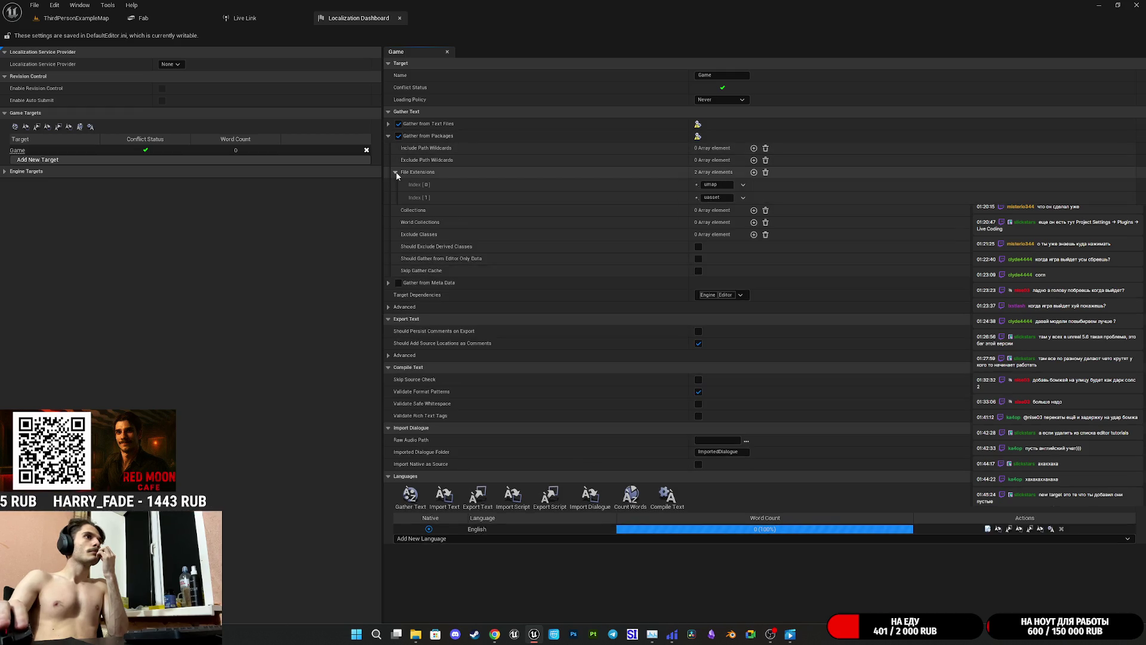
click(396, 172)
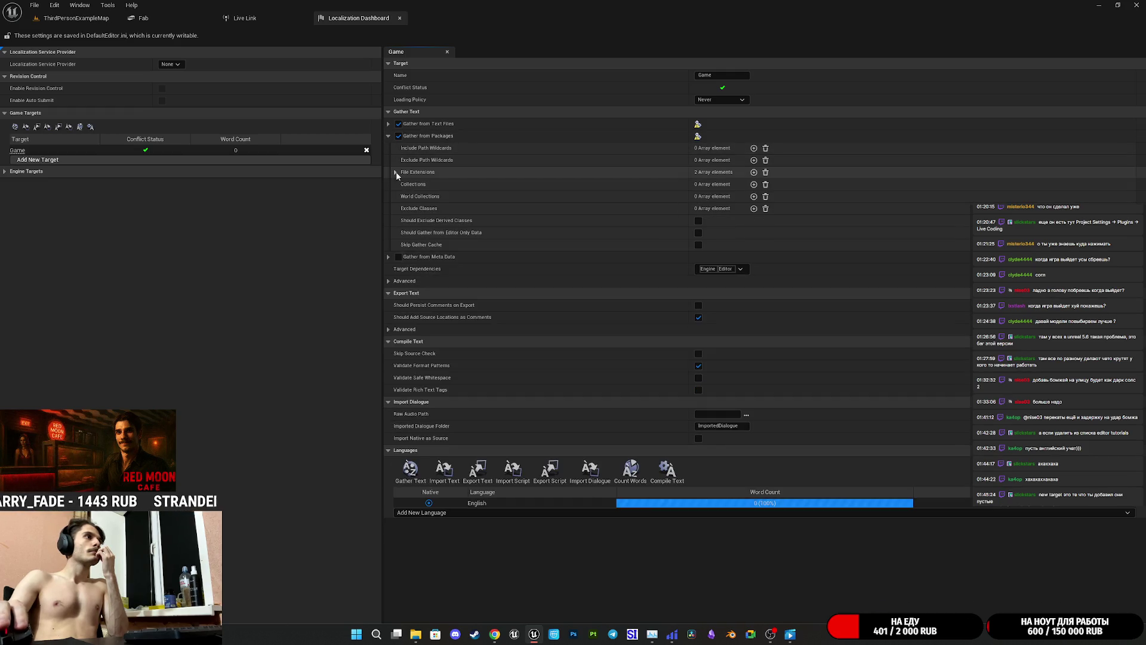
click(395, 172)
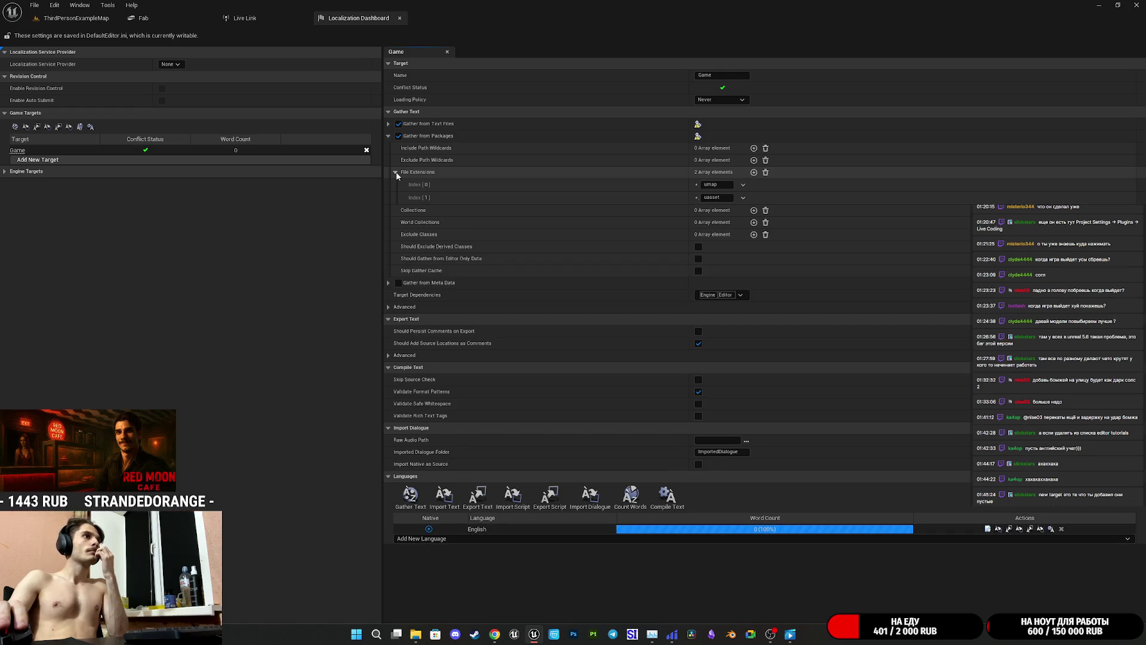
click(395, 172)
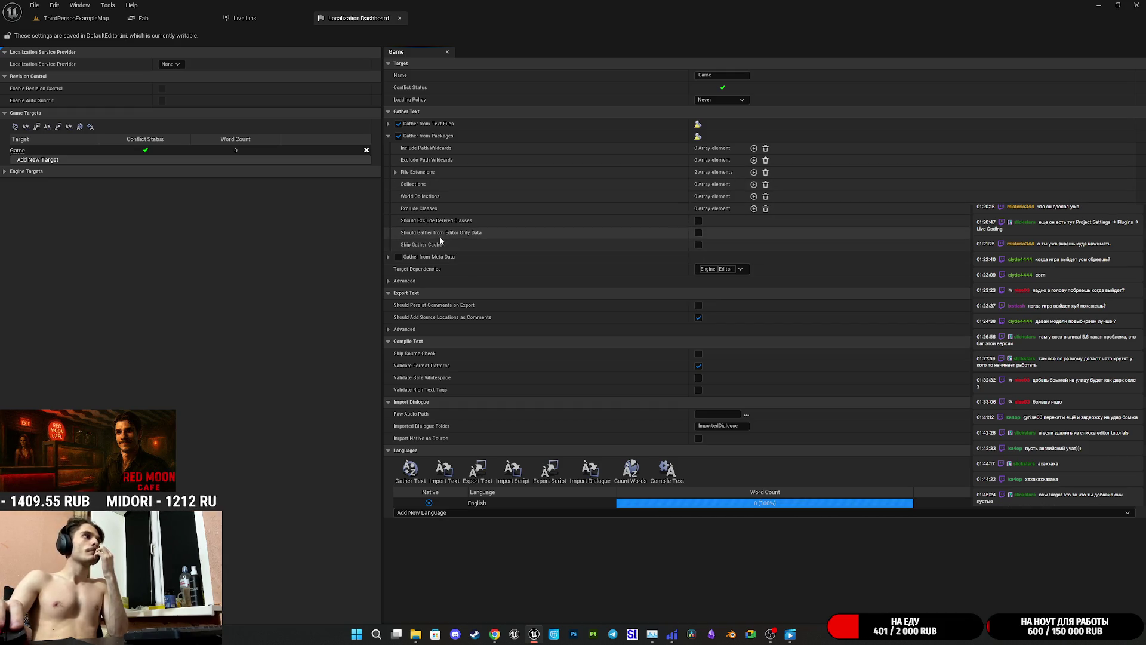
click(696, 246)
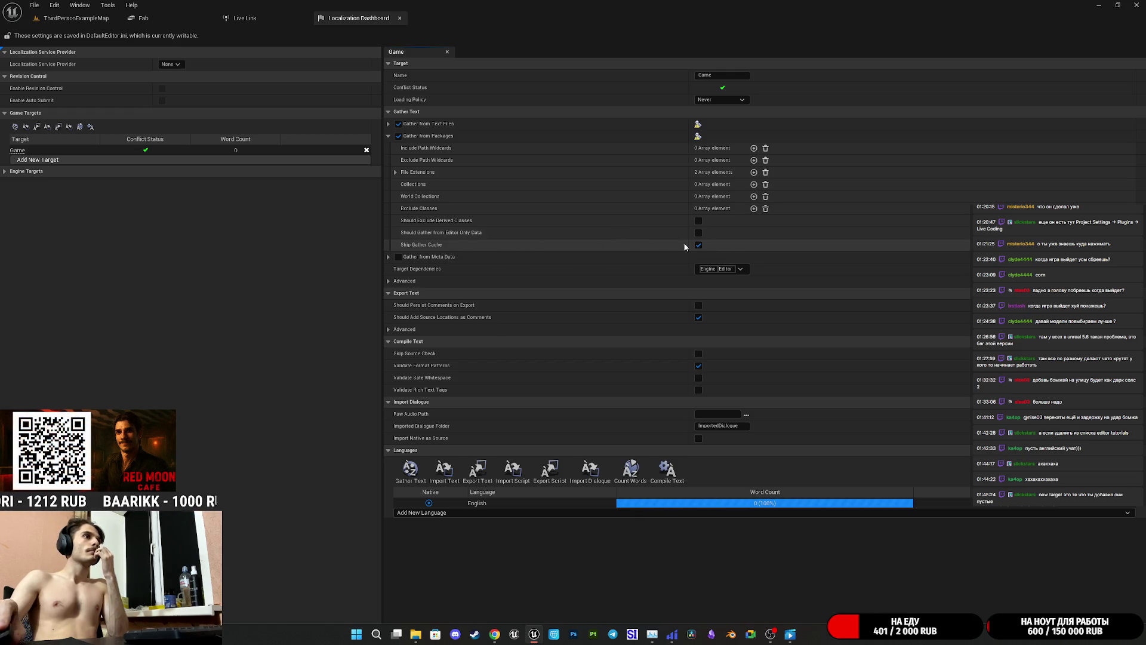
click(16, 128)
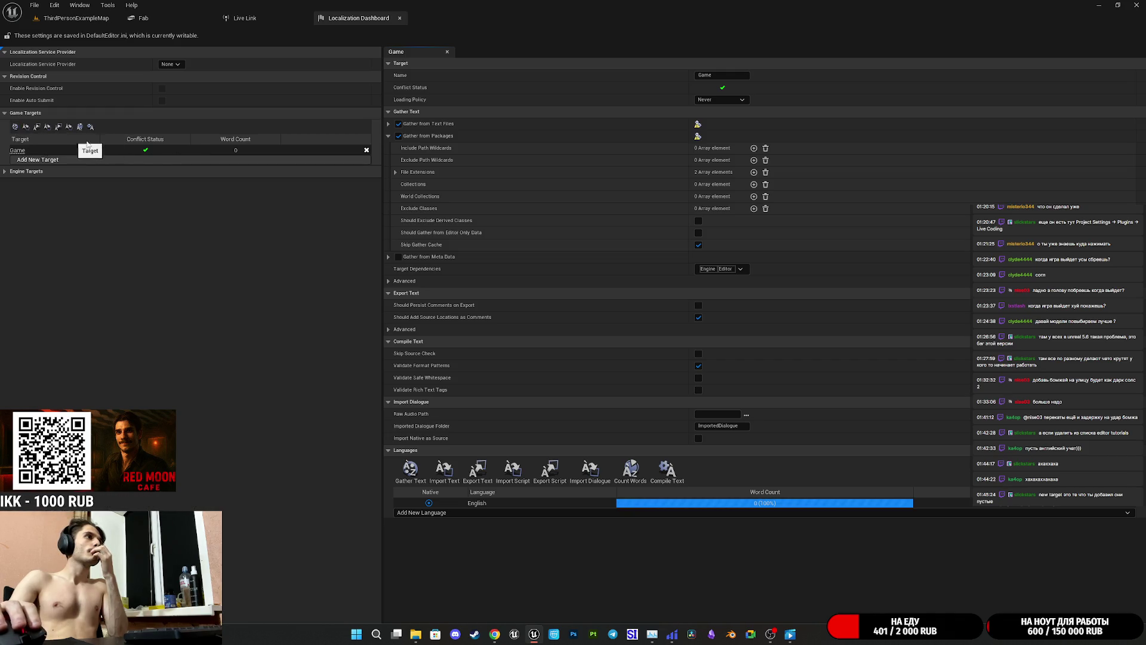
- Review text file extensions h, cpp, ini, then enable Gather from Meta Data for Game
click(389, 125)
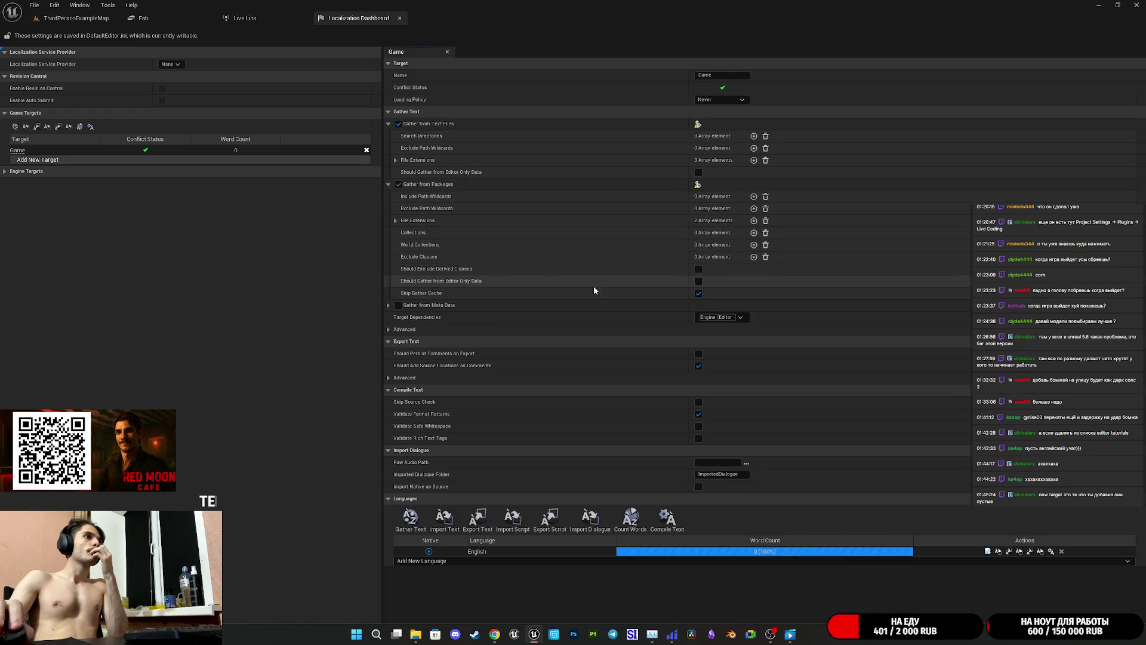
click(396, 160)
click(395, 160)
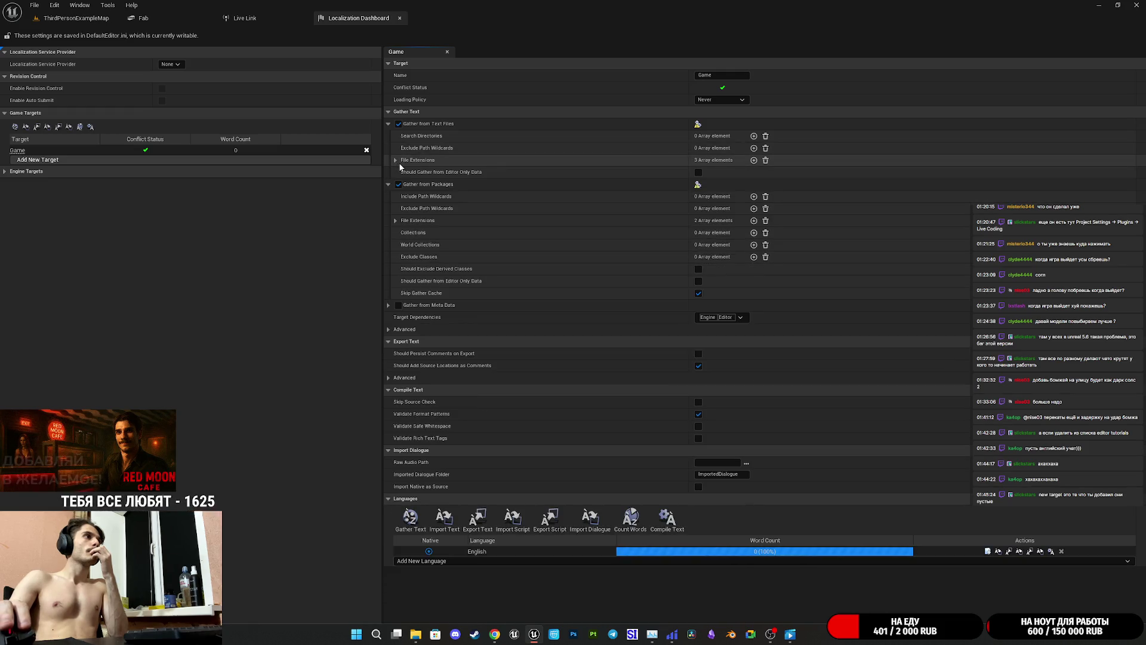
click(389, 123)
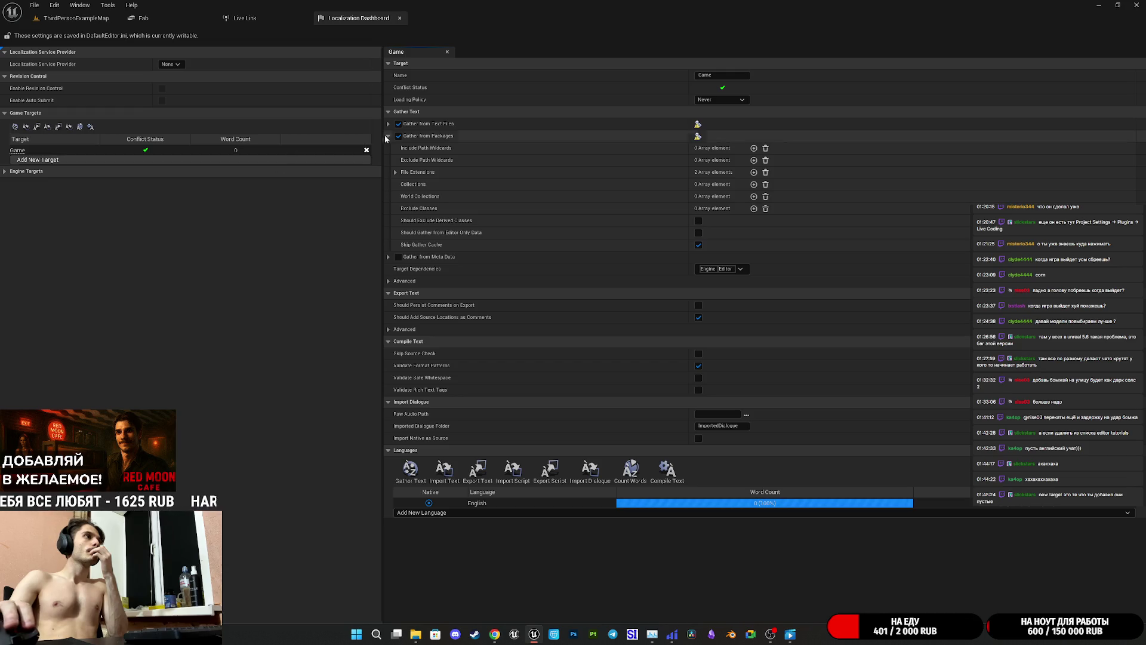
click(388, 136)
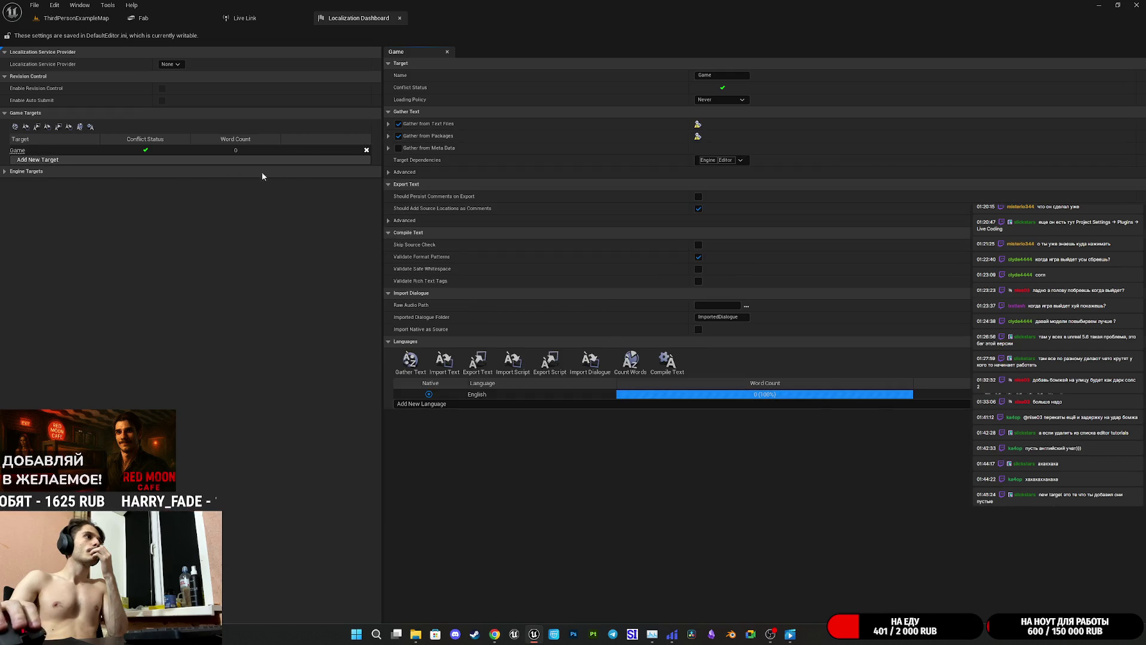
click(388, 148)
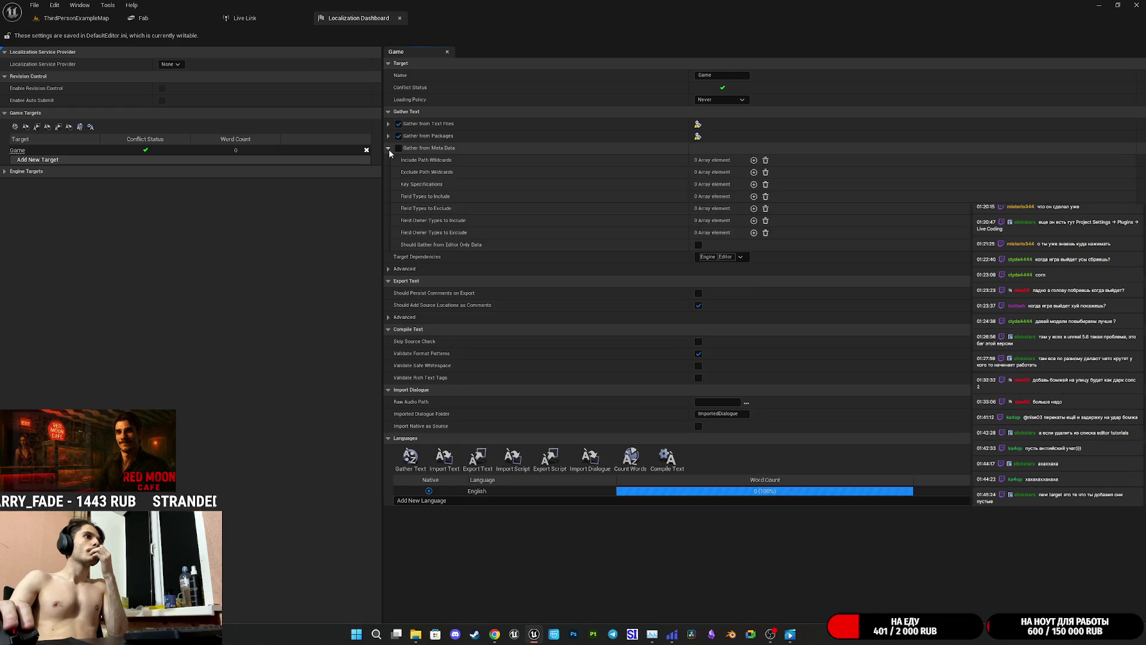
click(389, 148)
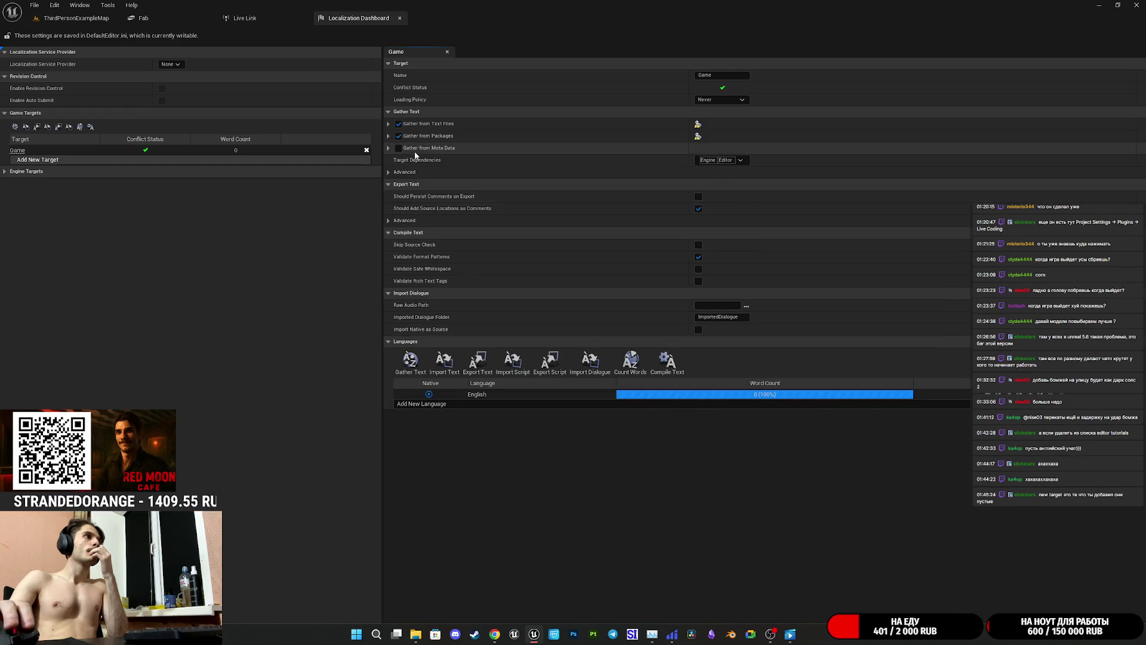
click(398, 148)
- Gather text for all targets, scroll the log sideways, and return to the DerivedDataCache folder
click(16, 127)
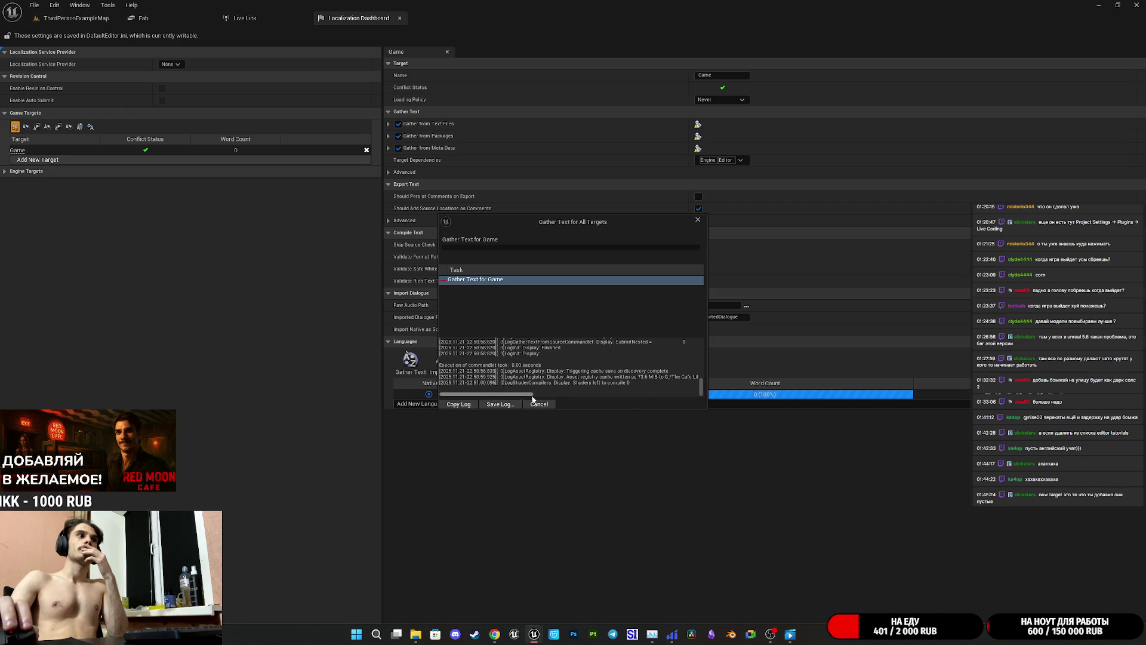
drag(519, 395, 571, 398)
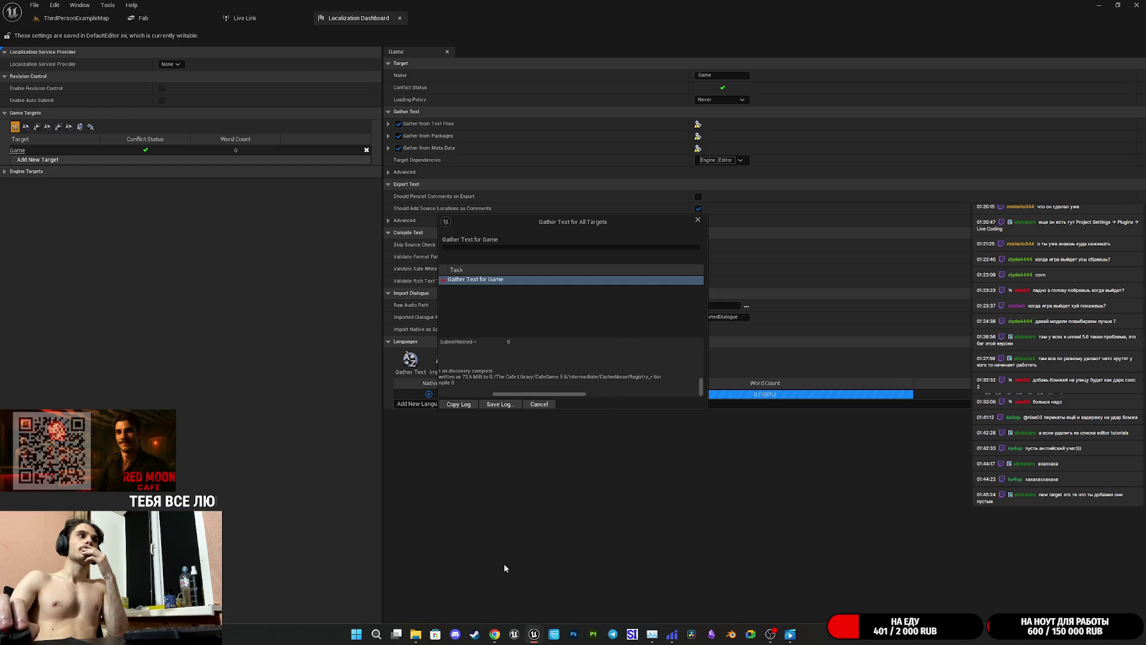
click(418, 633)
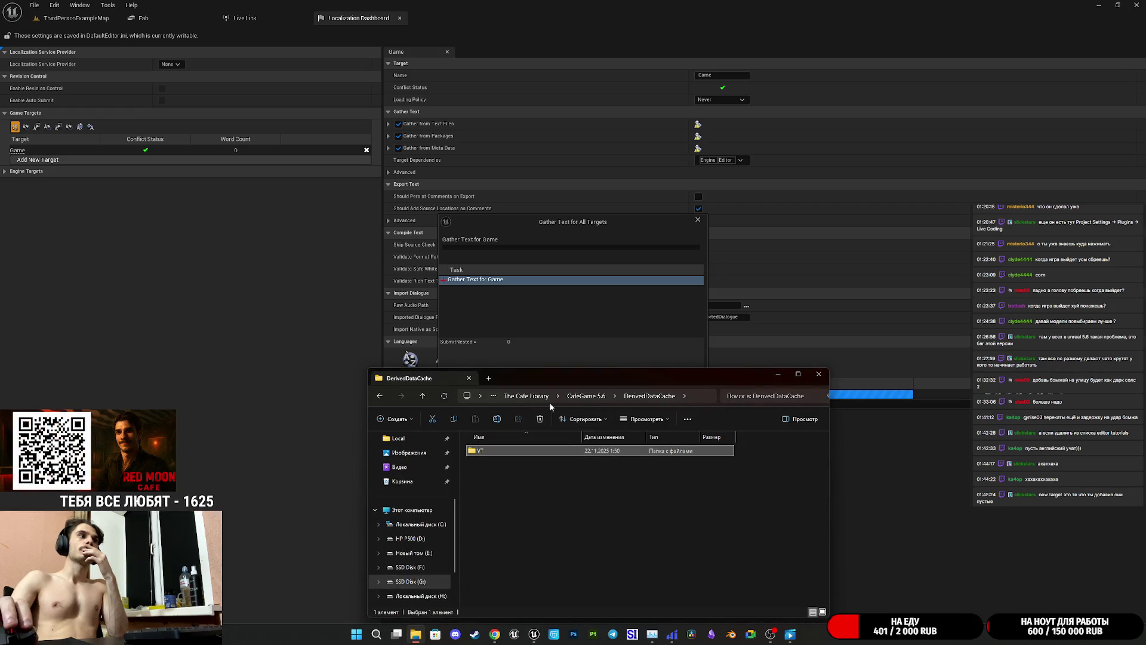
- Delete CachedAssetRegistry_0.bin from CafeGame 5.6's Intermediate folder, then close Unreal's all-targets gather log
click(588, 397)
mouse_move(604, 378)
mouse_down()
mouse_move(793, 371)
mouse_move(802, 355)
mouse_up()
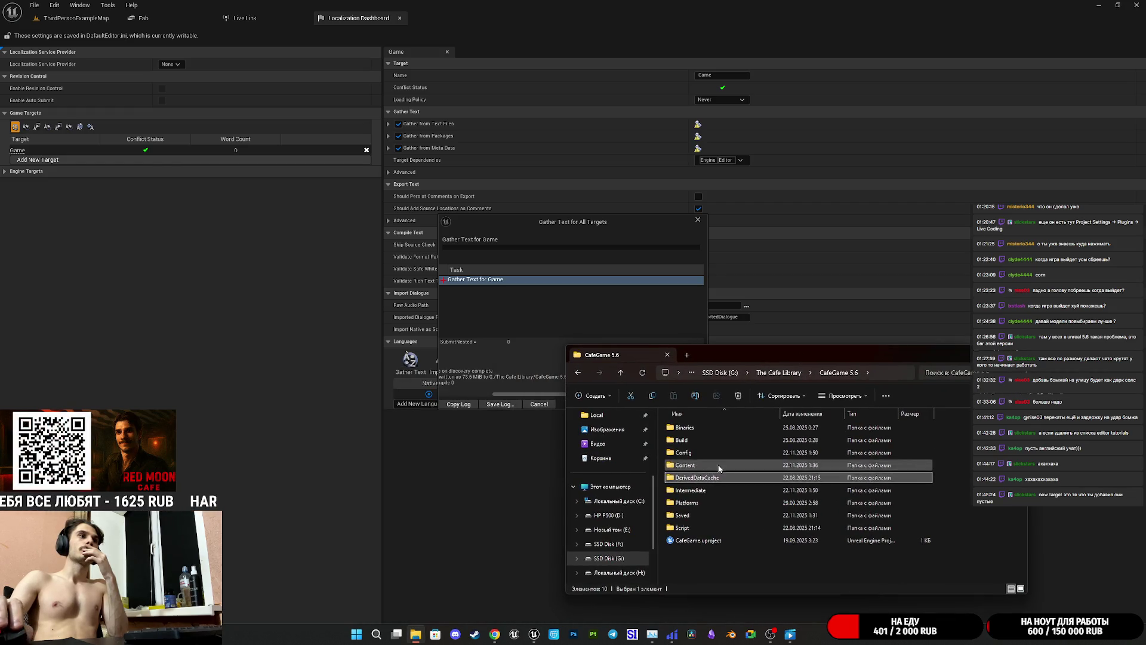
double_click(707, 491)
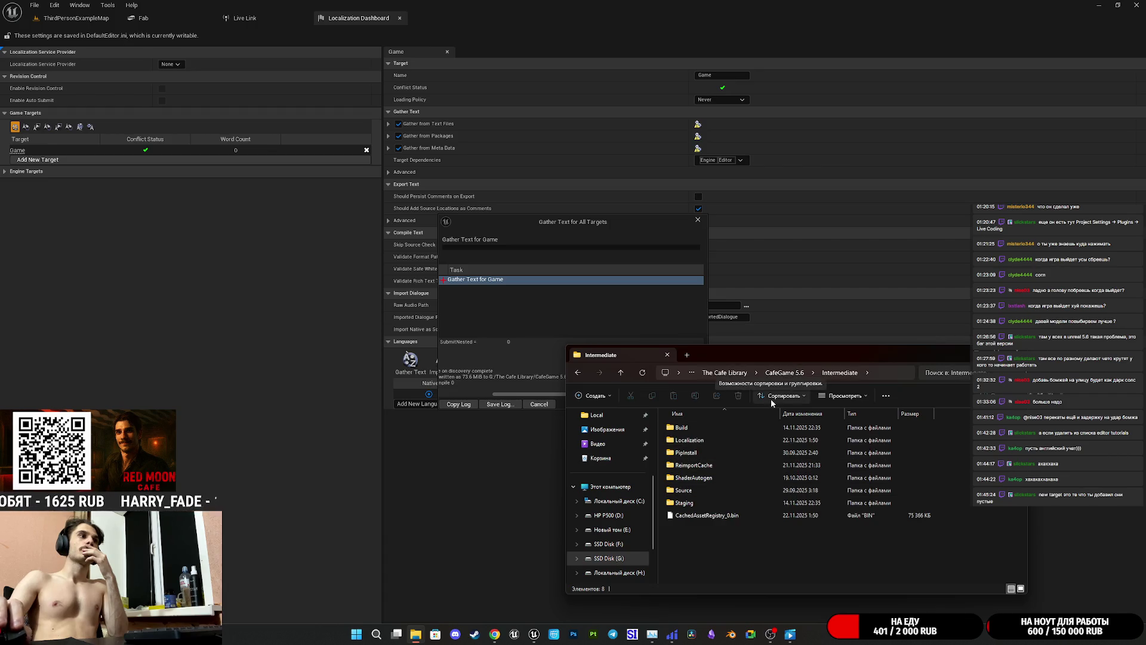
mouse_move(737, 355)
mouse_down()
mouse_move(857, 353)
mouse_move(822, 359)
mouse_up()
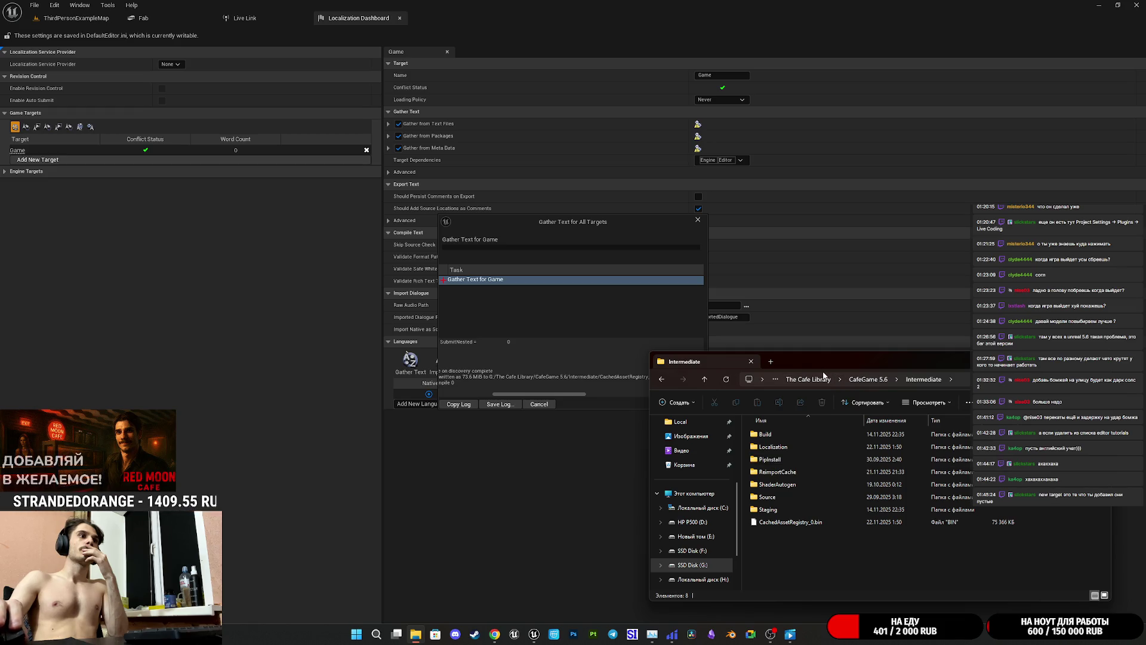
click(831, 523)
click(822, 402)
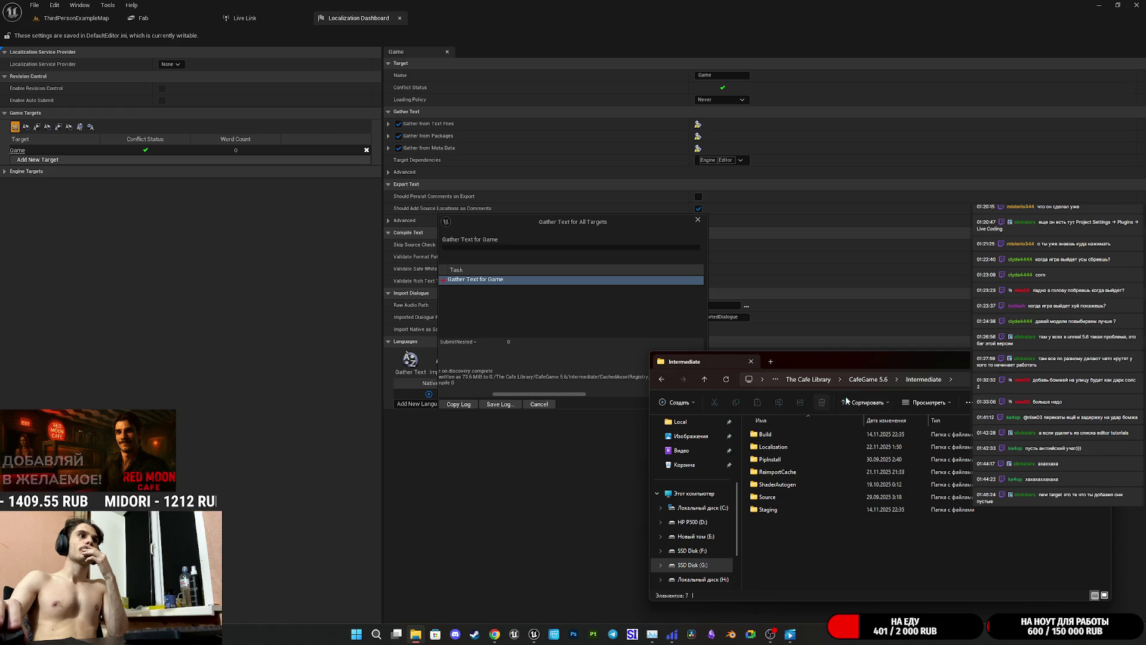
click(572, 371)
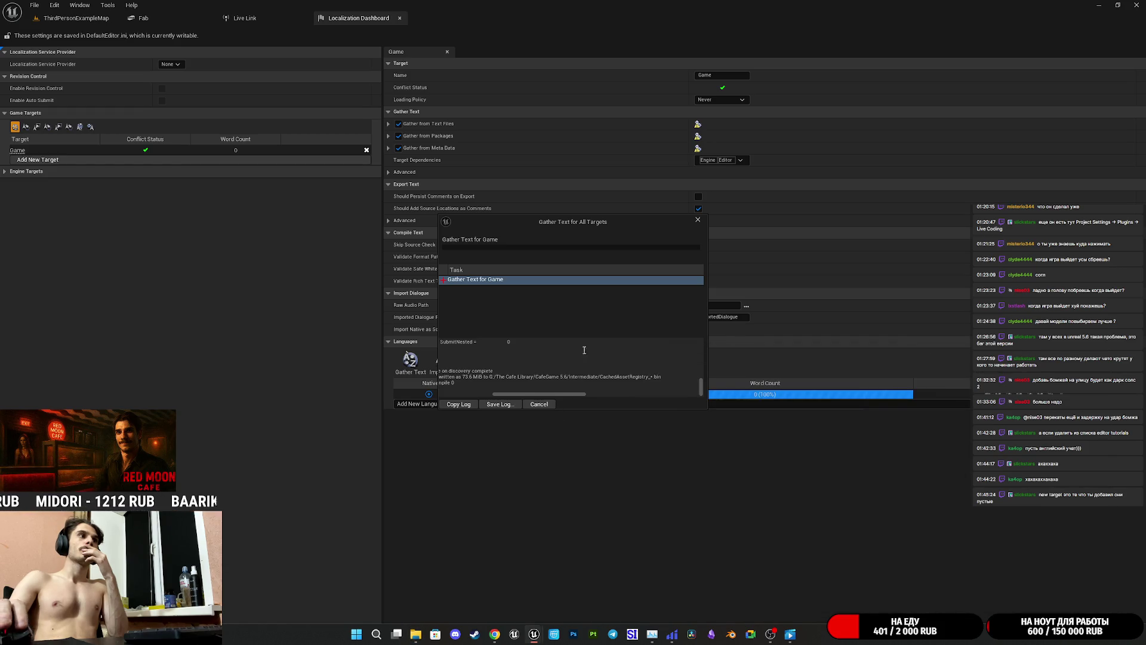
click(699, 219)
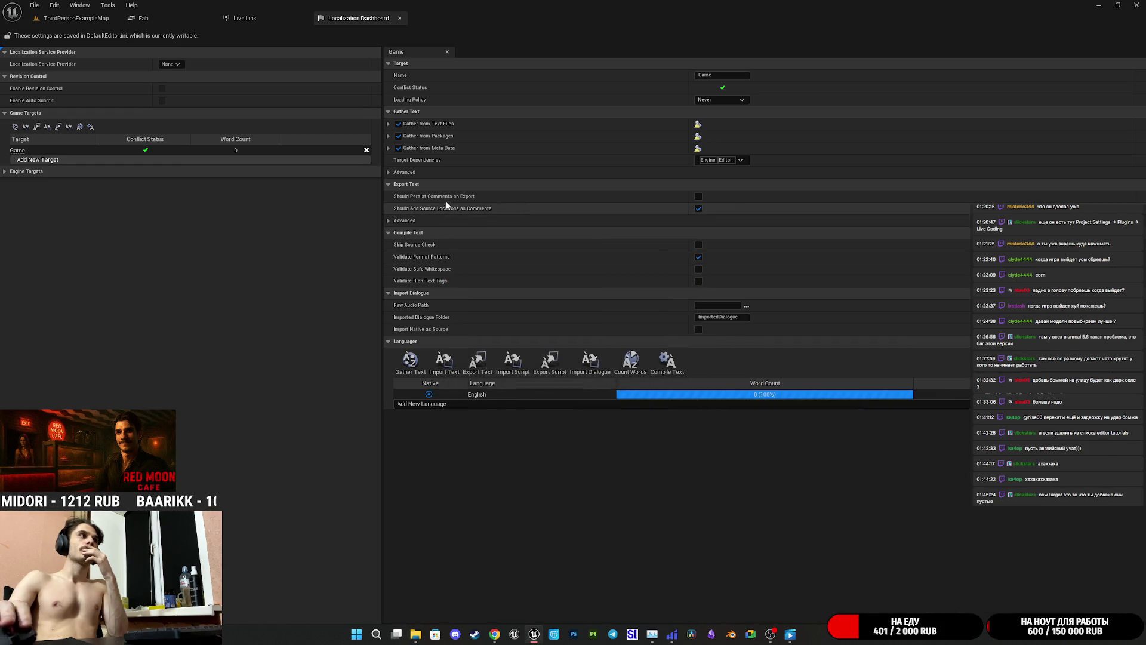
- Gather text for the Game target alone, then select the regenerated CachedAssetRegistry_0.bin in Explorer
click(409, 367)
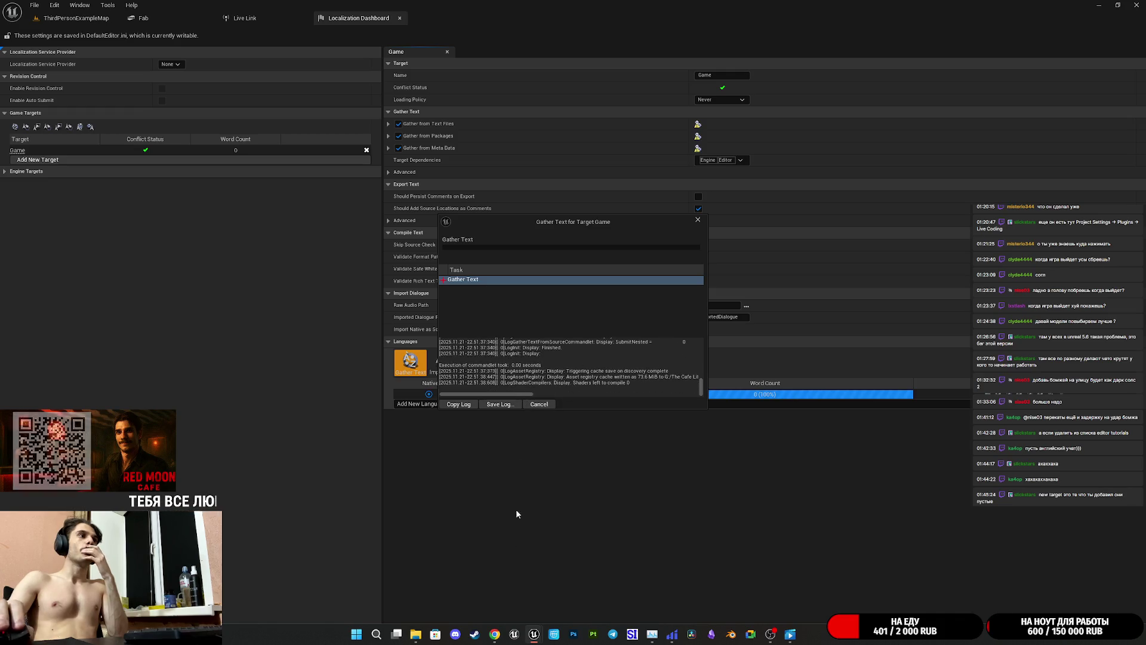
click(416, 634)
click(826, 522)
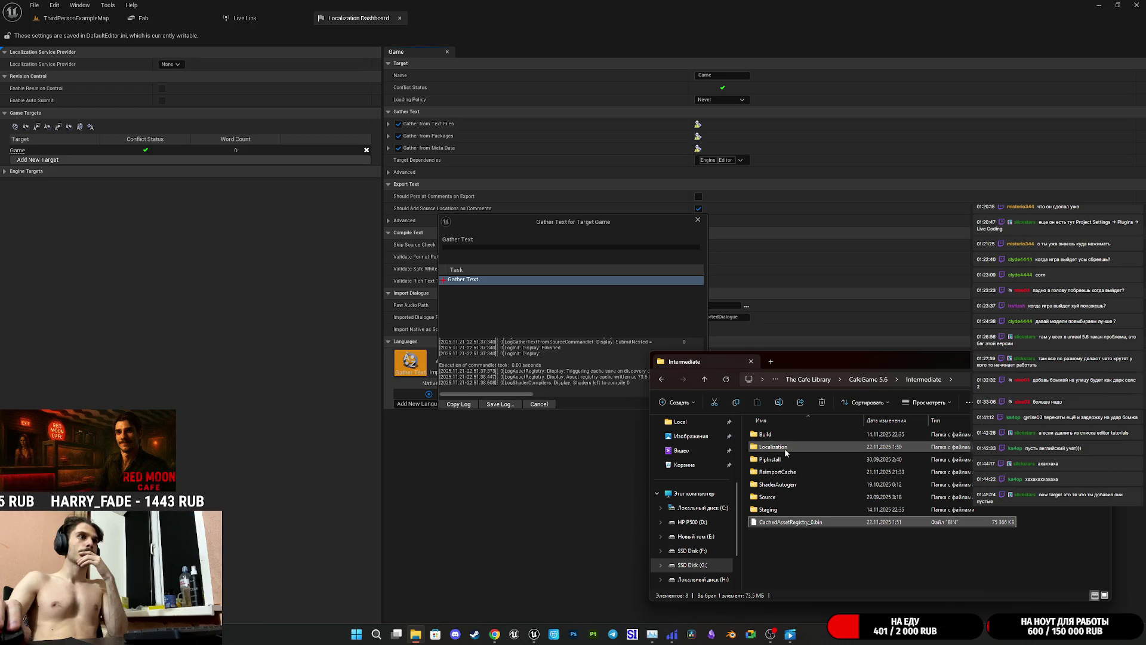
- Refresh the listing, go up to CafeGame 5.6, and delete its entire Intermediate folder
click(726, 379)
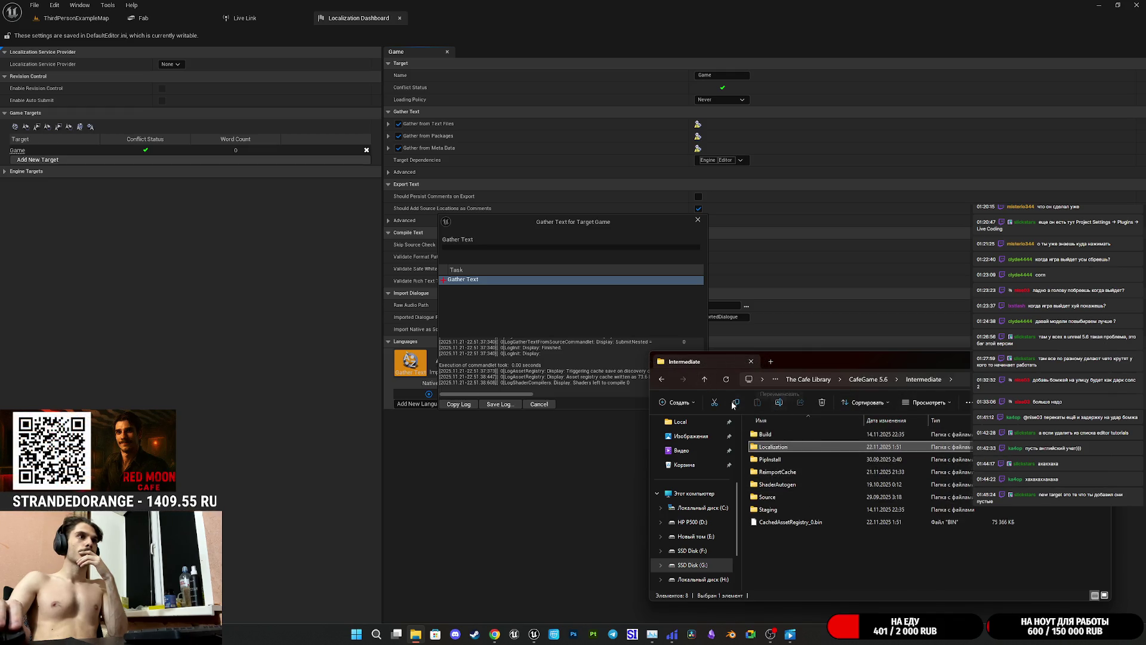
click(706, 380)
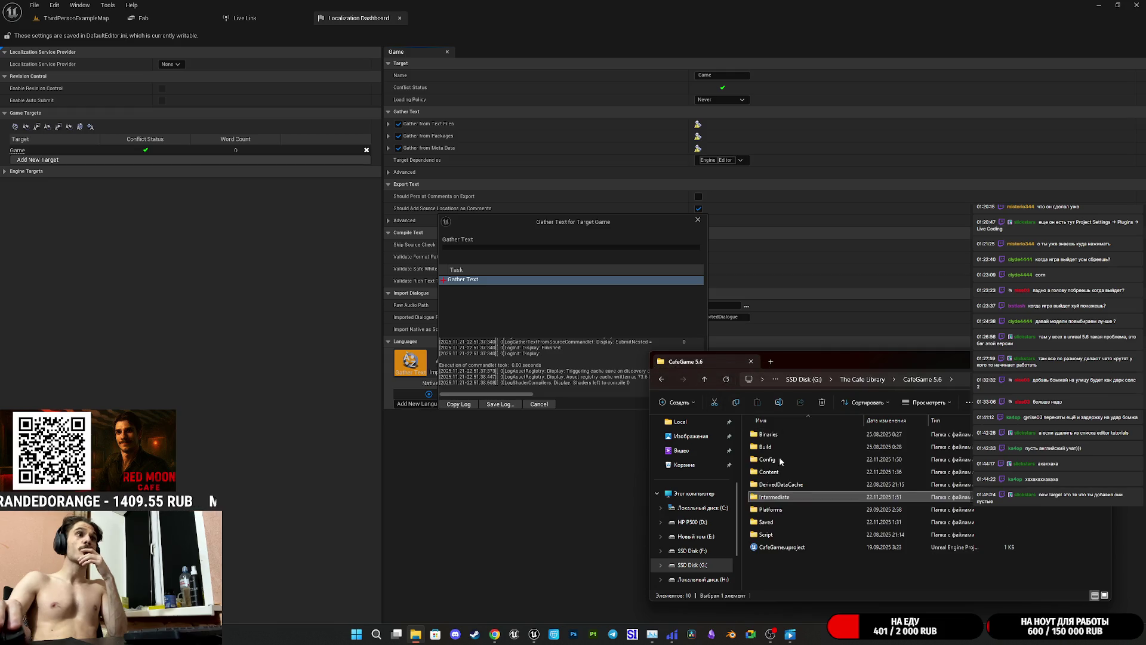
right_click(777, 501)
click(849, 500)
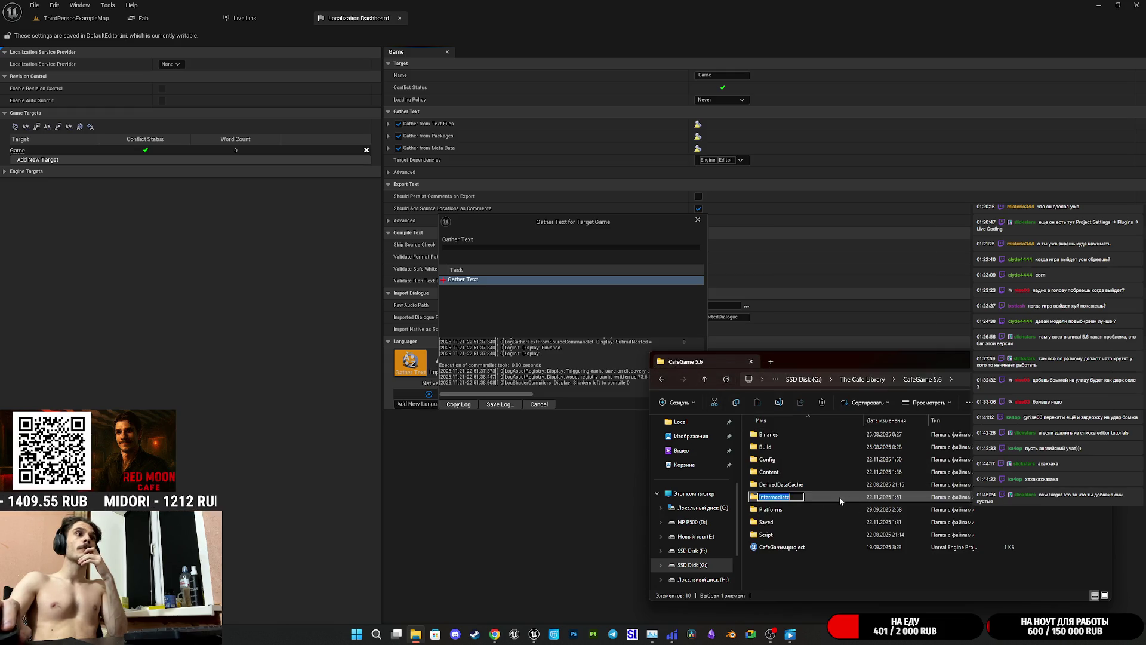
key(Escape)
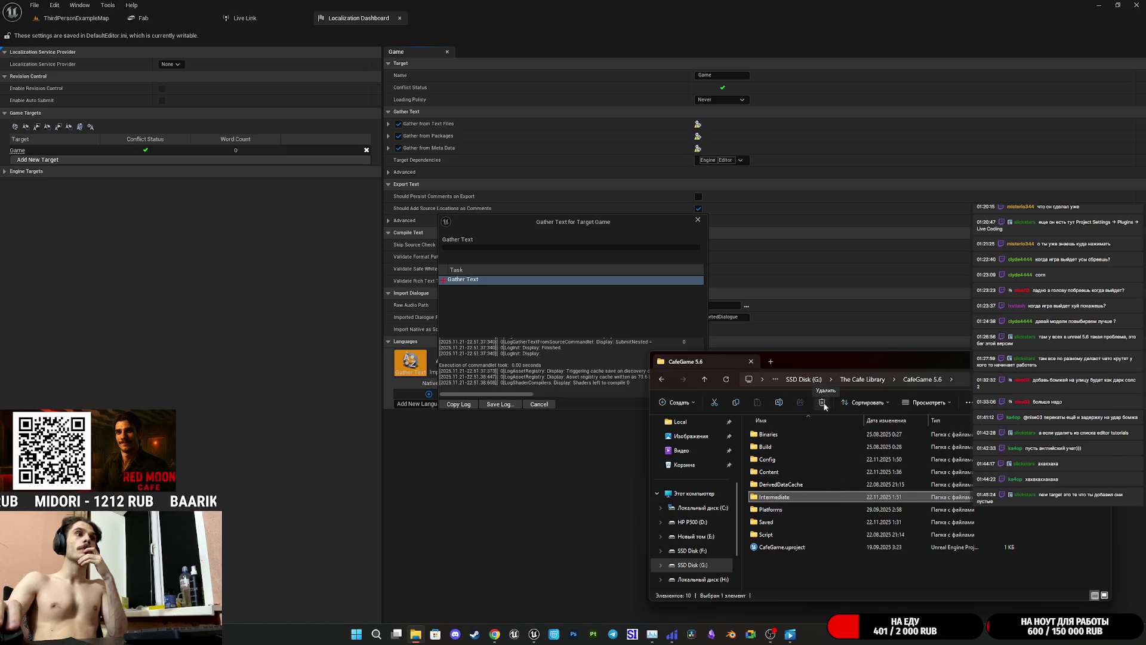
click(824, 404)
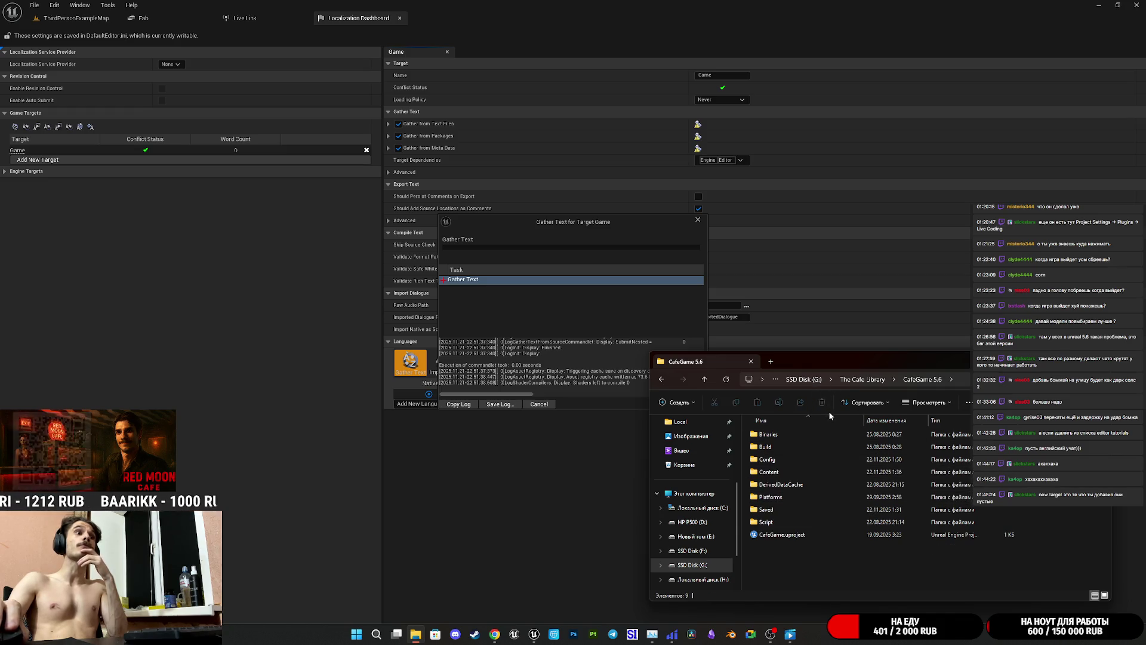
click(607, 223)
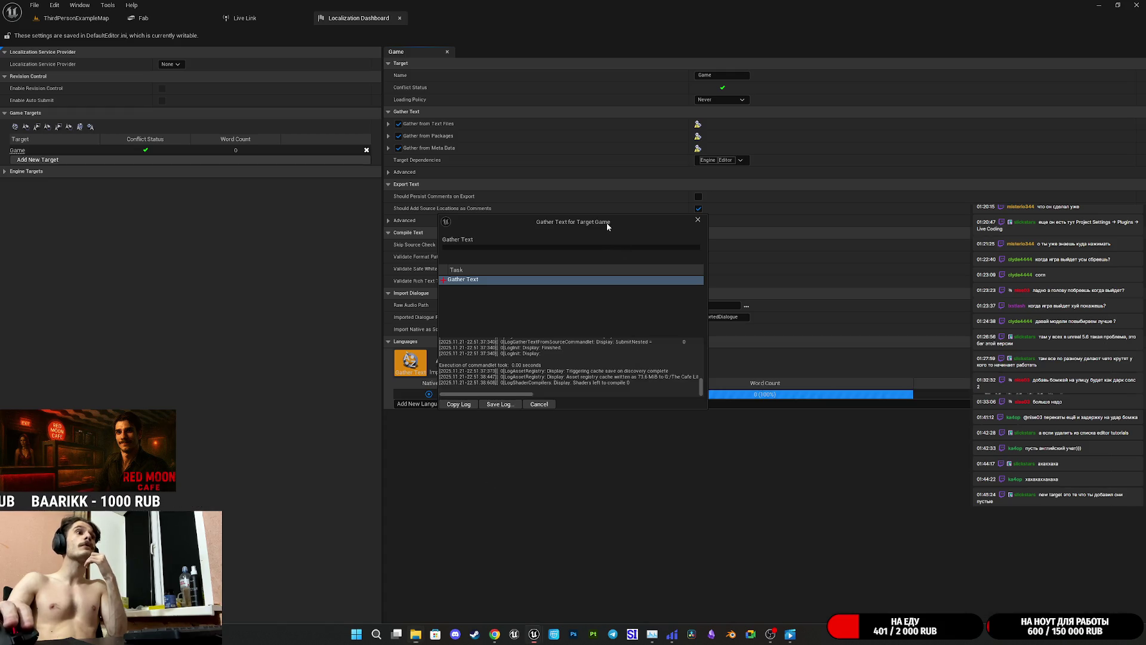
- Re-run Gather Text for the Game target without the Intermediate folder and close the finished log
click(698, 220)
click(423, 364)
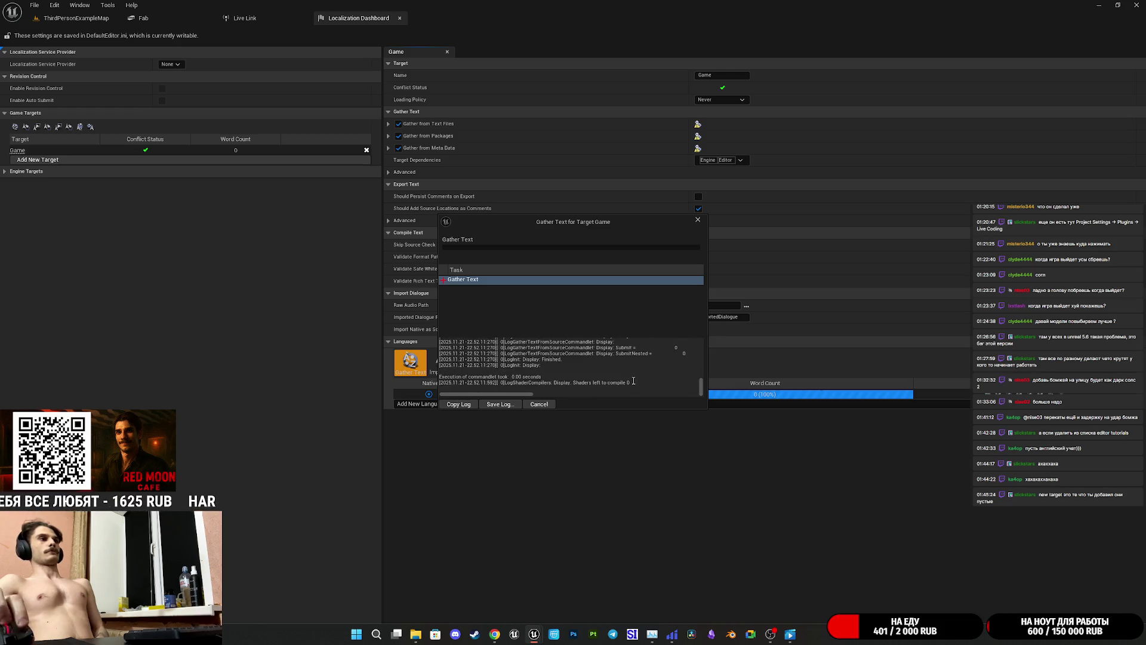
click(698, 219)
click(416, 634)
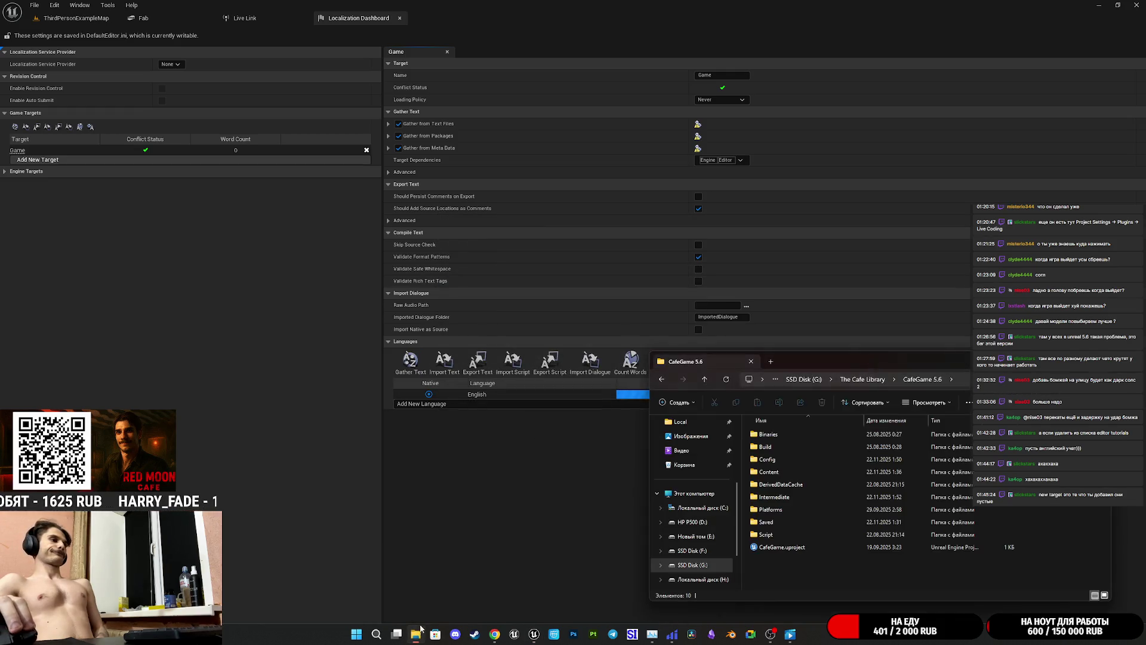
- Browse the regenerated Intermediate folder through PipInstall and Lib to site-packages, then back up to PipInstall
double_click(770, 497)
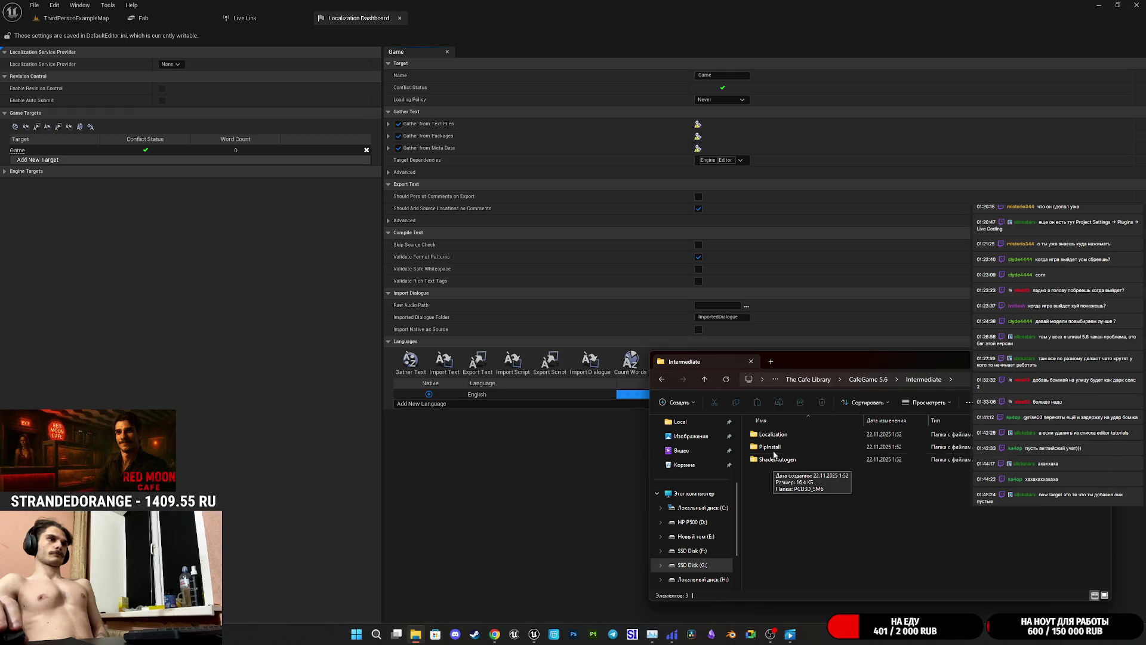
double_click(800, 446)
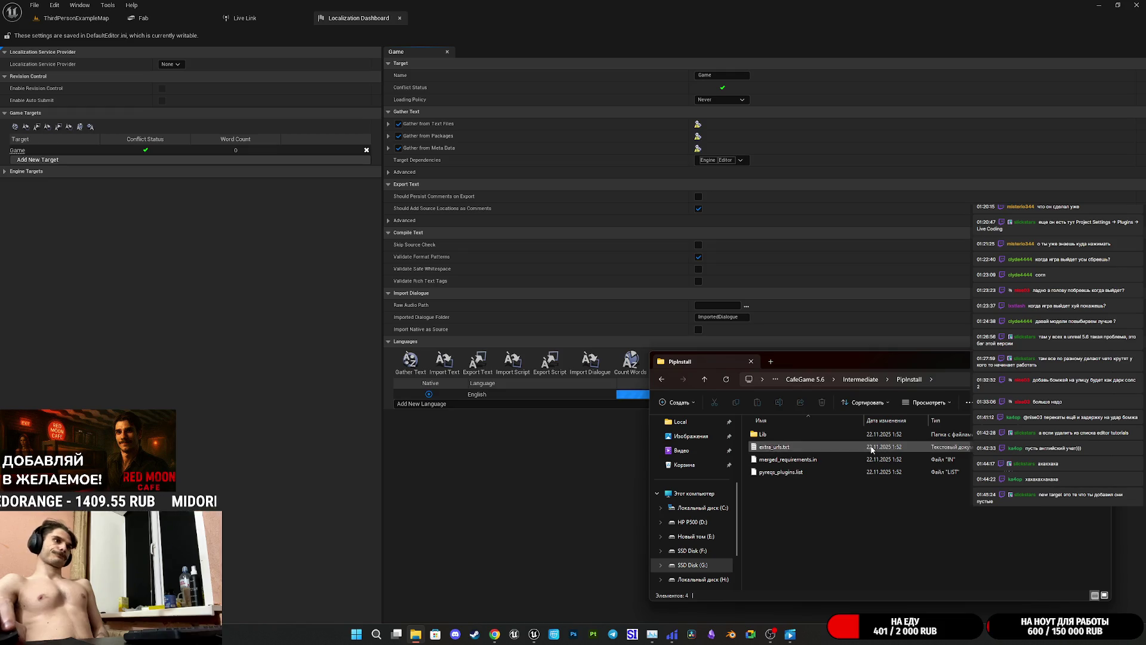
double_click(767, 434)
double_click(772, 434)
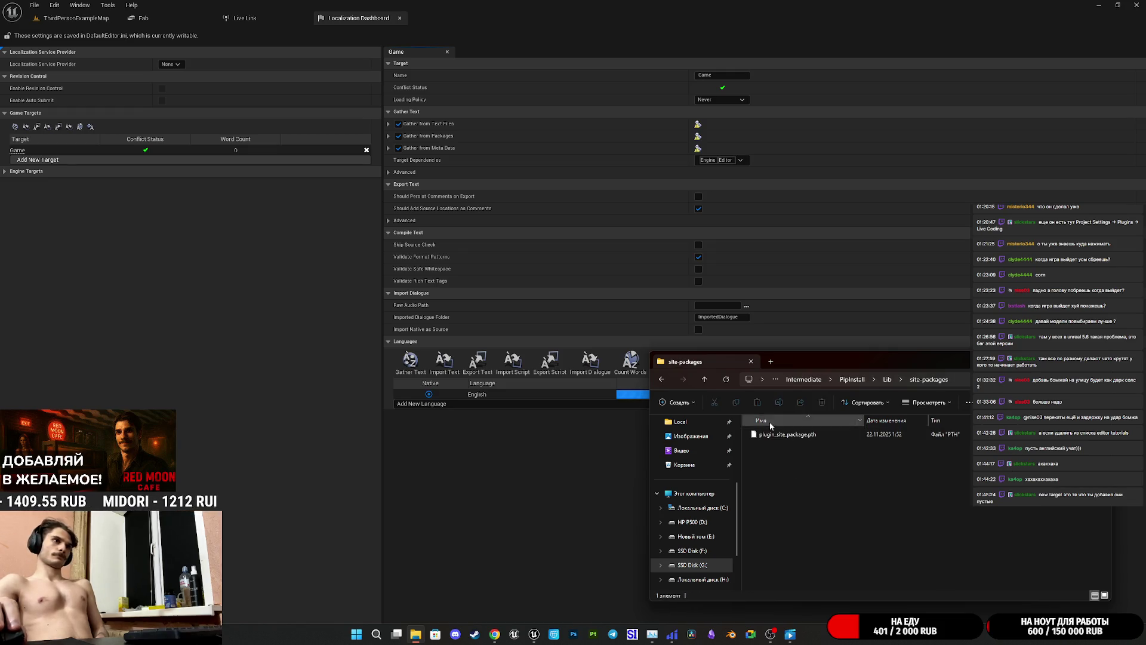
click(705, 381)
click(704, 381)
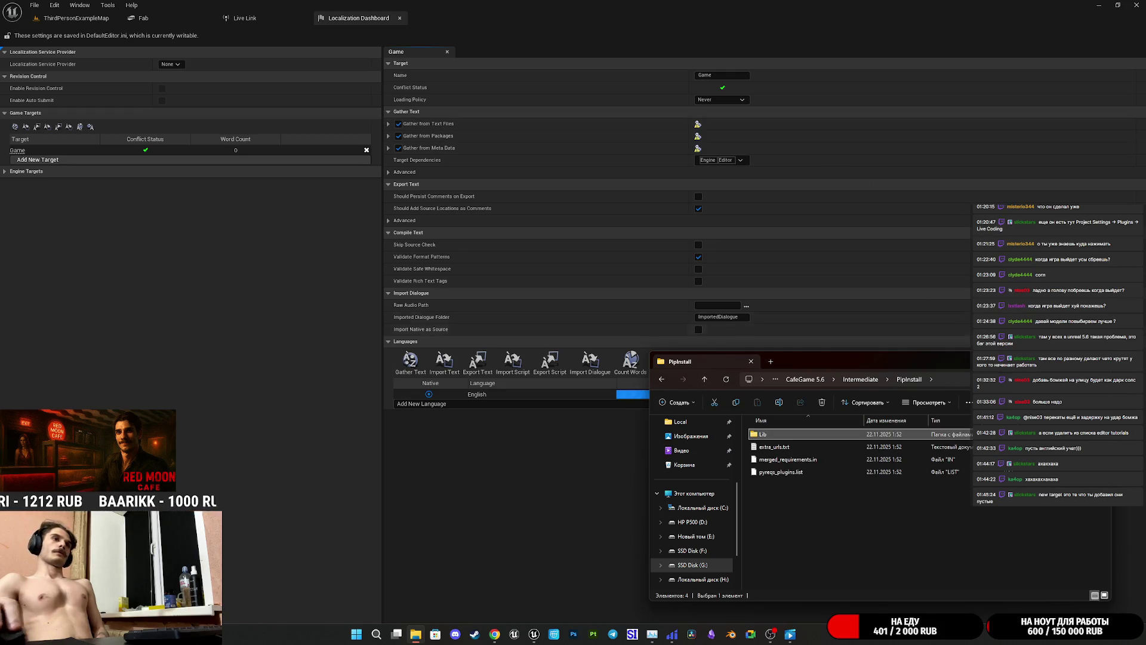
- Close the Explorer window and minimize Unreal and the browser to reveal the desktop
click(751, 361)
click(1098, 5)
click(1096, 4)
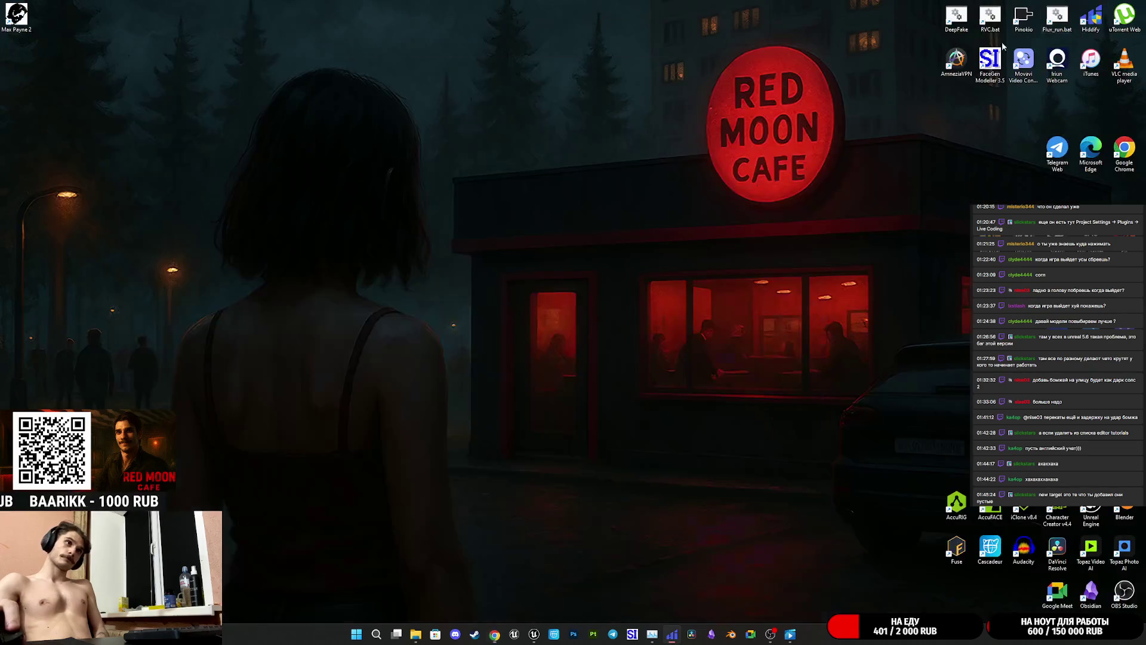
- Permanently delete CafeGame.uproject and CachedAssetRegistry_0.bin from the Recycle Bin
right_click(873, 525)
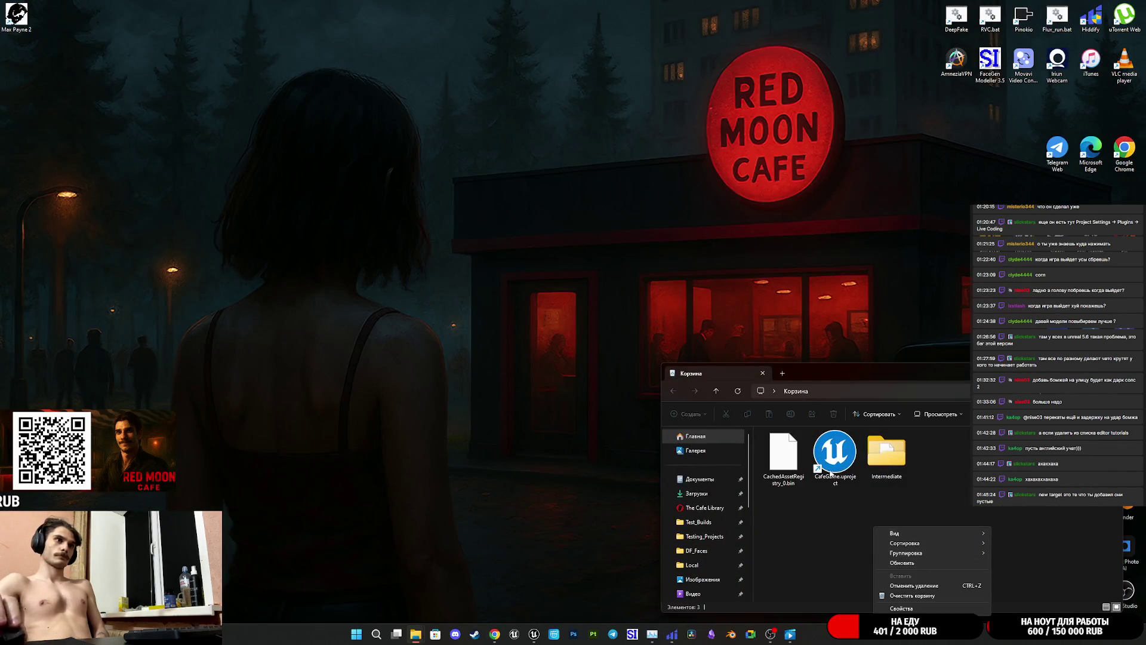
right_click(834, 460)
click(859, 491)
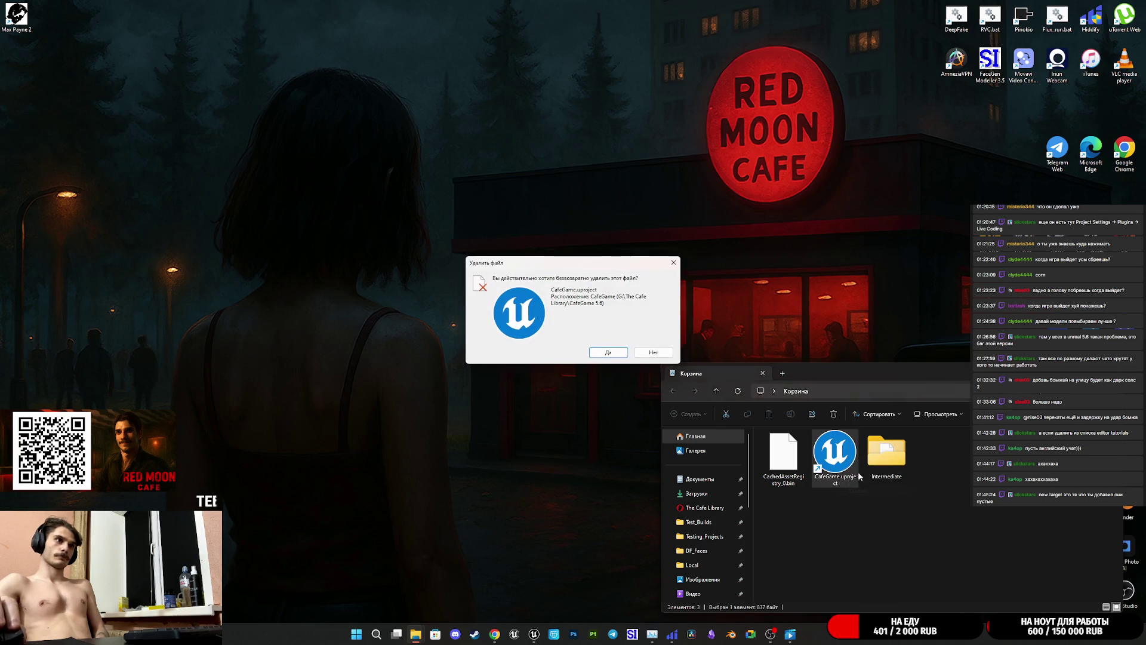
click(619, 354)
right_click(791, 455)
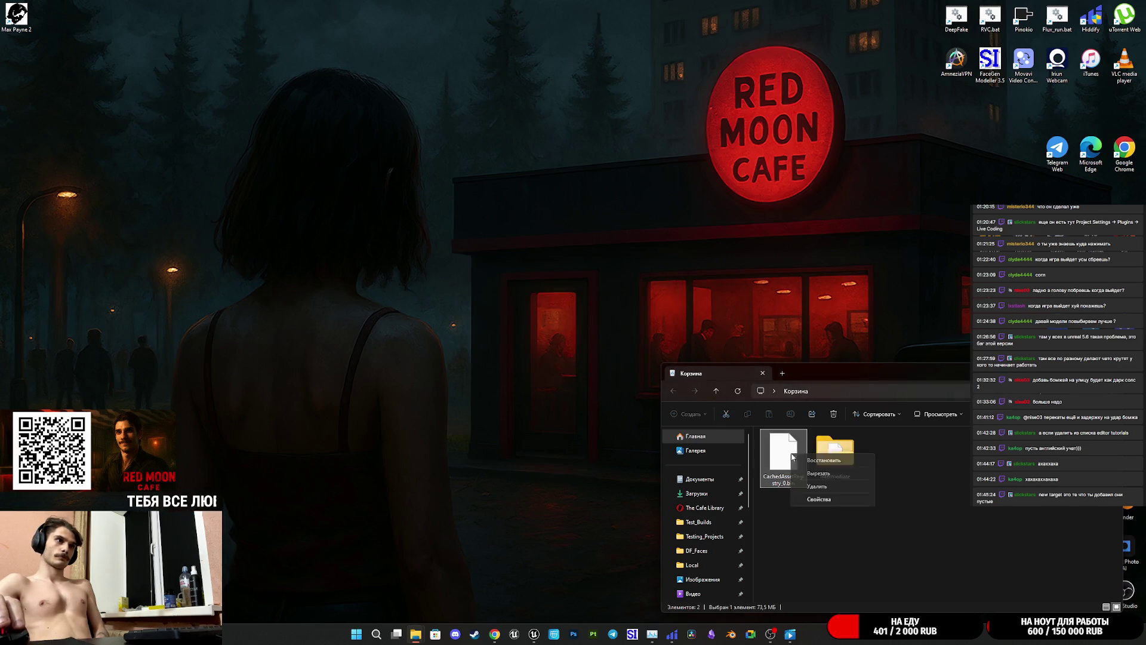
click(830, 487)
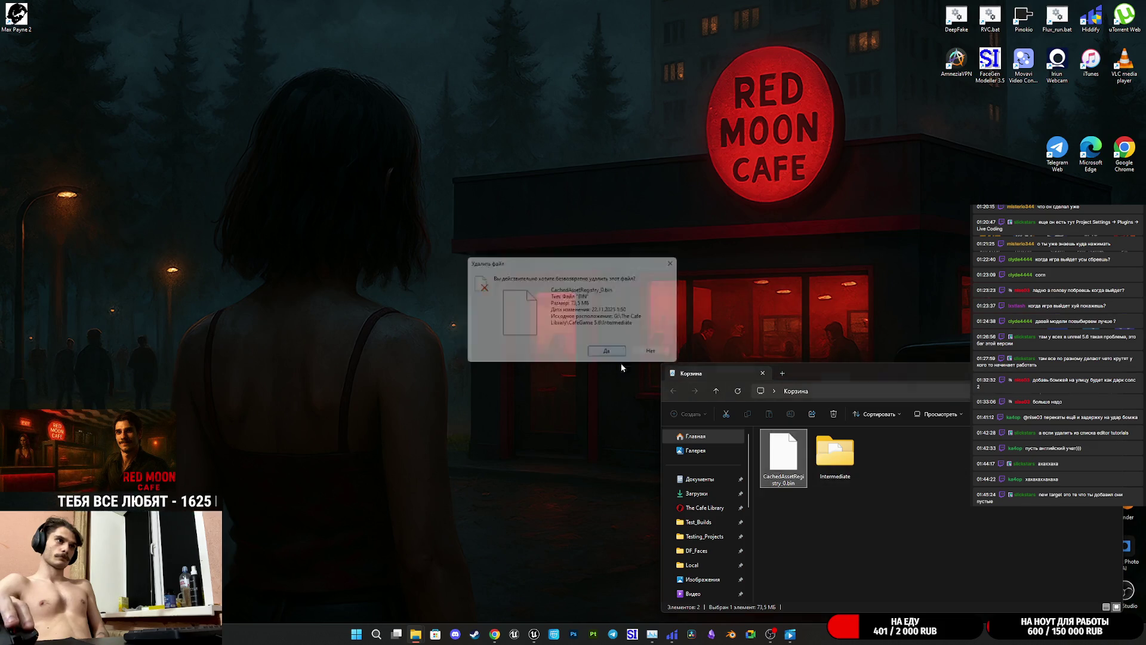
click(617, 352)
- Restore the deleted Intermediate folder to CafeGame 5.6, replacing existing files
right_click(782, 468)
click(806, 476)
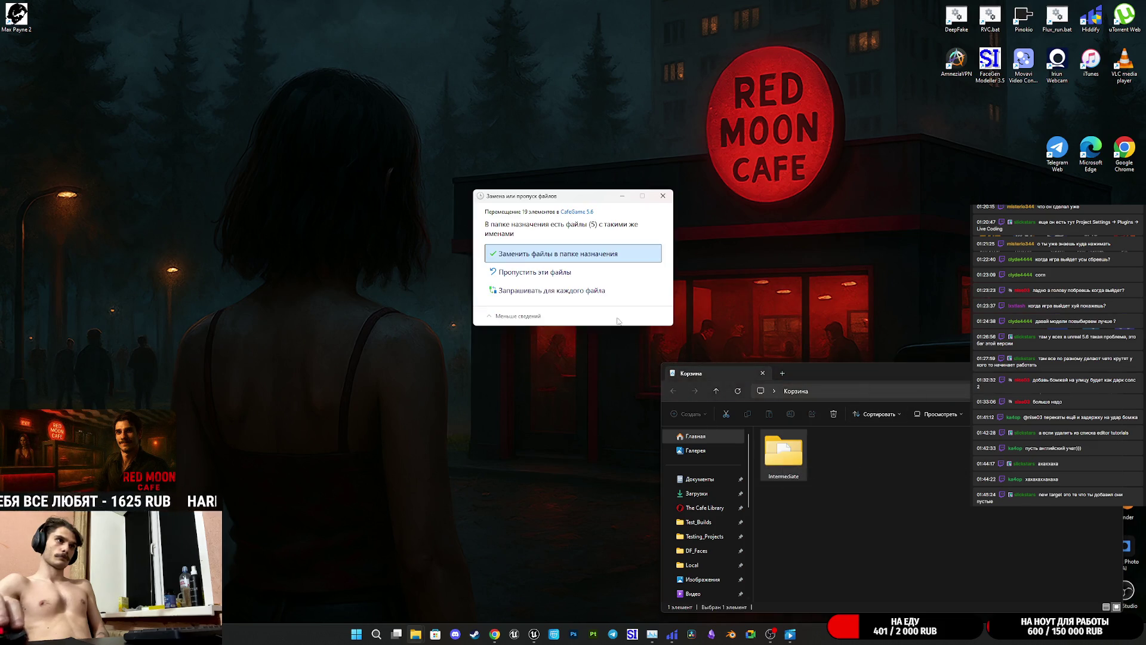
click(528, 257)
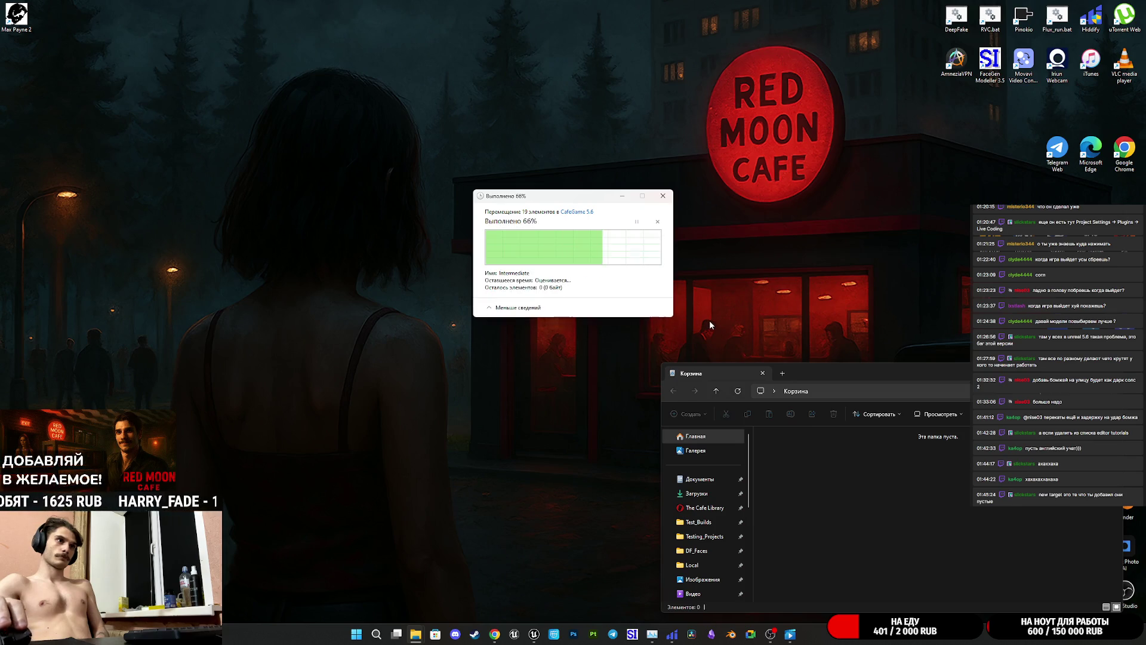
- Close the Recycle Bin and bring the Unreal Editor back, showing the level view
key(alt+F4)
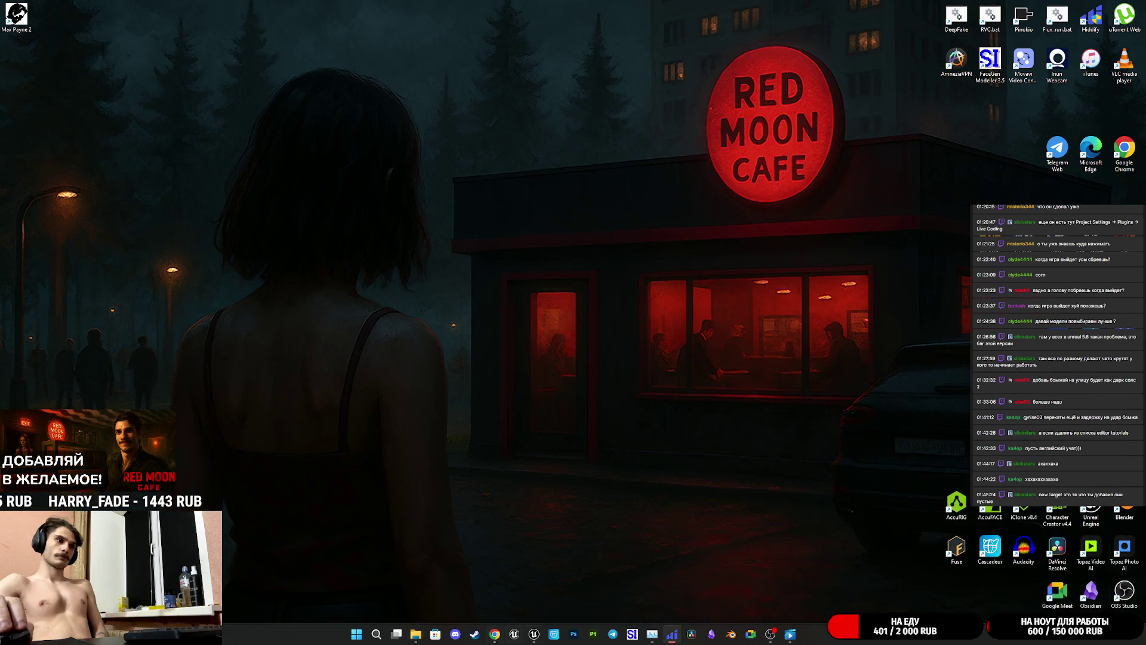
mouse_move(526, 636)
click(553, 600)
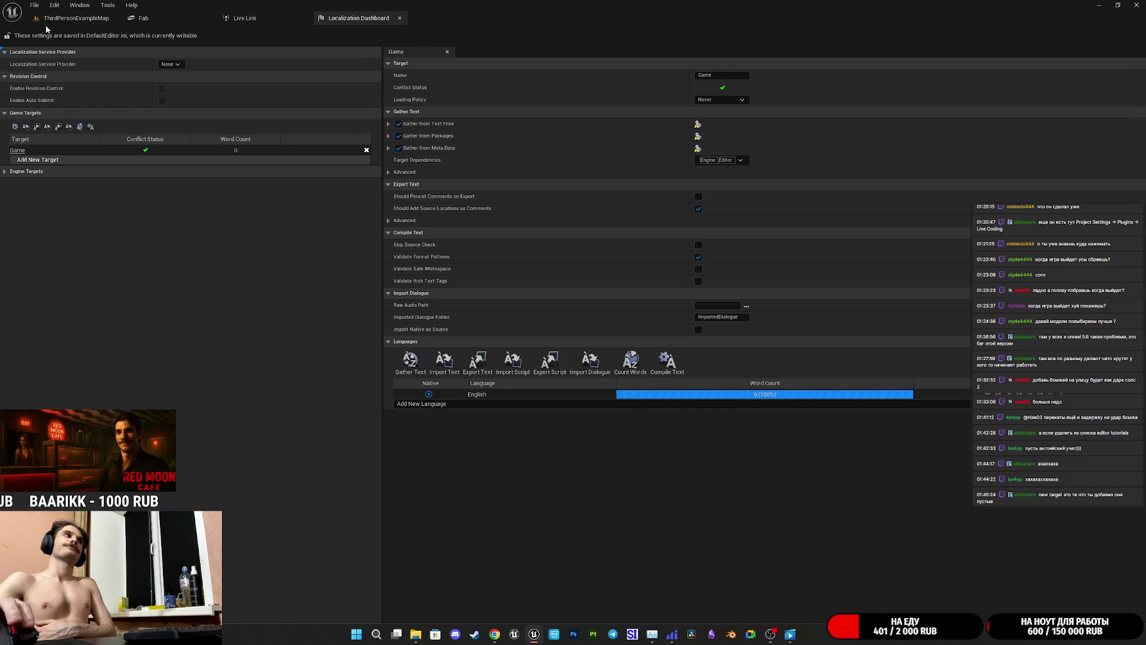
click(62, 20)
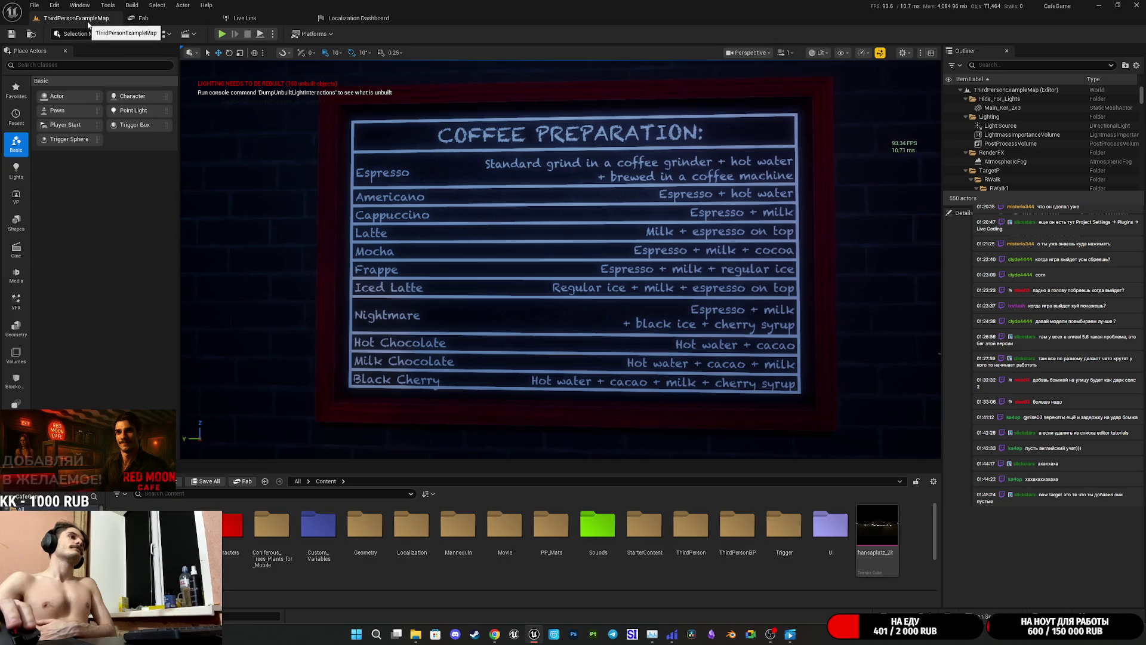
- On the Localization Dashboard, uncheck Gather from Packages and Gather from Text Files for Game
click(346, 23)
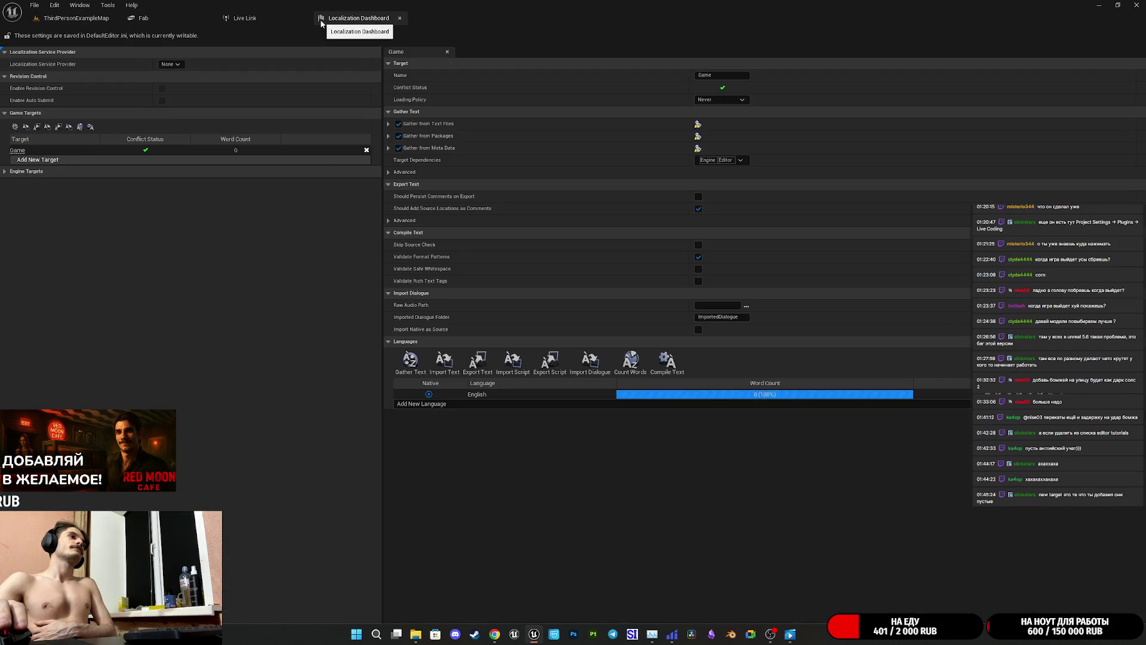
click(398, 137)
click(399, 124)
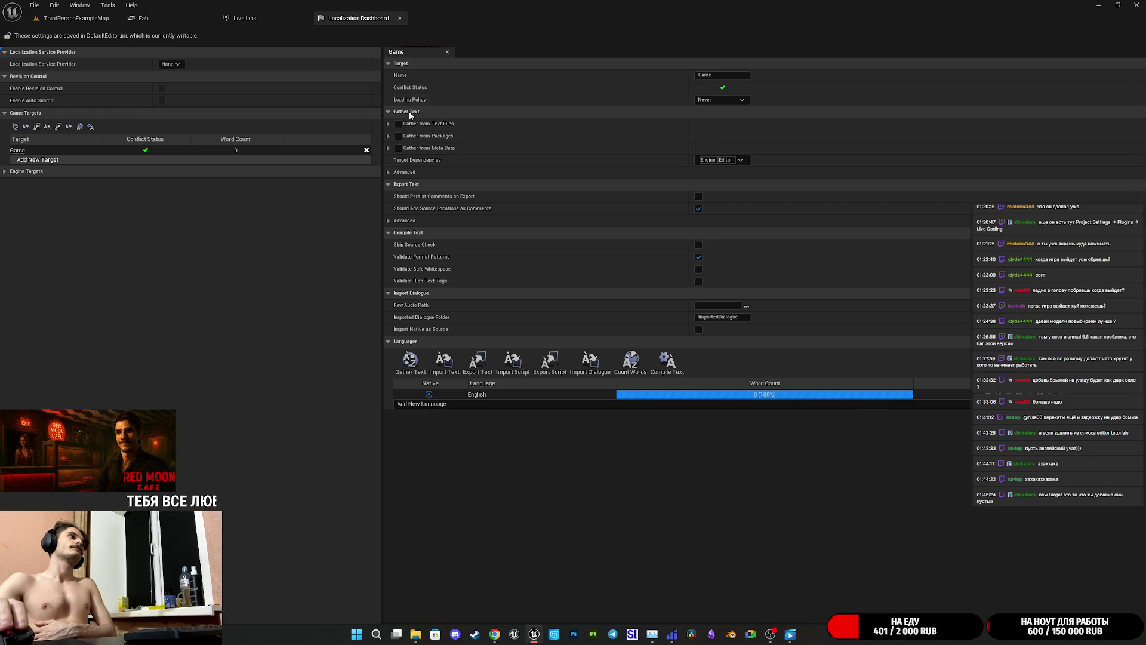
click(55, 5)
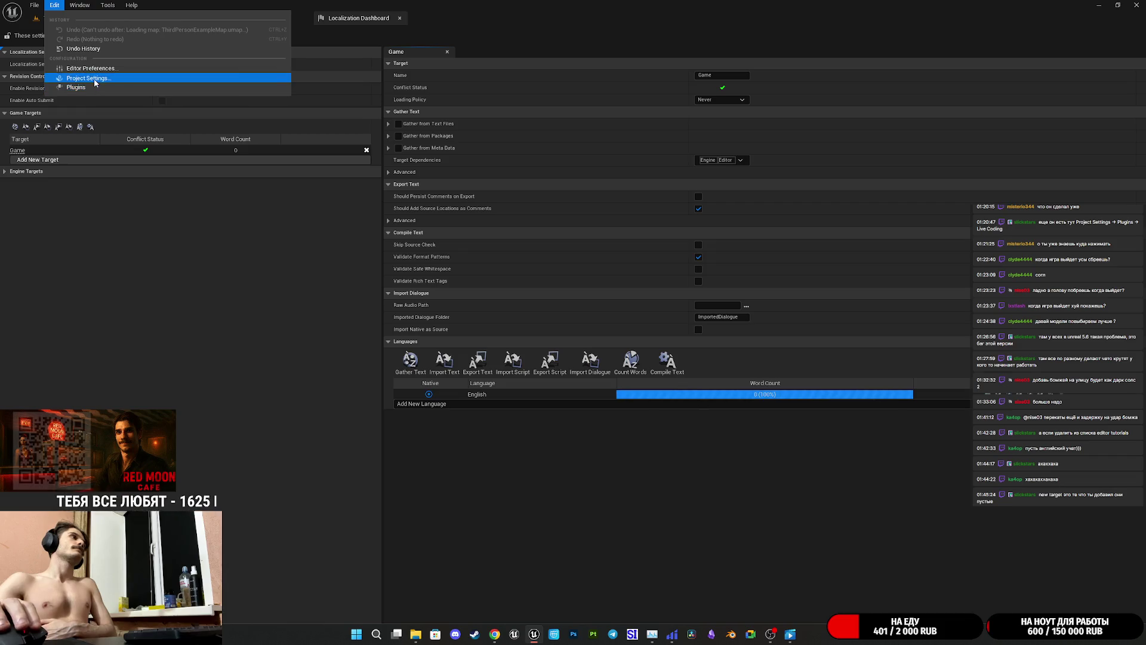
- Open the Packaging page of Project Settings and collapse the Ini Key and Ini Section Denylists
click(89, 78)
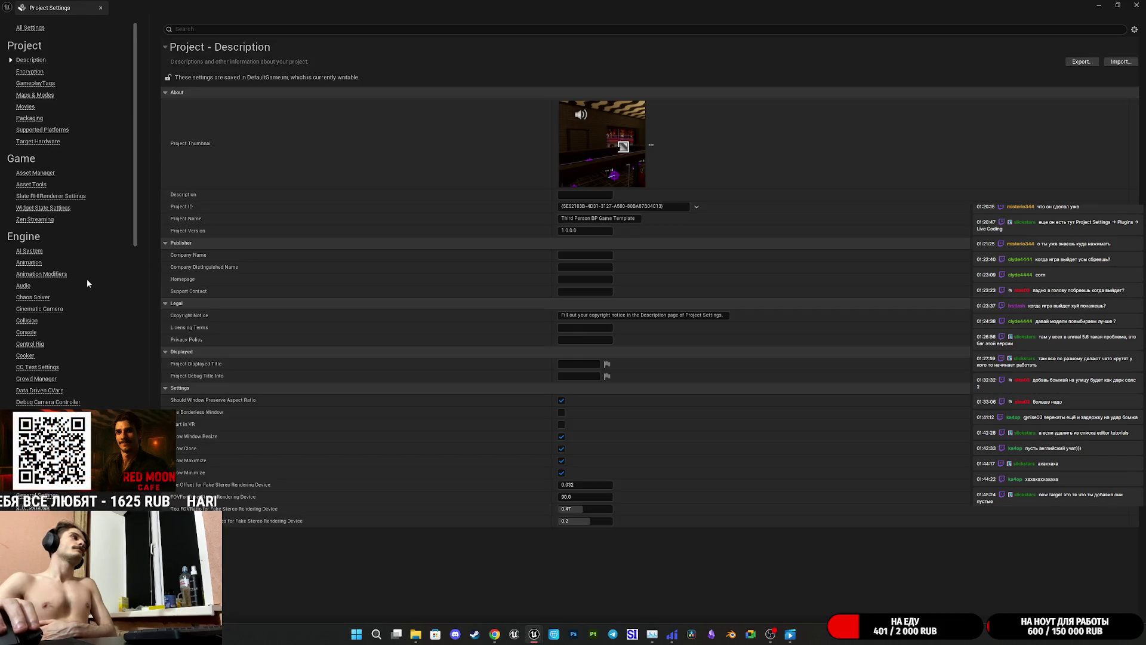
click(29, 118)
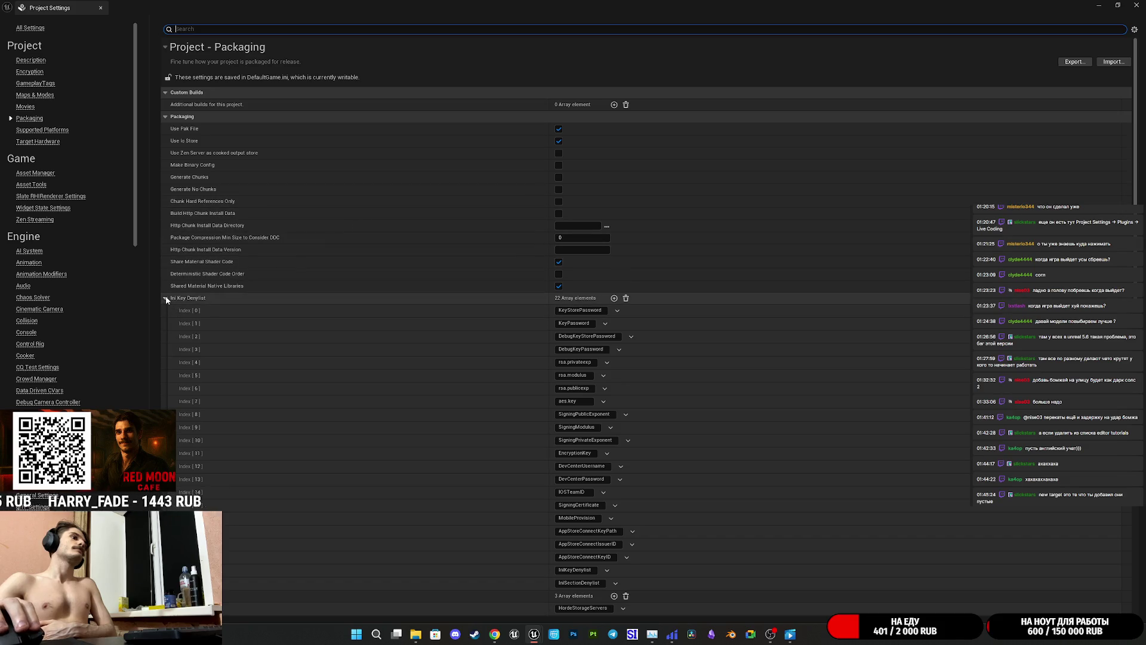
scroll(257, 341, down, 4)
click(166, 185)
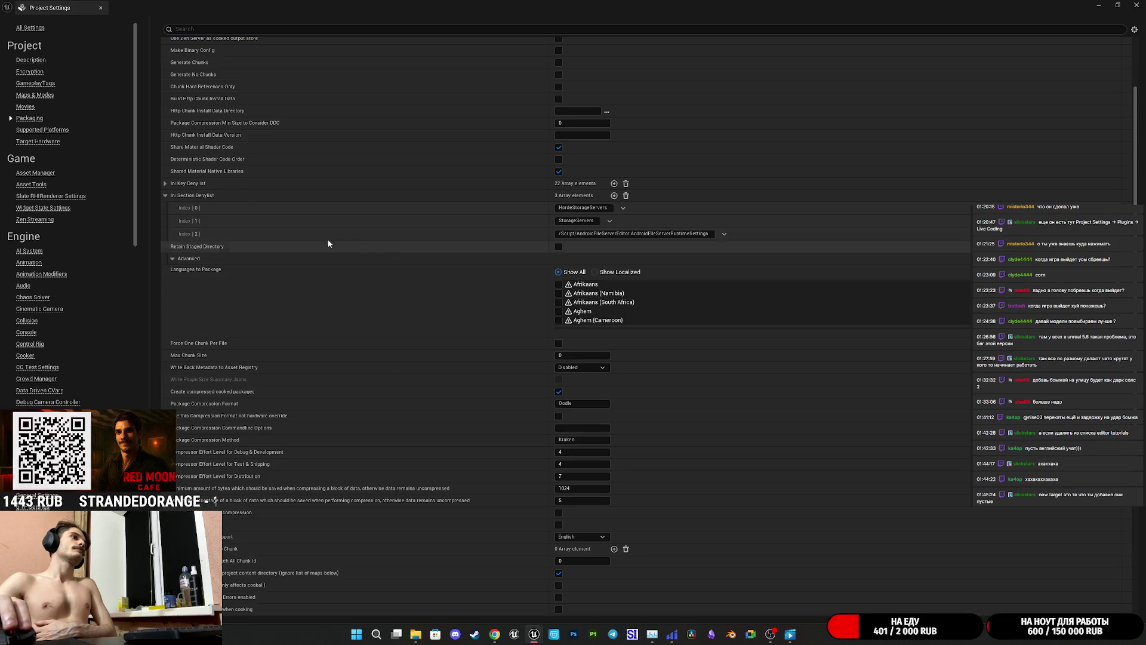
click(165, 195)
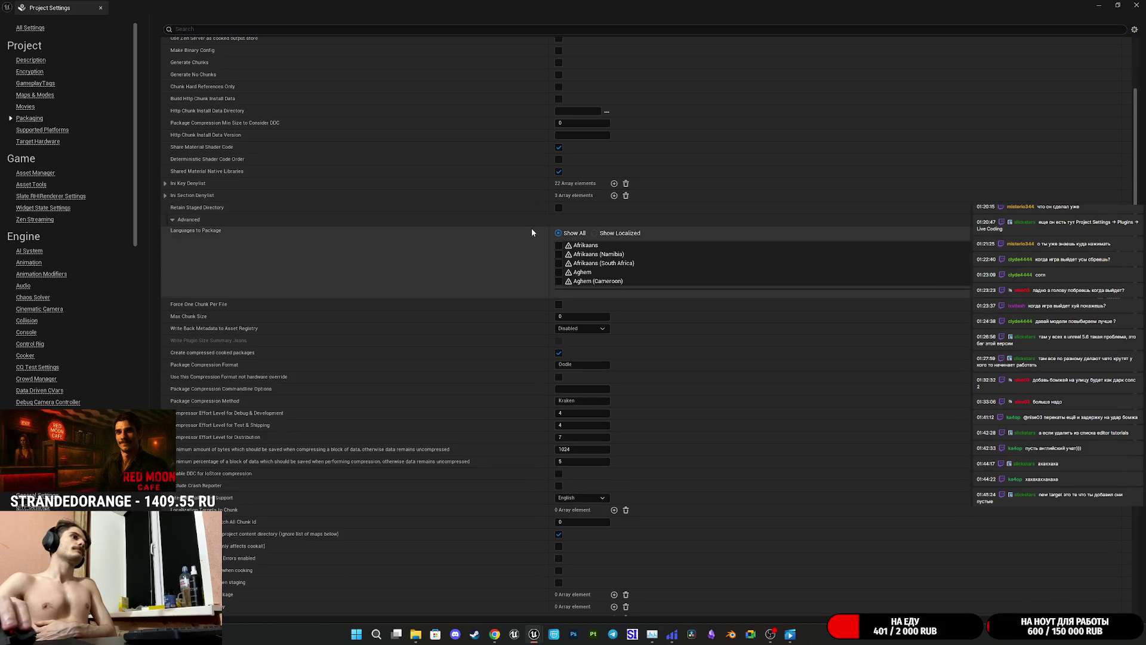
- Review the full Languages to Package list, confirming every language is checked
click(614, 235)
click(573, 234)
scroll(605, 267, down, 10)
scroll(609, 268, down, 10)
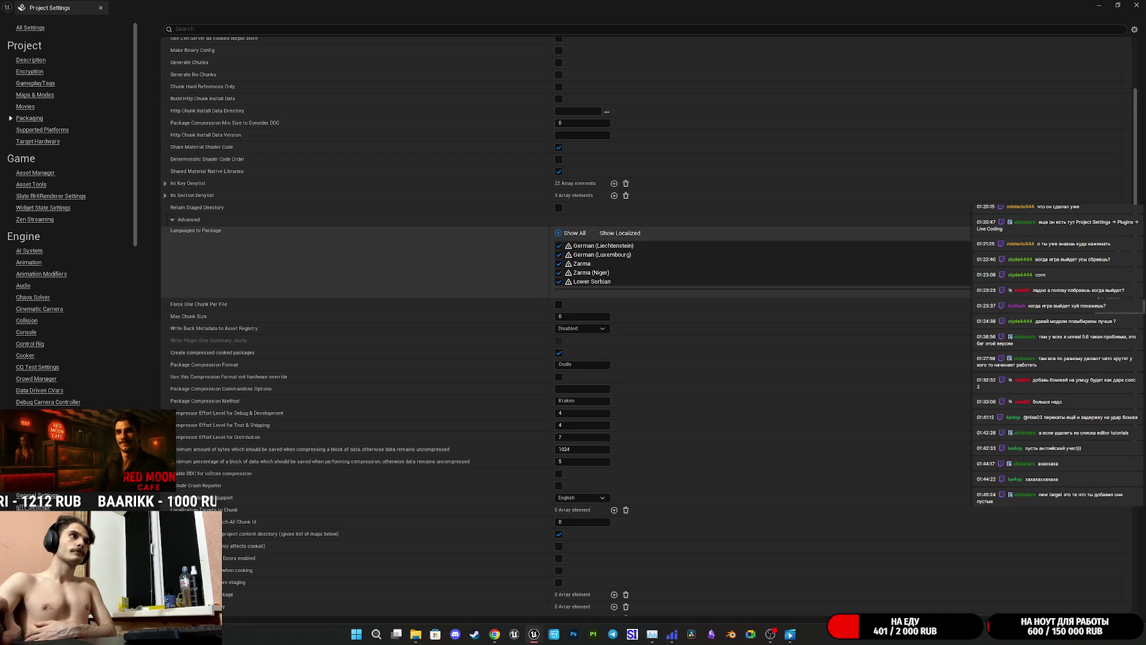
scroll(805, 275, down, 15)
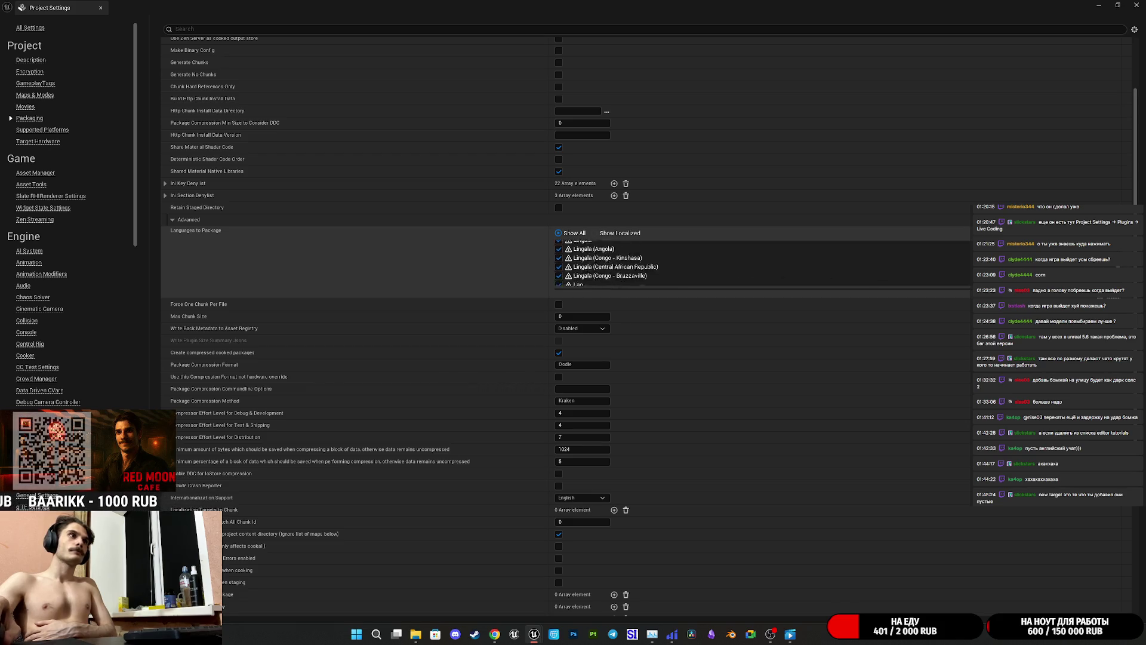
scroll(609, 263, up, 10)
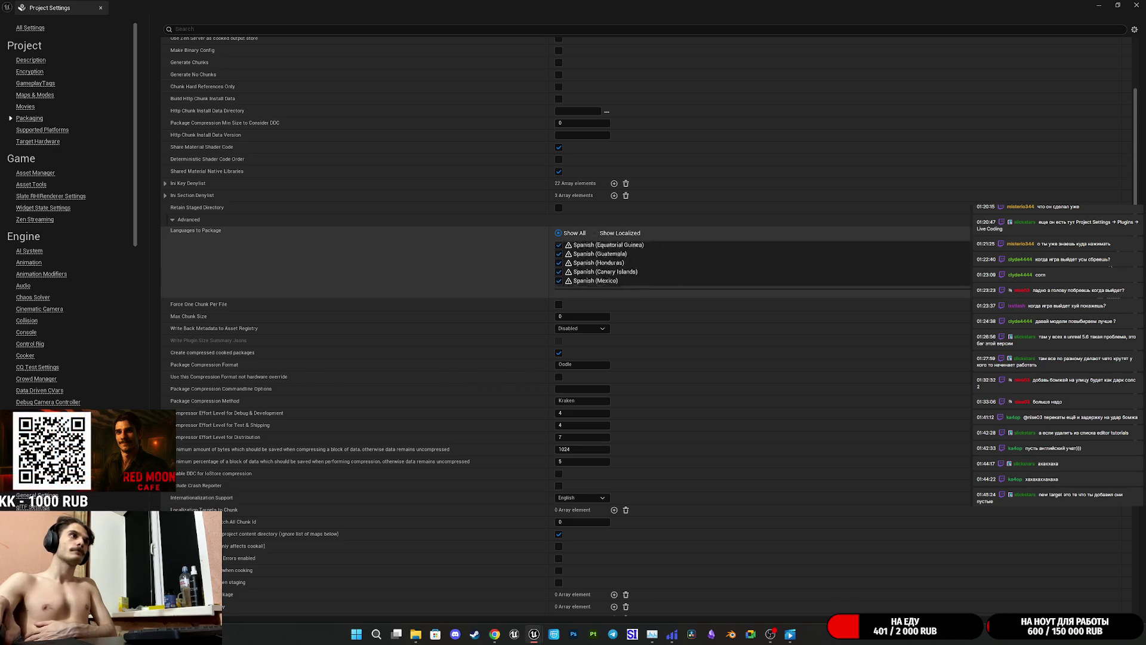
scroll(597, 262, down, 10)
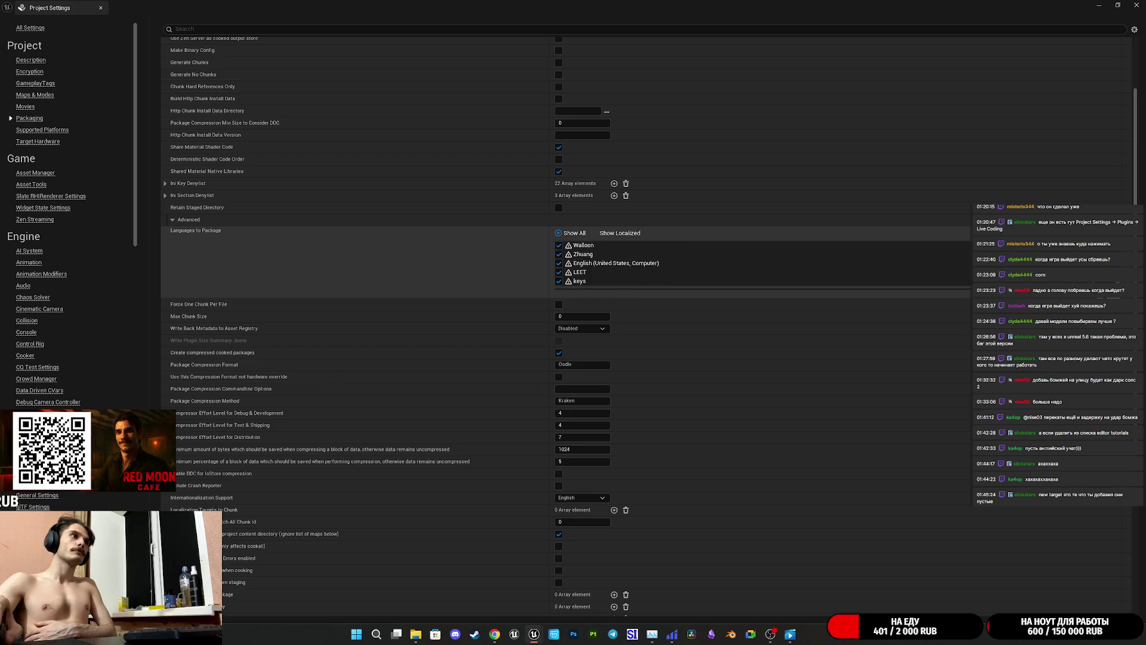
scroll(597, 263, up, 20)
scroll(597, 263, down, 20)
scroll(597, 262, down, 15)
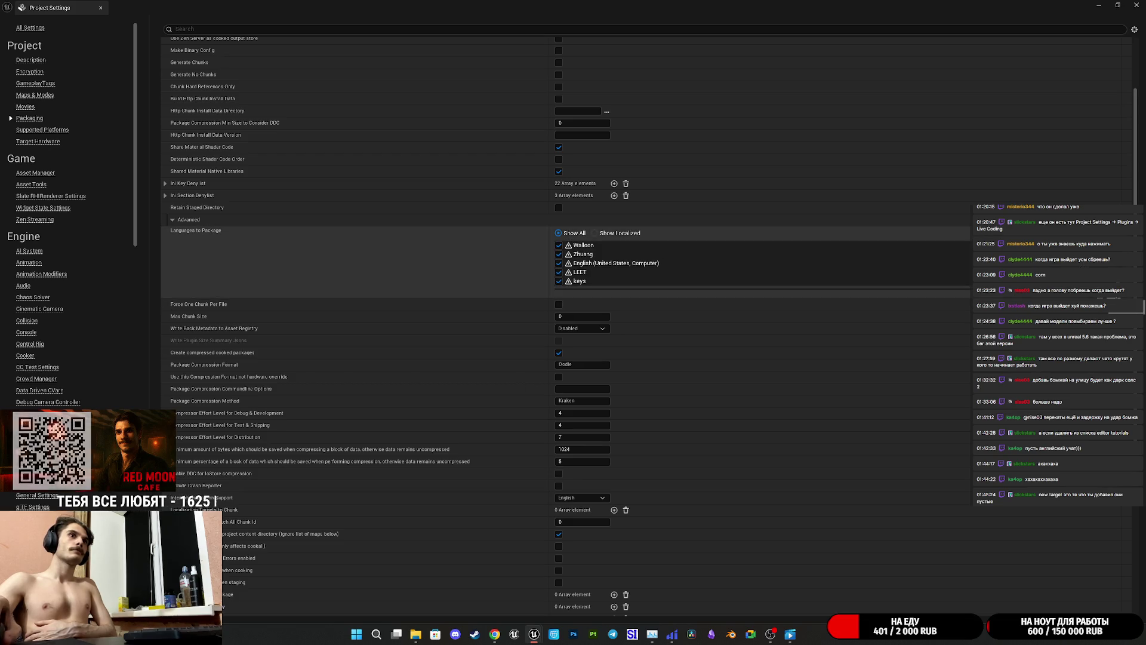
scroll(690, 266, down, 1)
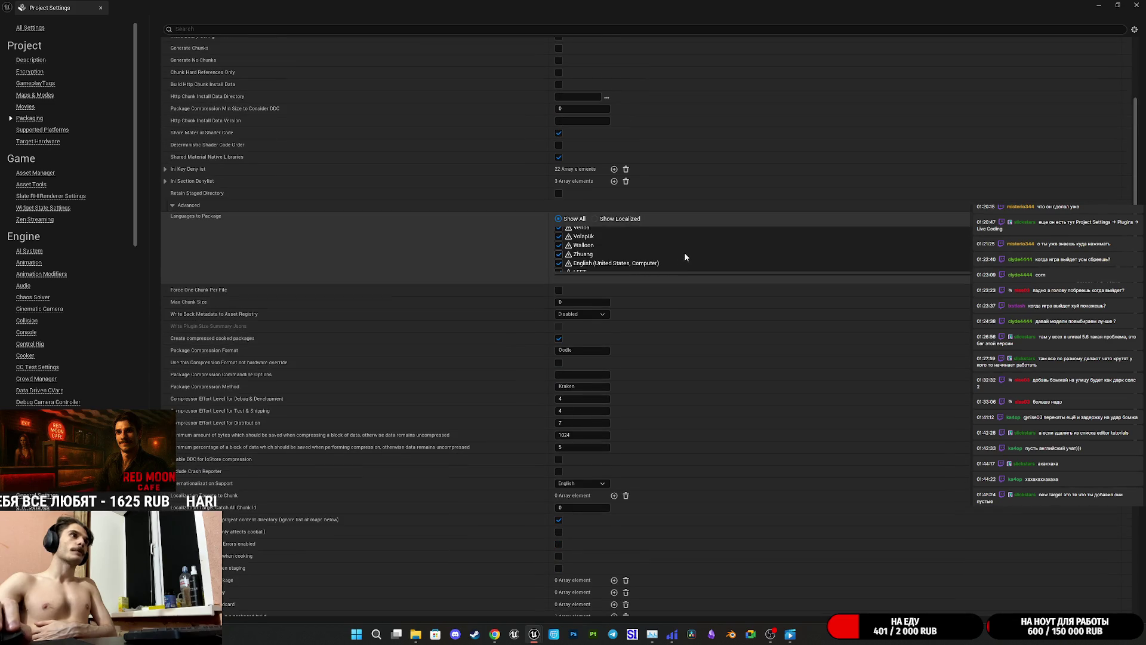
scroll(382, 238, down, 17)
scroll(434, 303, up, 17)
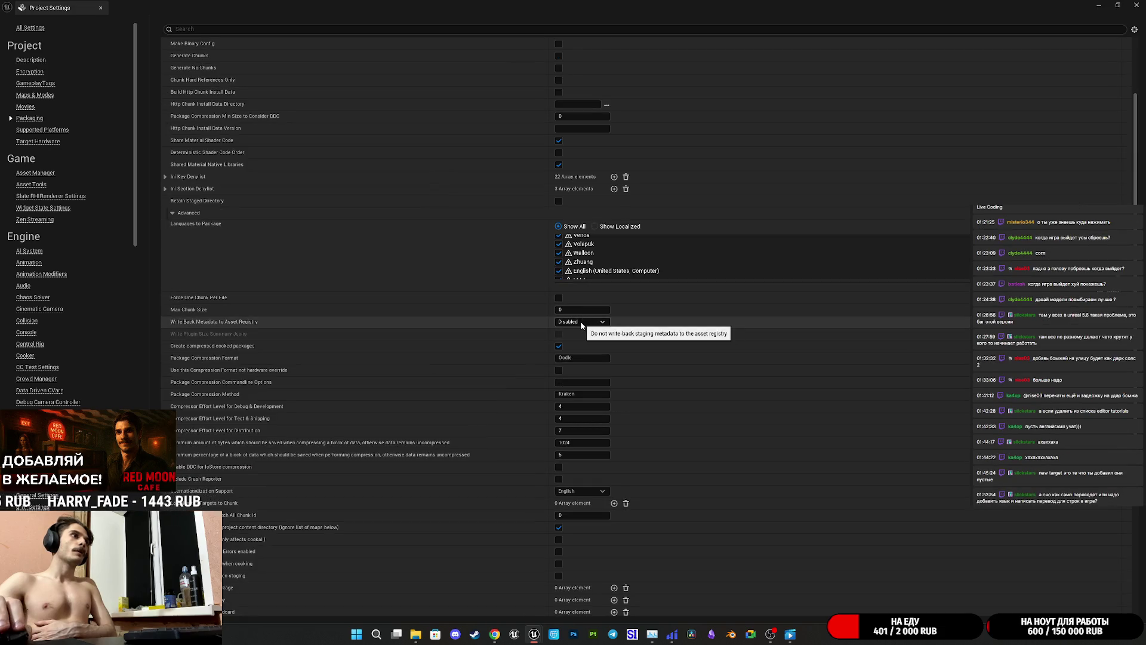
- Leave Write Back Metadata set to Disabled and close Project Settings unchanged
click(582, 323)
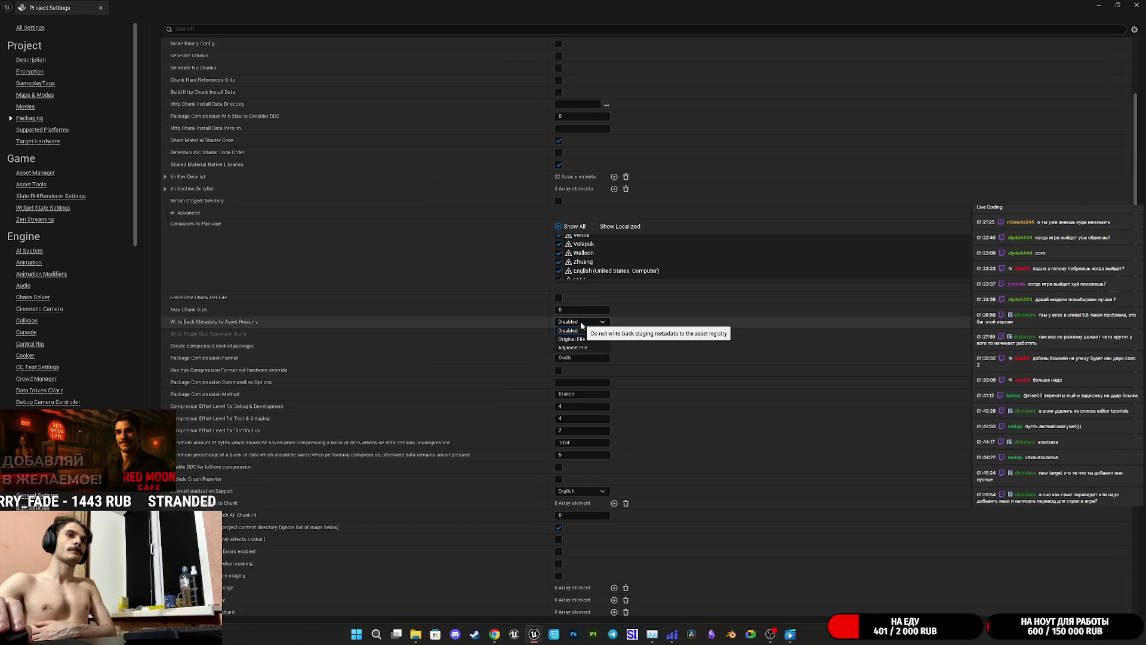
click(761, 363)
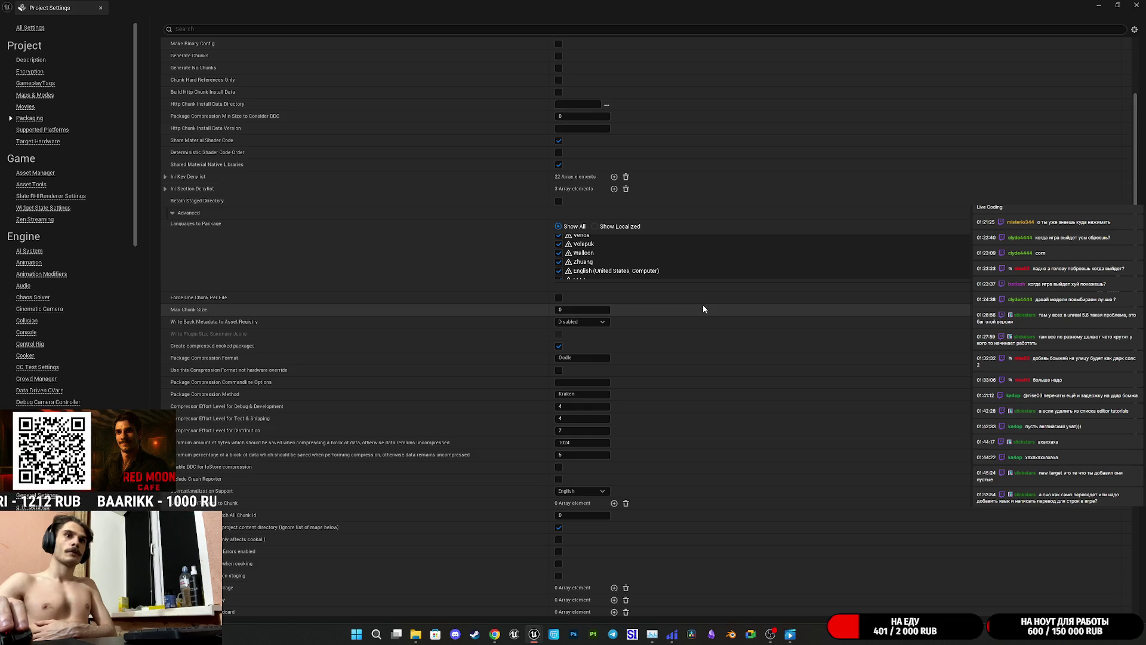
scroll(676, 268, down, 2)
scroll(680, 263, down, 5)
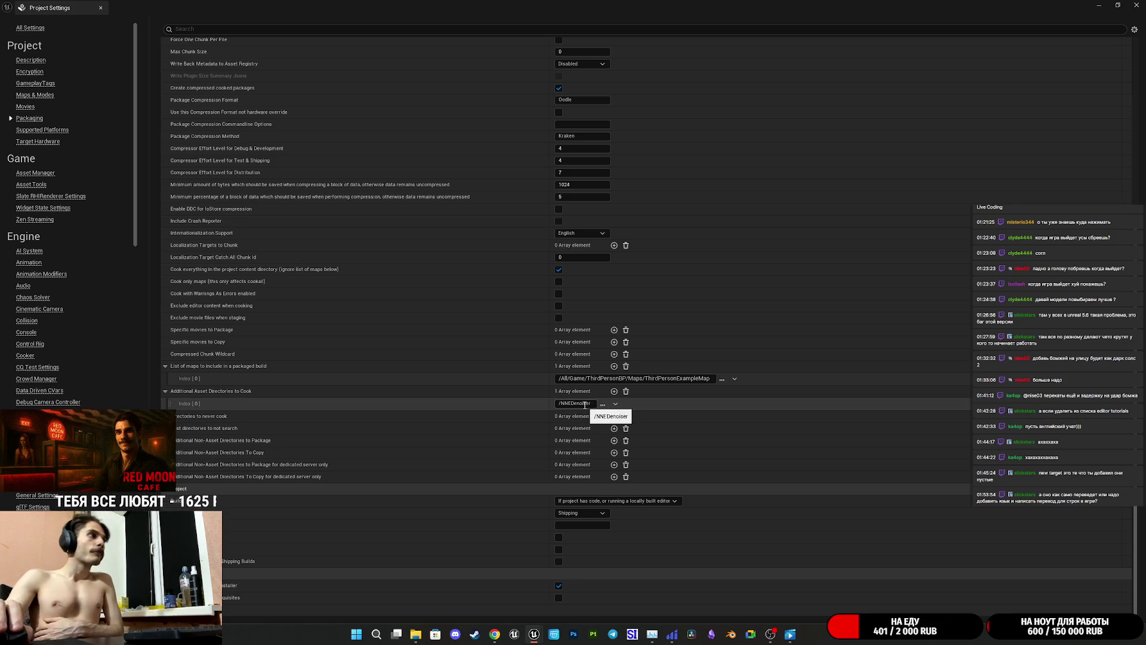
click(1138, 5)
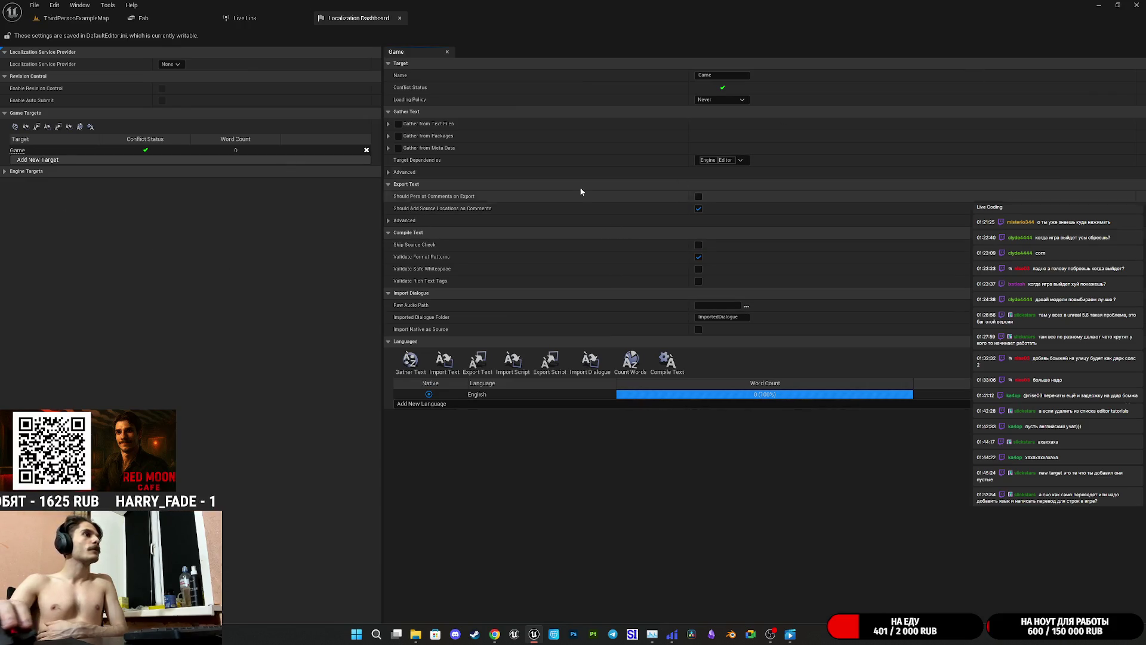
- Gather text for Game with file gathering off, then re-check Gather from Packages and Text Files
click(410, 360)
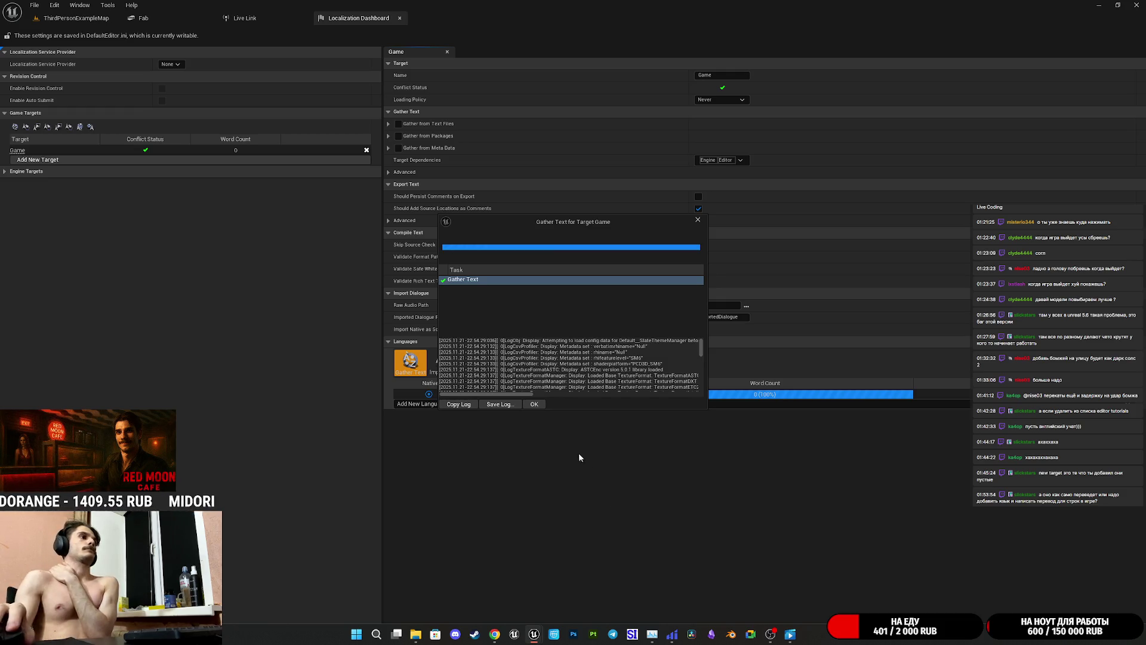
click(534, 405)
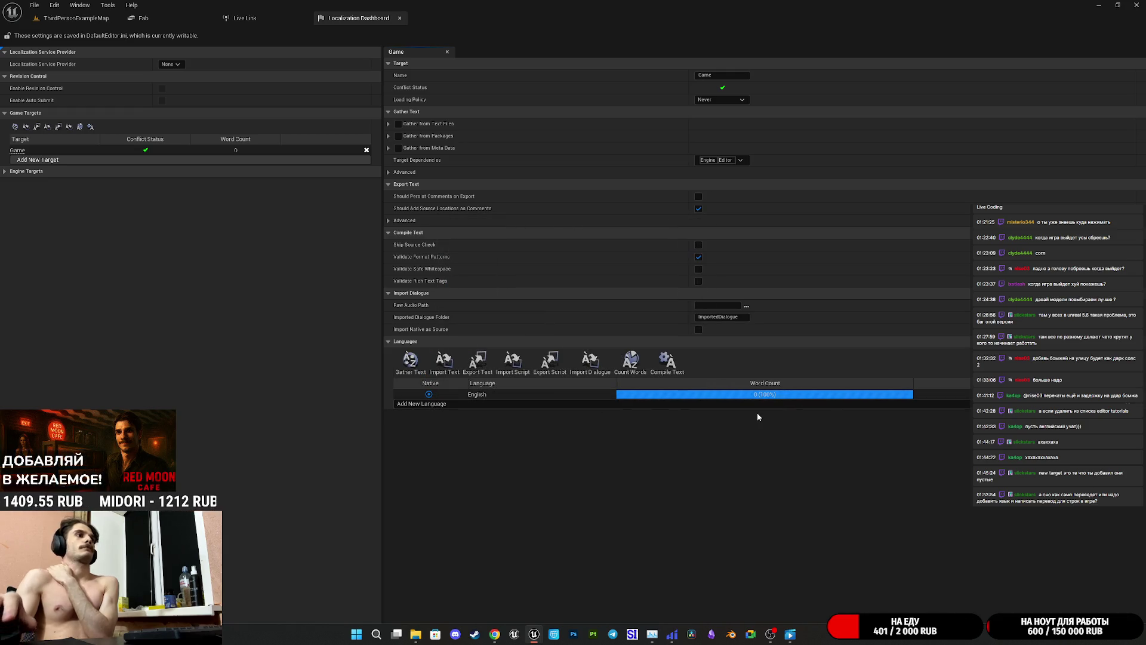
click(399, 136)
click(399, 124)
- Re-run Gather Text for Game, then add a NewTarget localization target and open its settings
click(413, 365)
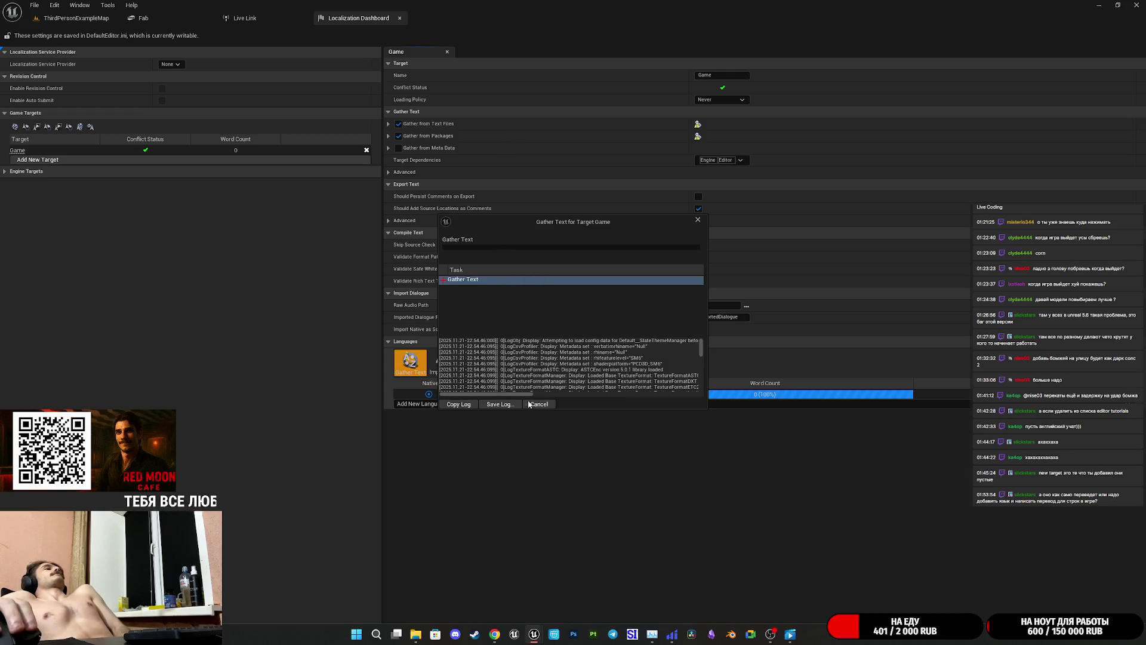
click(699, 221)
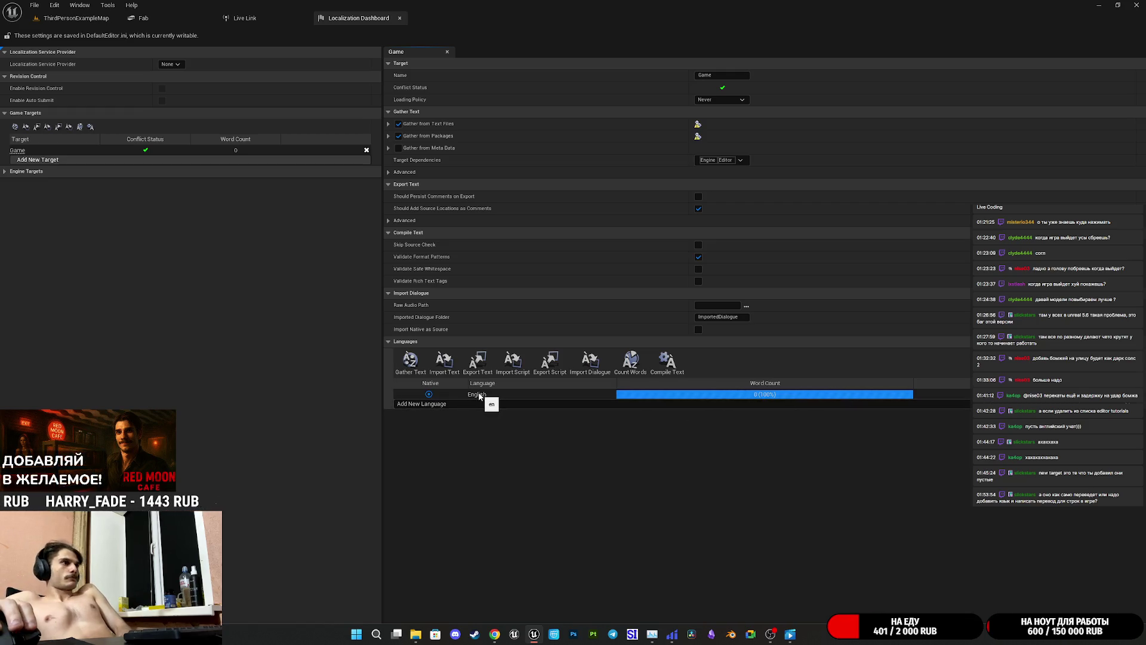
click(63, 160)
click(25, 161)
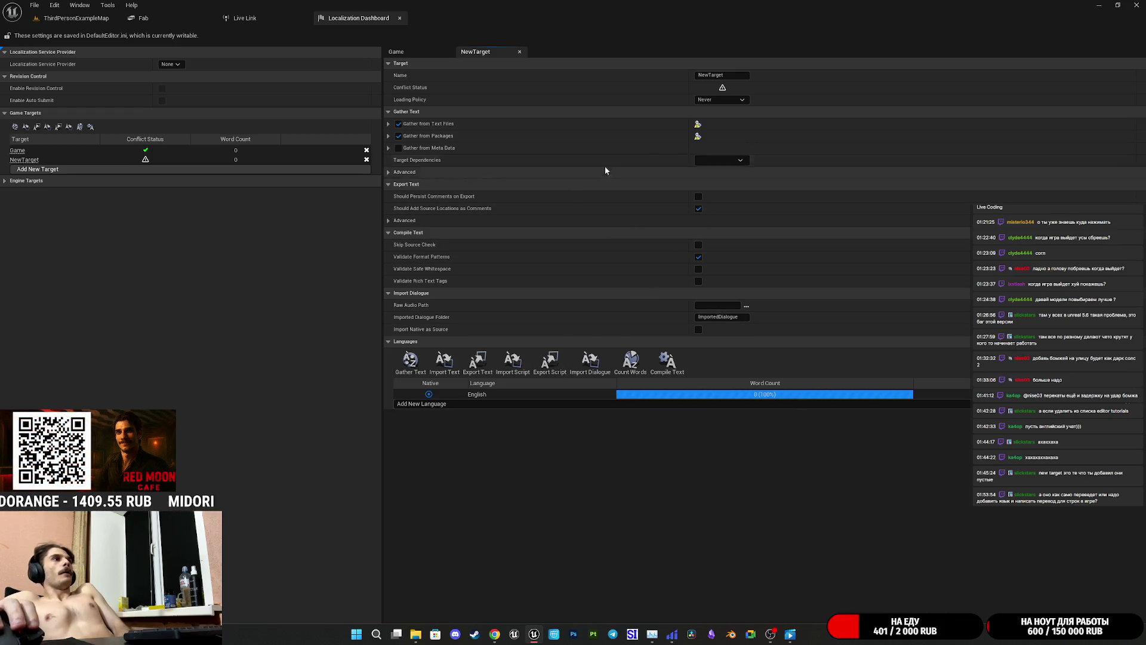
- Run Gather Text for the NewTarget target, then close its finished log window
click(412, 363)
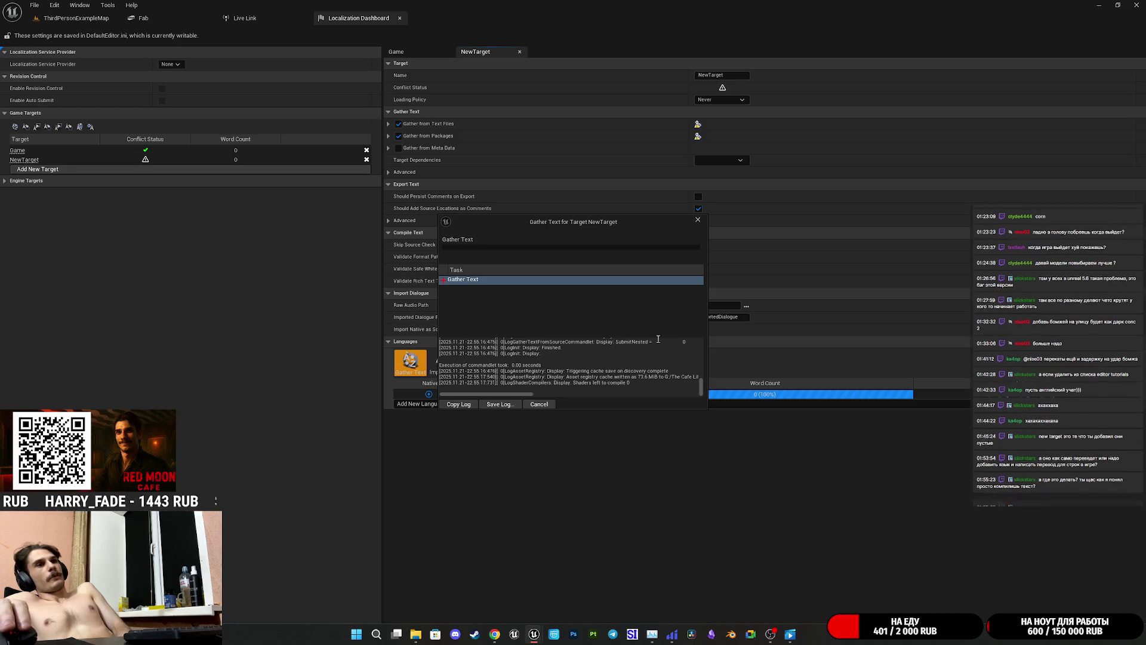
click(698, 219)
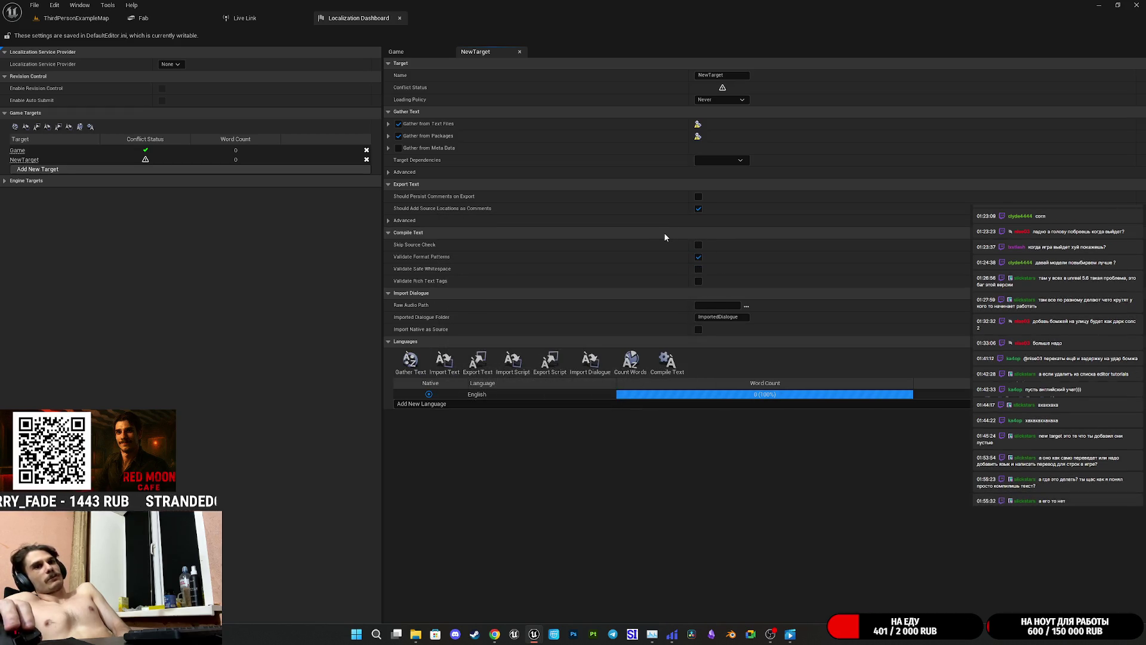
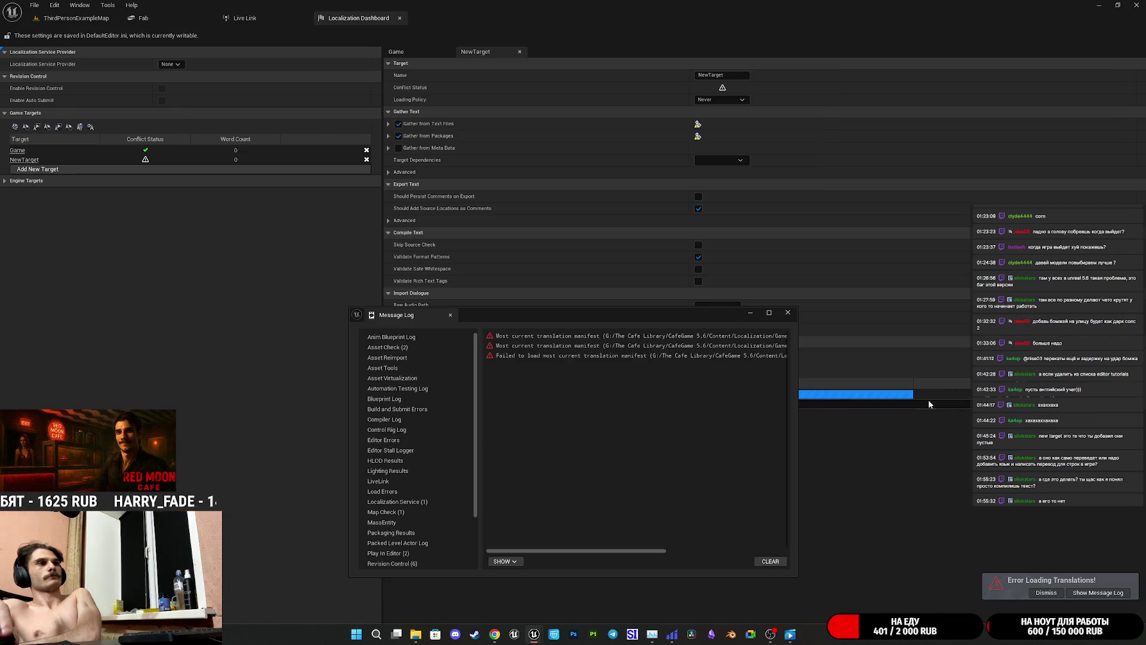
- Navigate from PipInstall to CafeGame 5.6\Content and into Localization\Game\en
drag(603, 550, 664, 550)
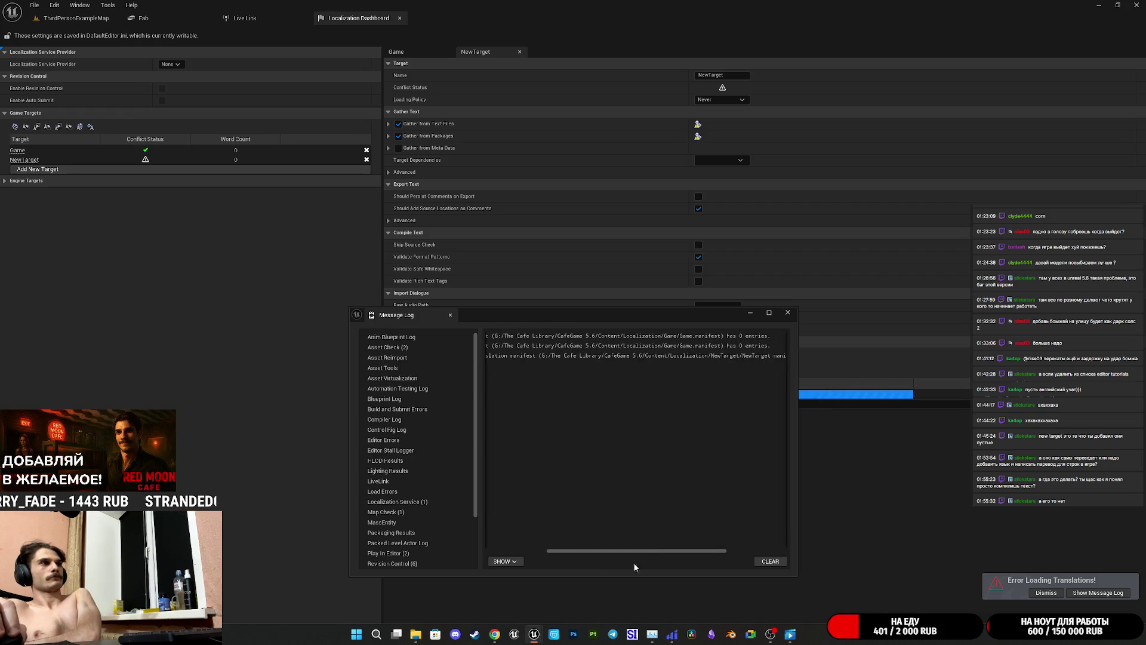
mouse_move(416, 634)
click(418, 585)
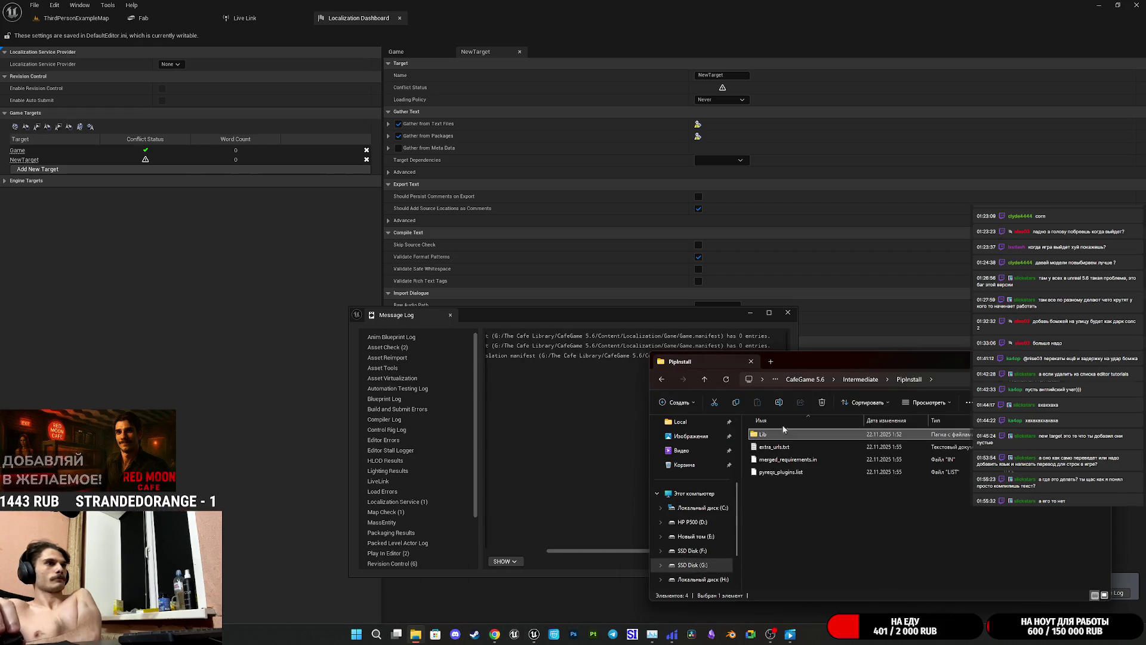
click(705, 379)
click(704, 379)
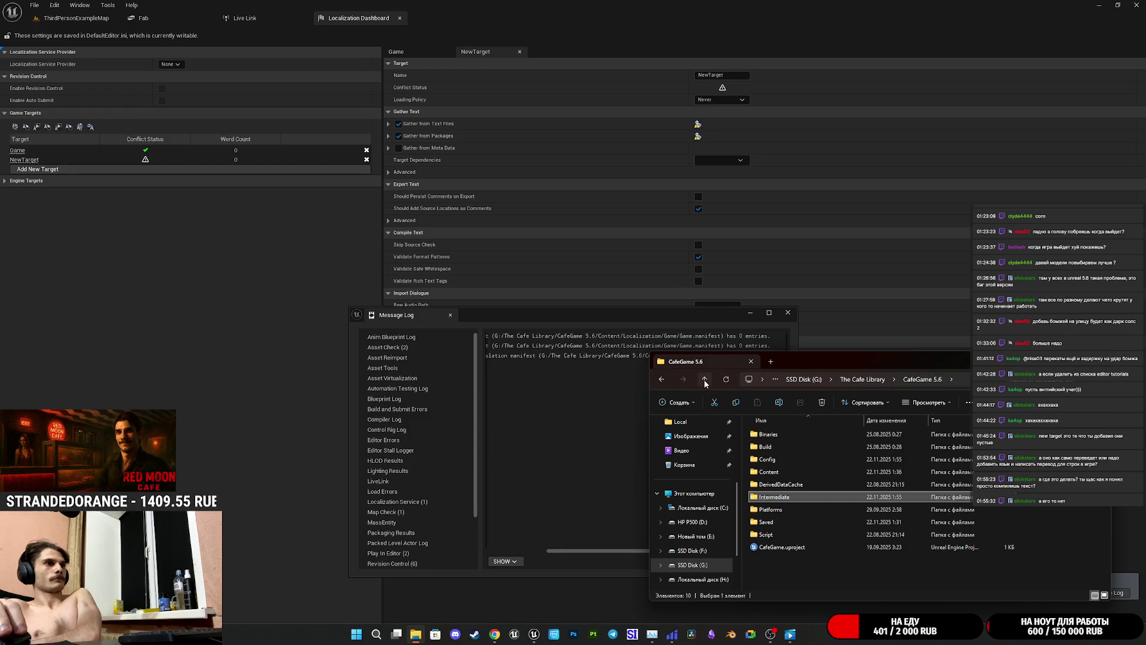
double_click(787, 472)
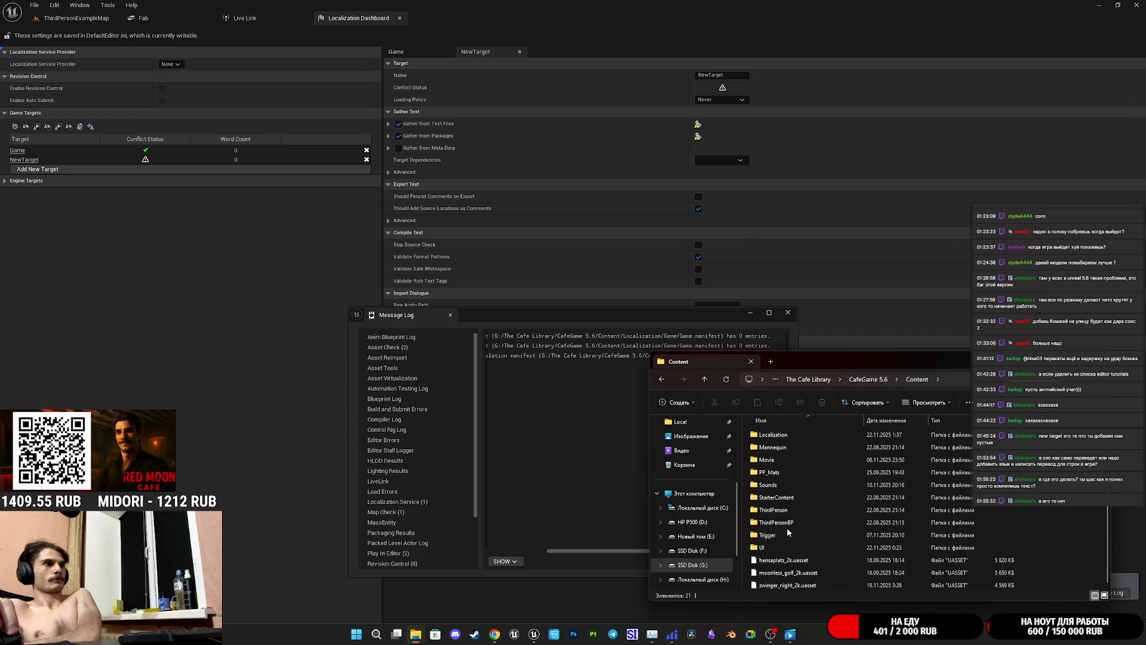
scroll(787, 528, up, 1)
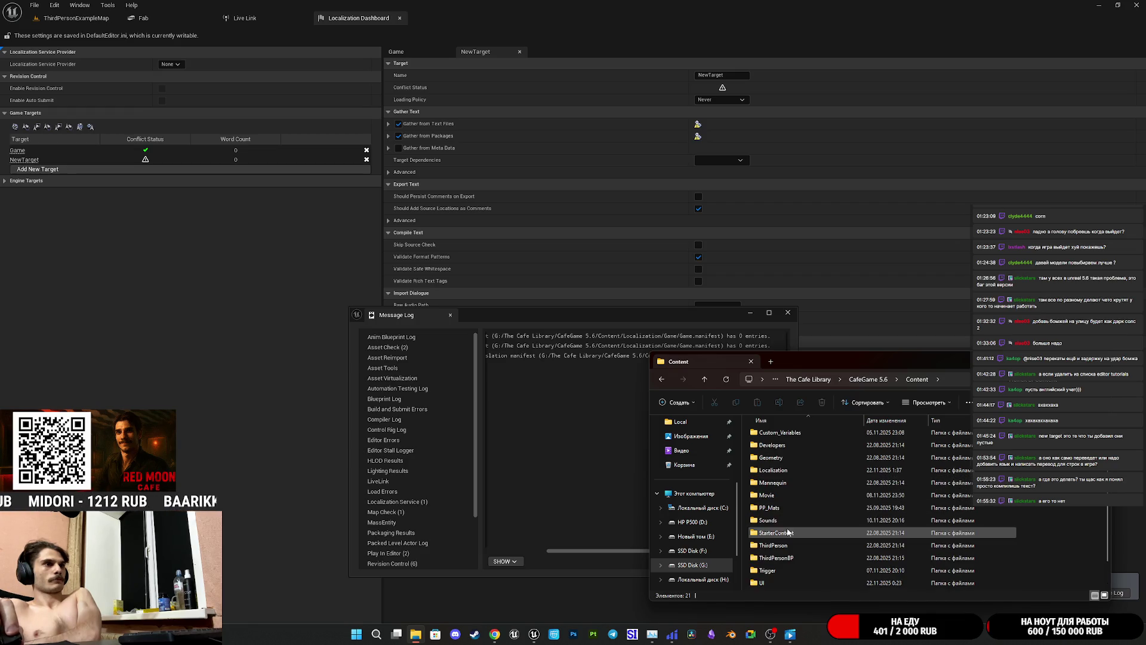
double_click(774, 470)
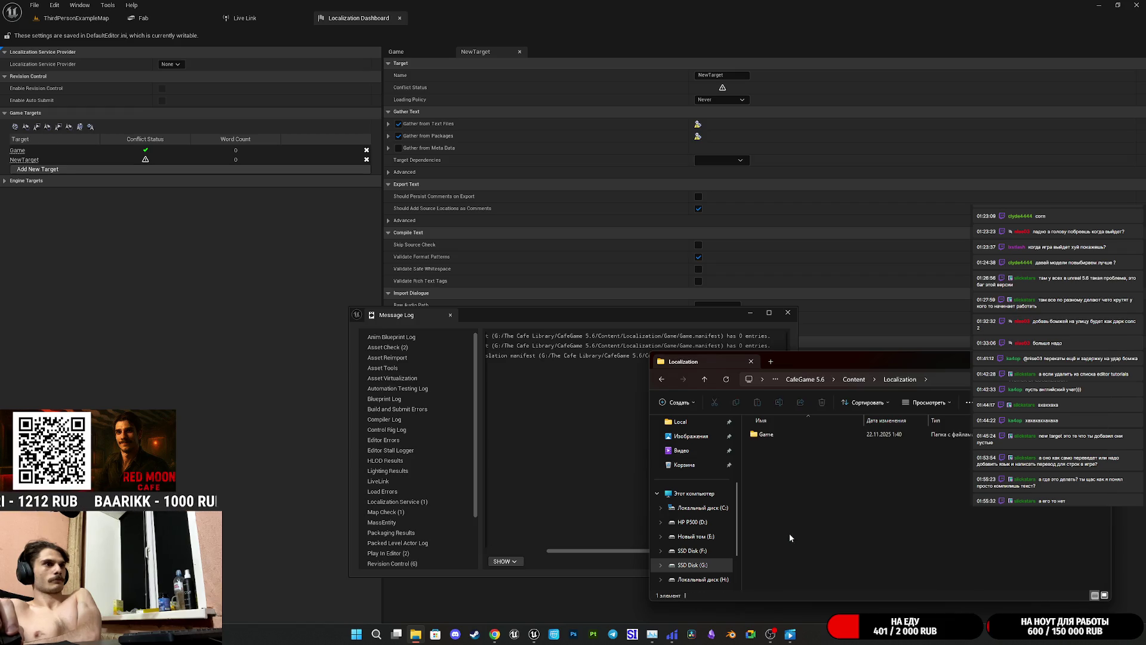
double_click(780, 435)
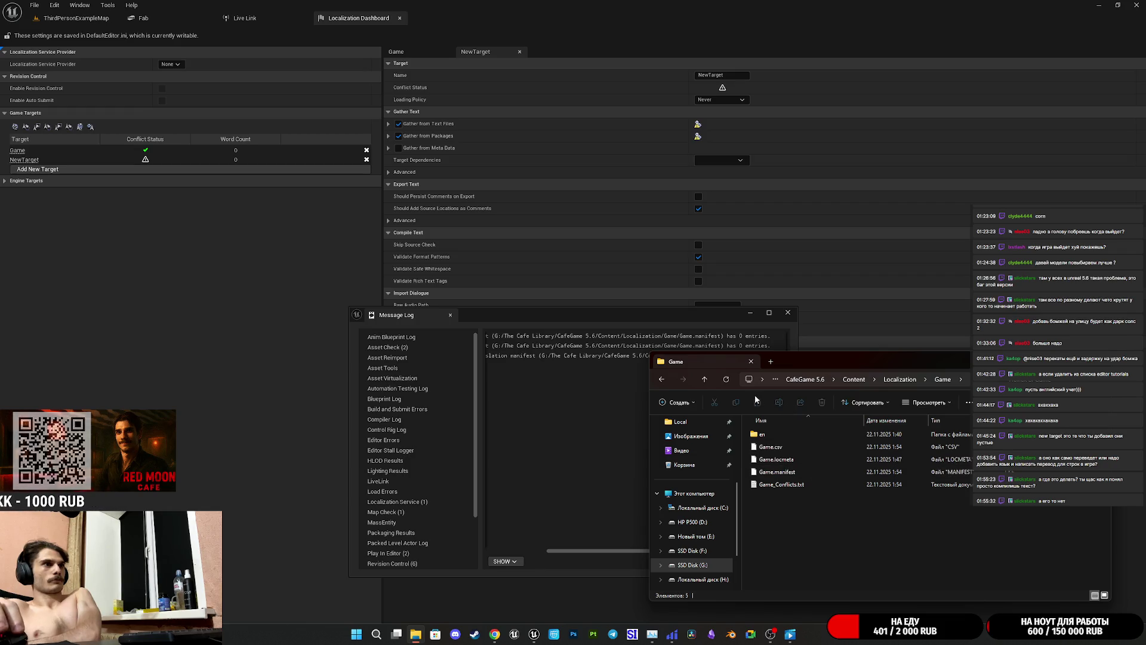
double_click(770, 435)
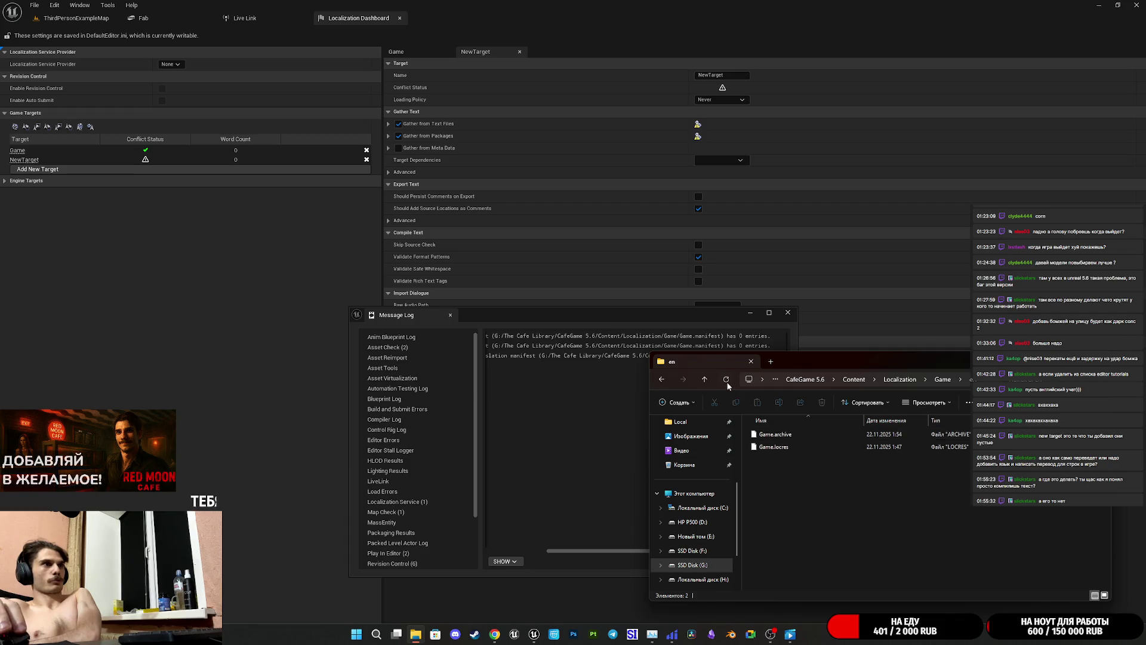
- Return to Content, delete the Localization folder, and close the Explorer window
click(704, 380)
click(704, 380)
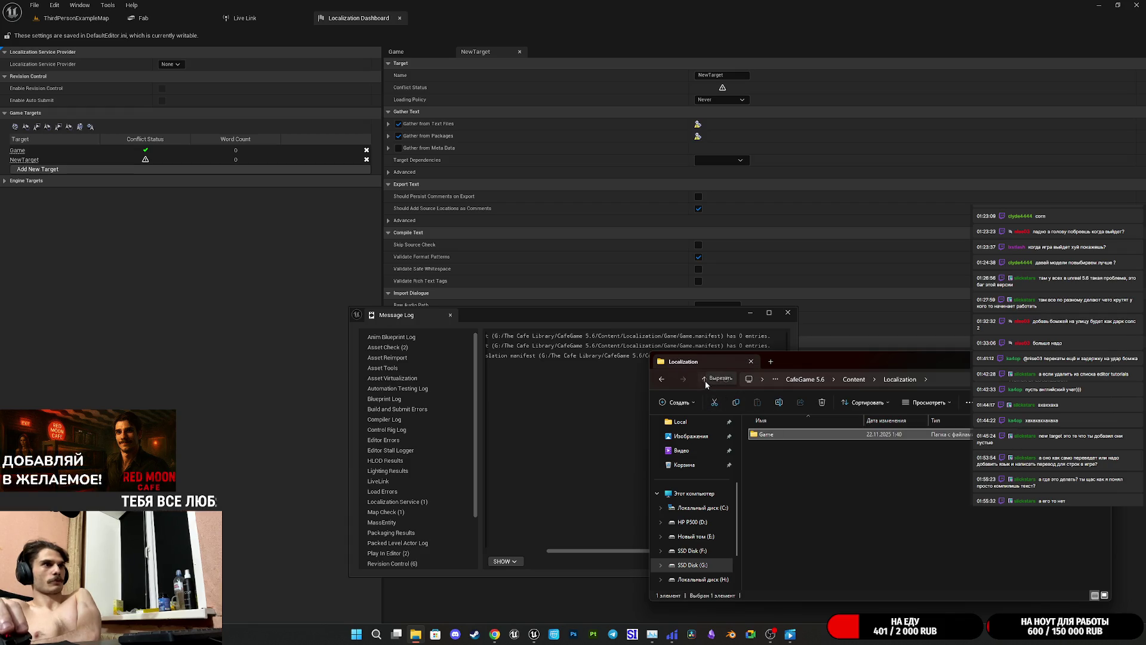
click(703, 381)
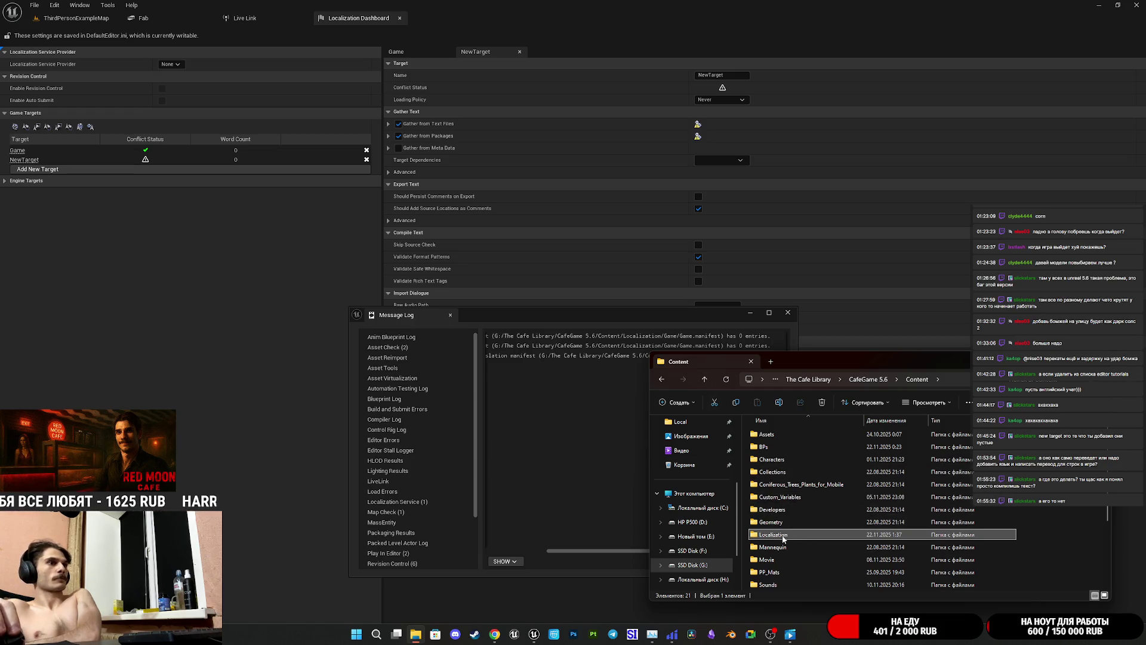
right_click(783, 539)
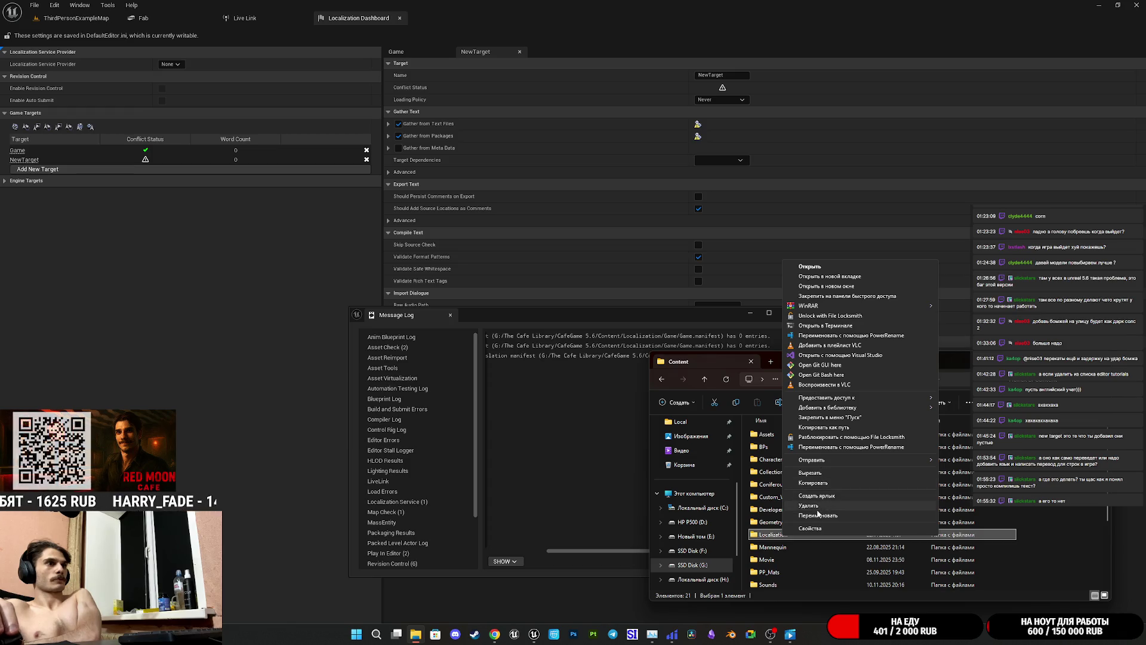
click(810, 505)
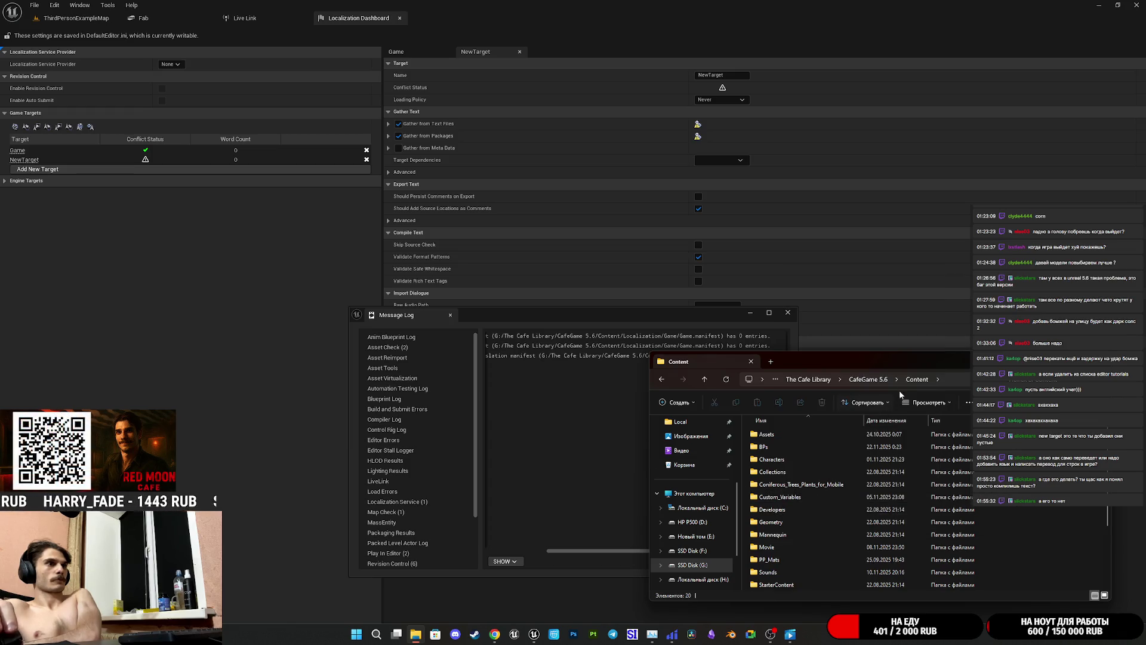
click(751, 361)
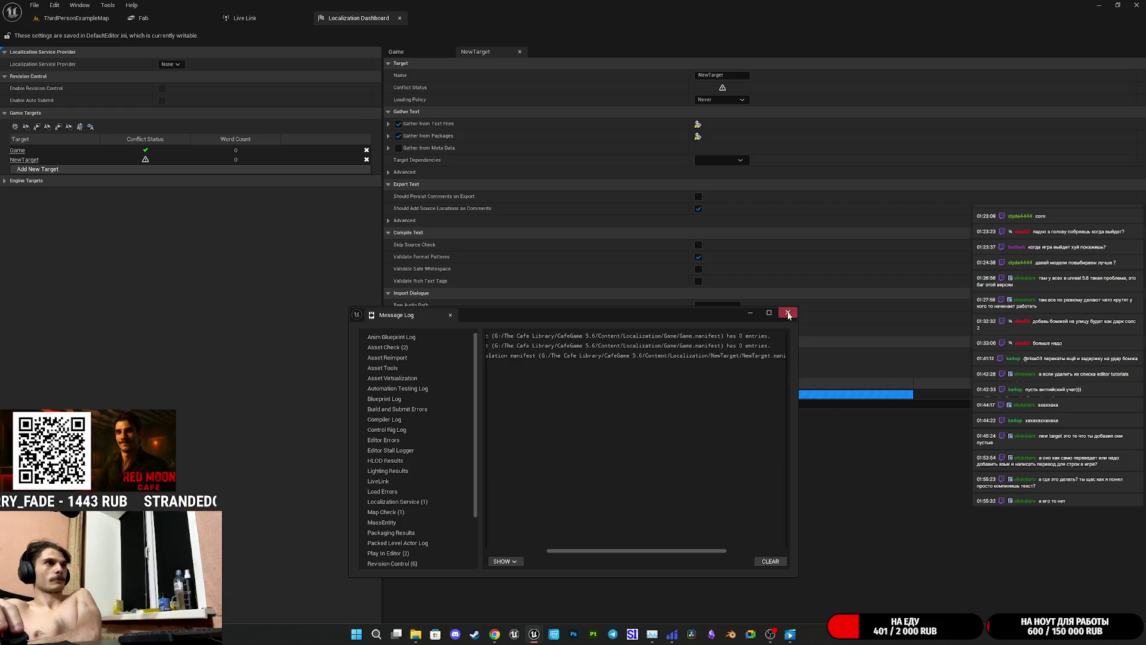
- Close the Message Log and gather text for NewTarget, dismissing the progress dialog
click(788, 312)
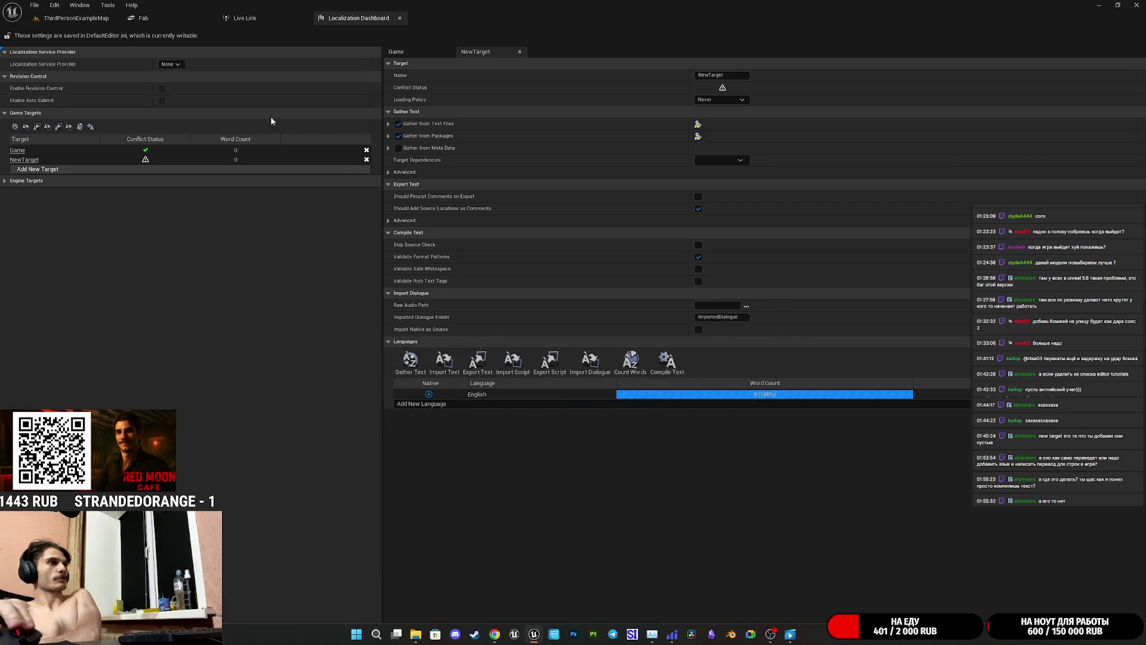
click(409, 361)
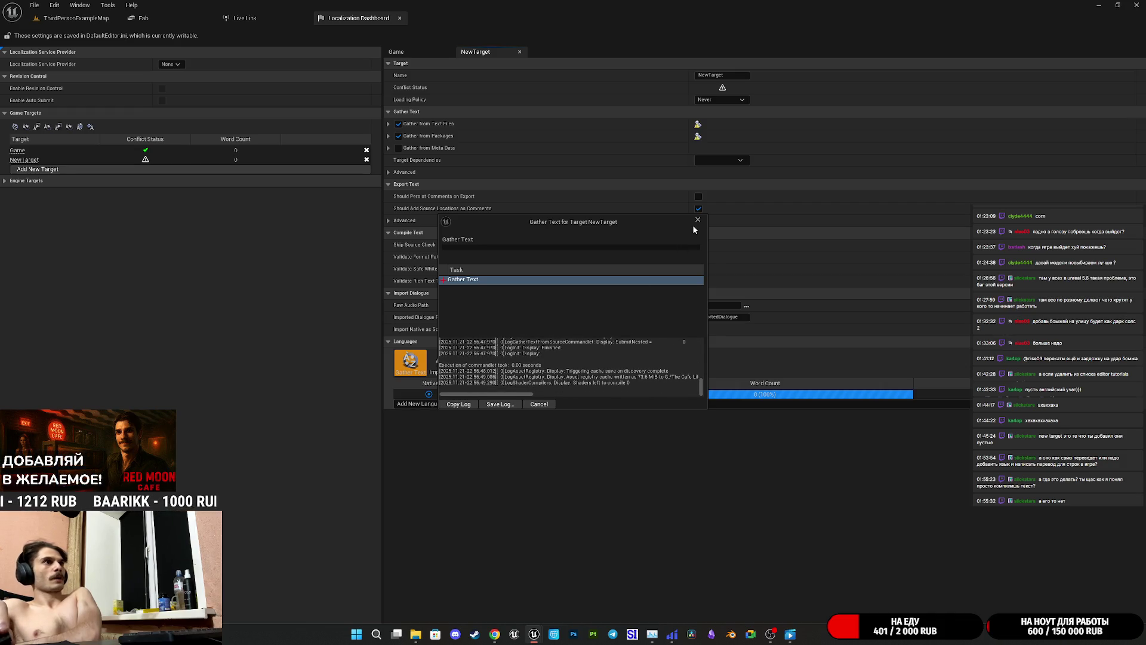
click(697, 220)
- Look over the Content folder window, then minimize it and the Unreal editor
click(416, 635)
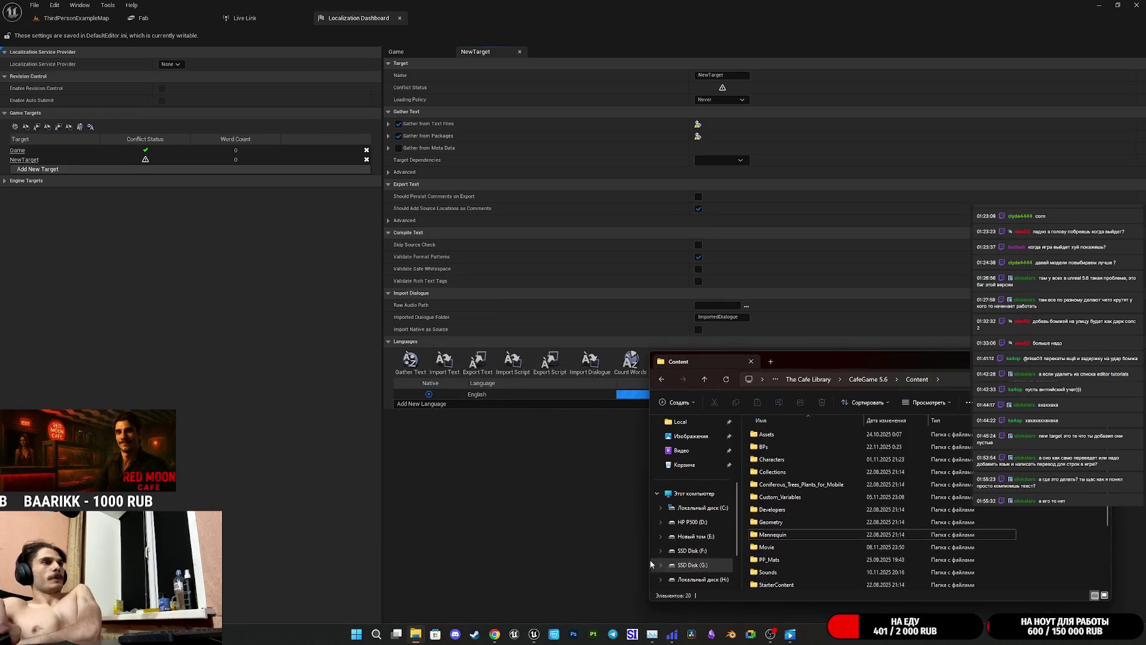
scroll(801, 532, down, 3)
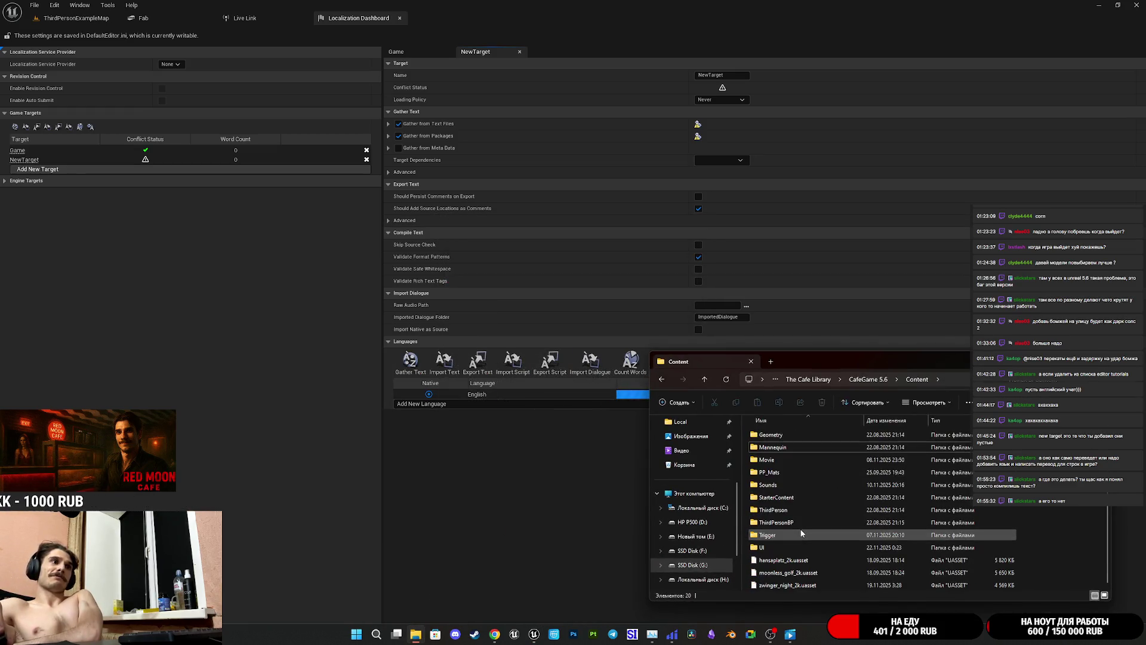
scroll(801, 532, up, 3)
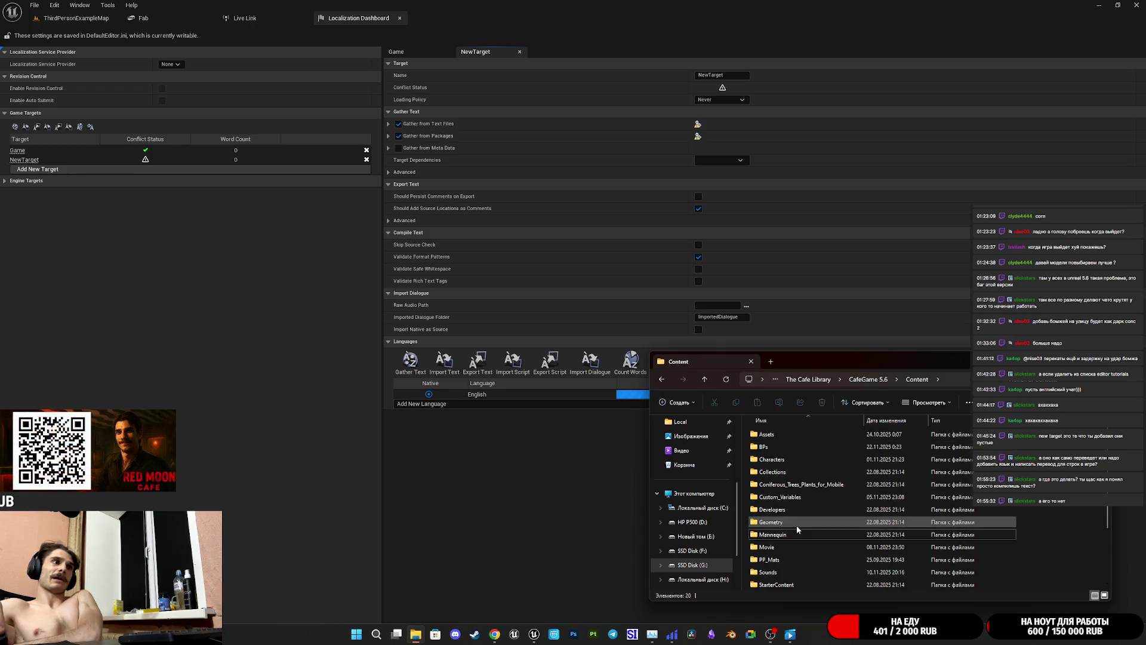
scroll(795, 528, down, 3)
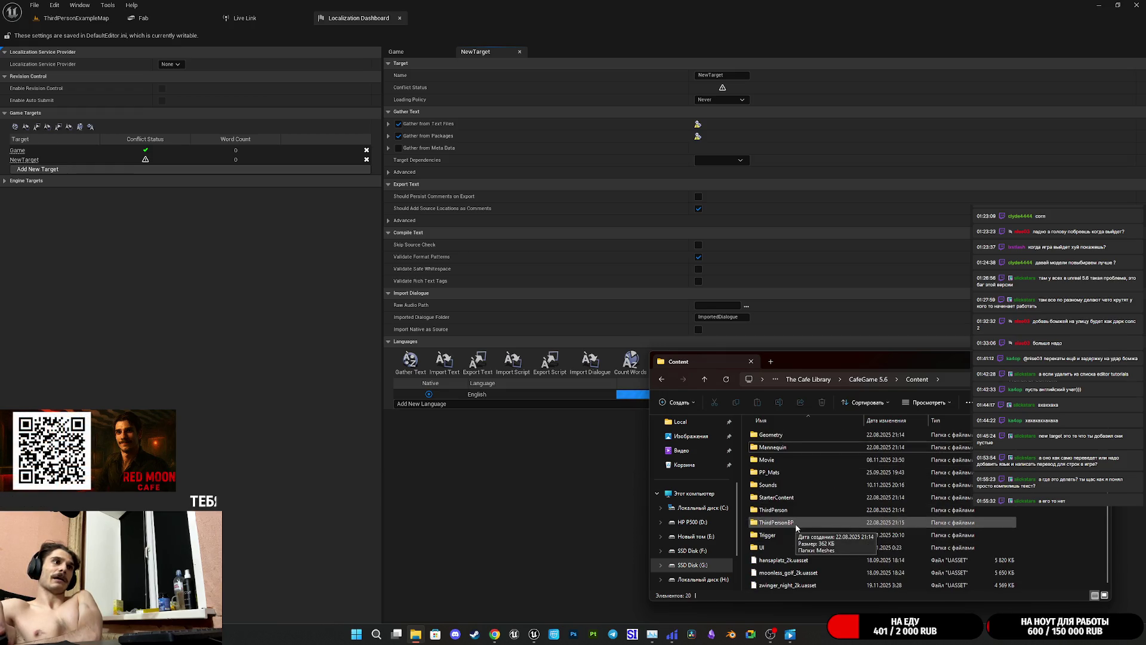
click(896, 334)
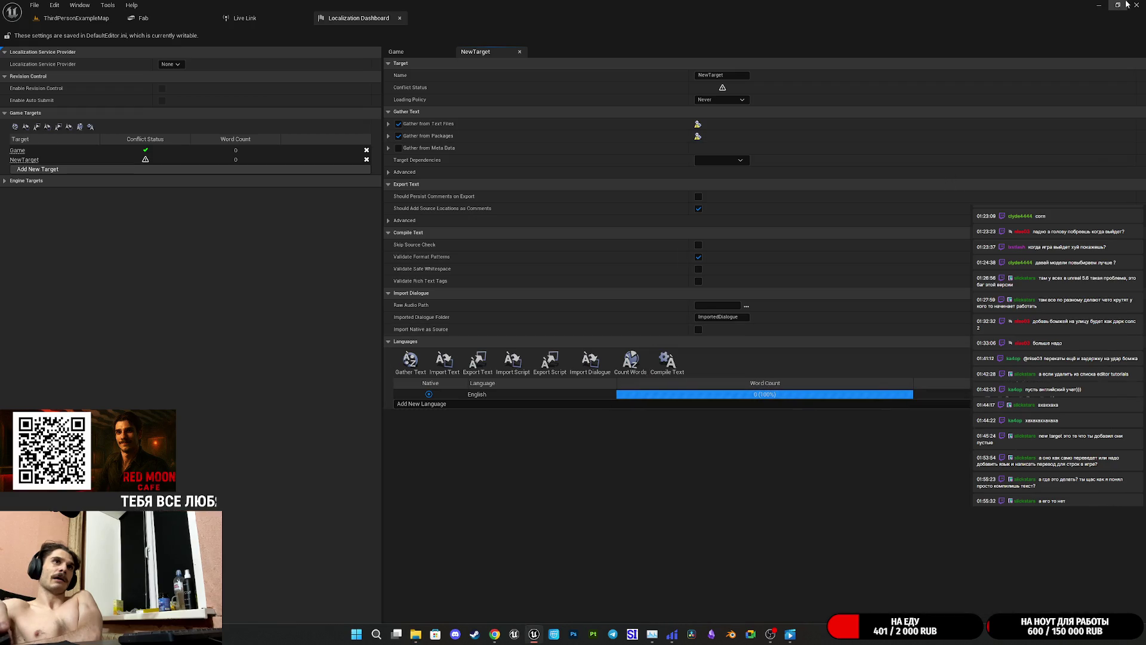
click(1099, 5)
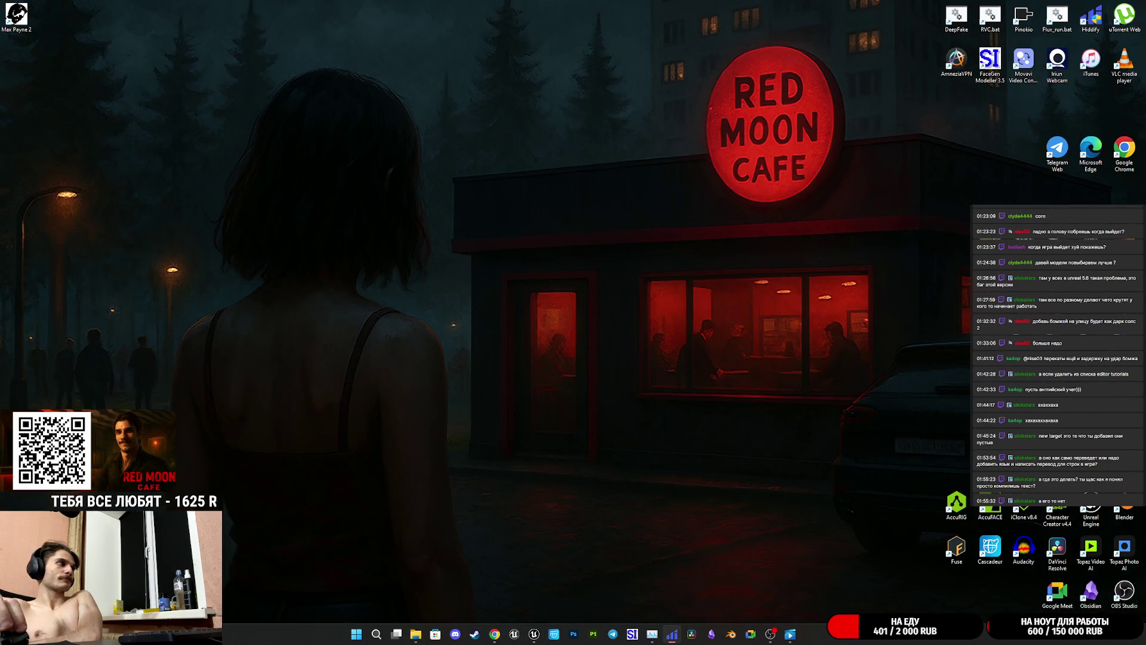
- Restore the Localization folder from the Recycle Bin and check the Content folder window
click(794, 96)
right_click(794, 100)
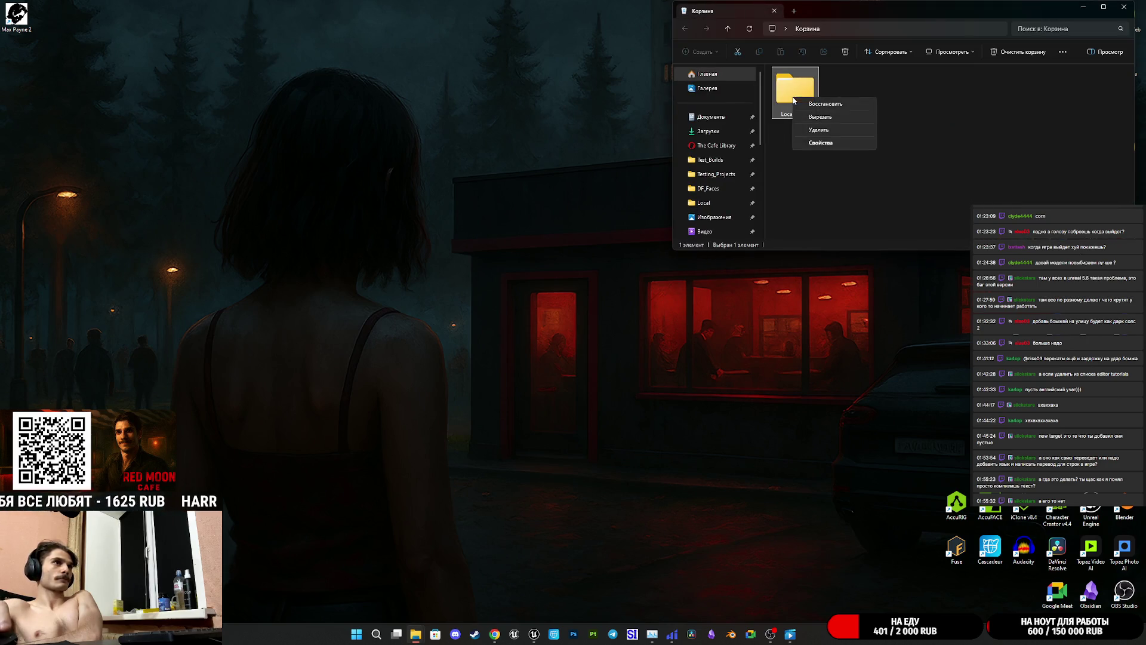
click(827, 104)
mouse_move(416, 639)
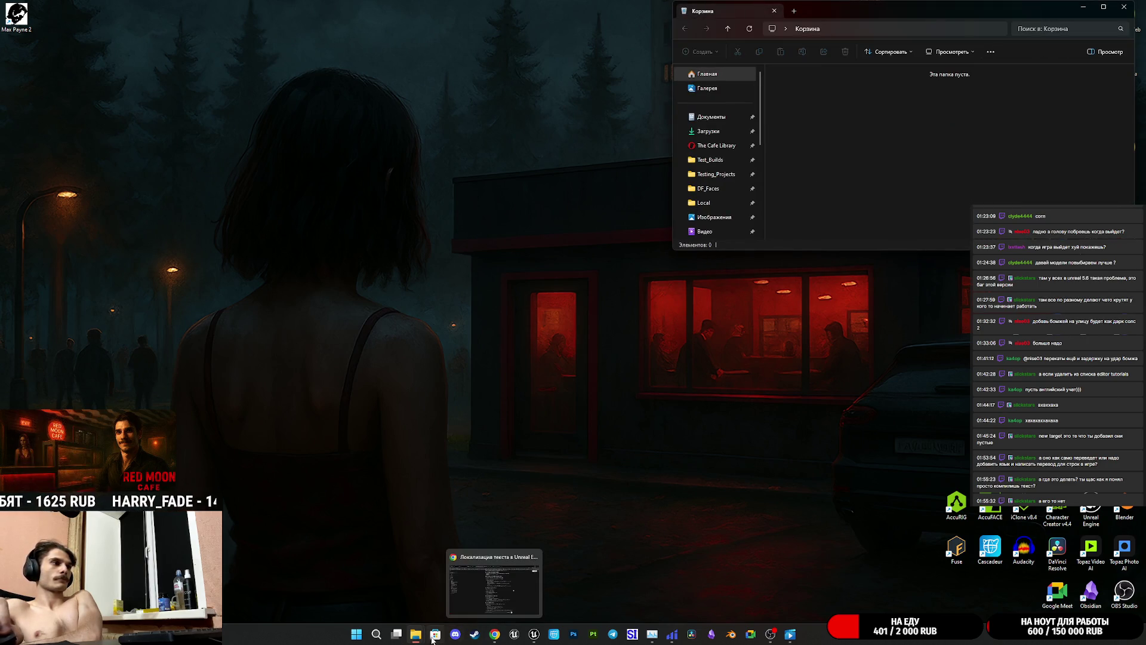
click(370, 581)
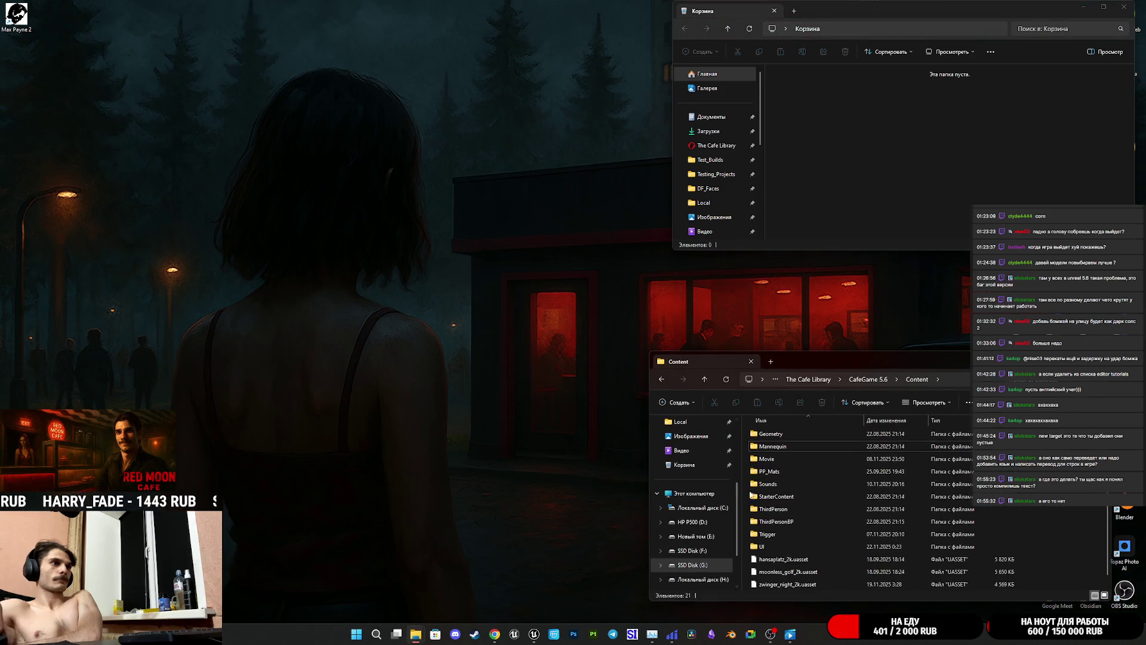
click(793, 448)
scroll(795, 477, up, 3)
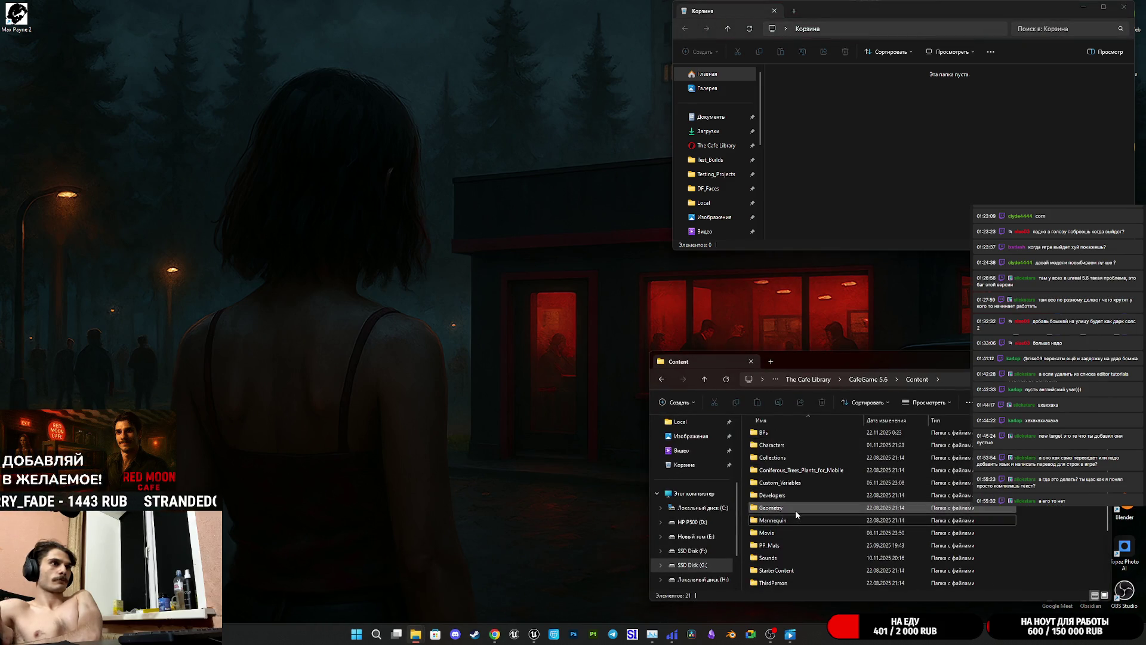
scroll(796, 511, down, 3)
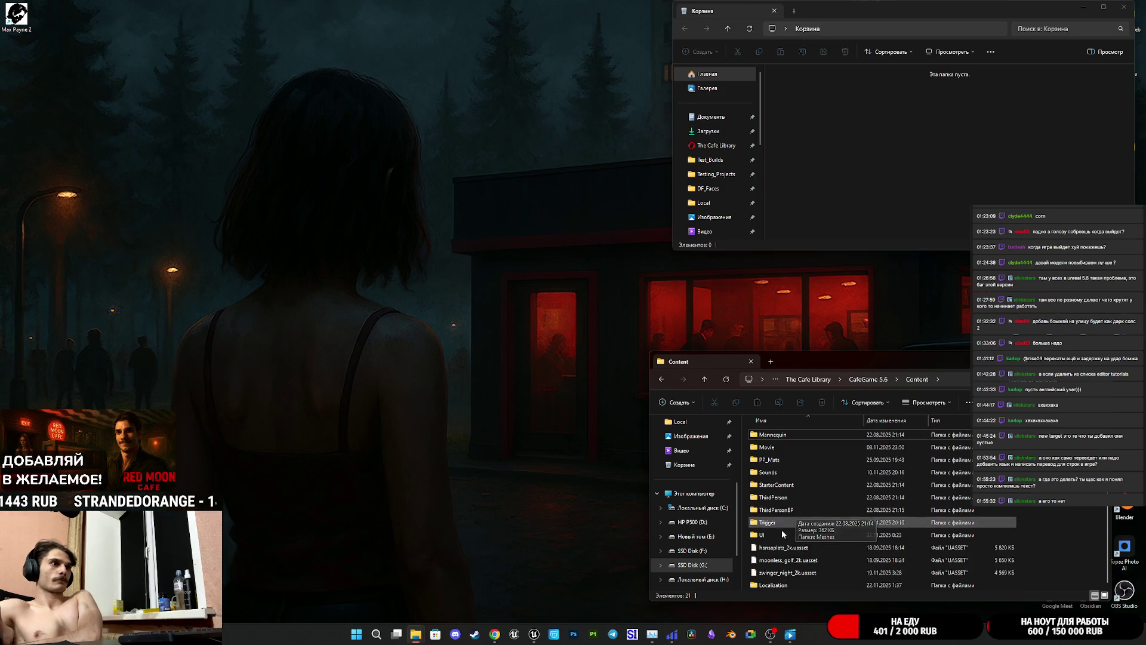
- Minimize the Unreal editor again and open Content\Localization\Game
click(535, 635)
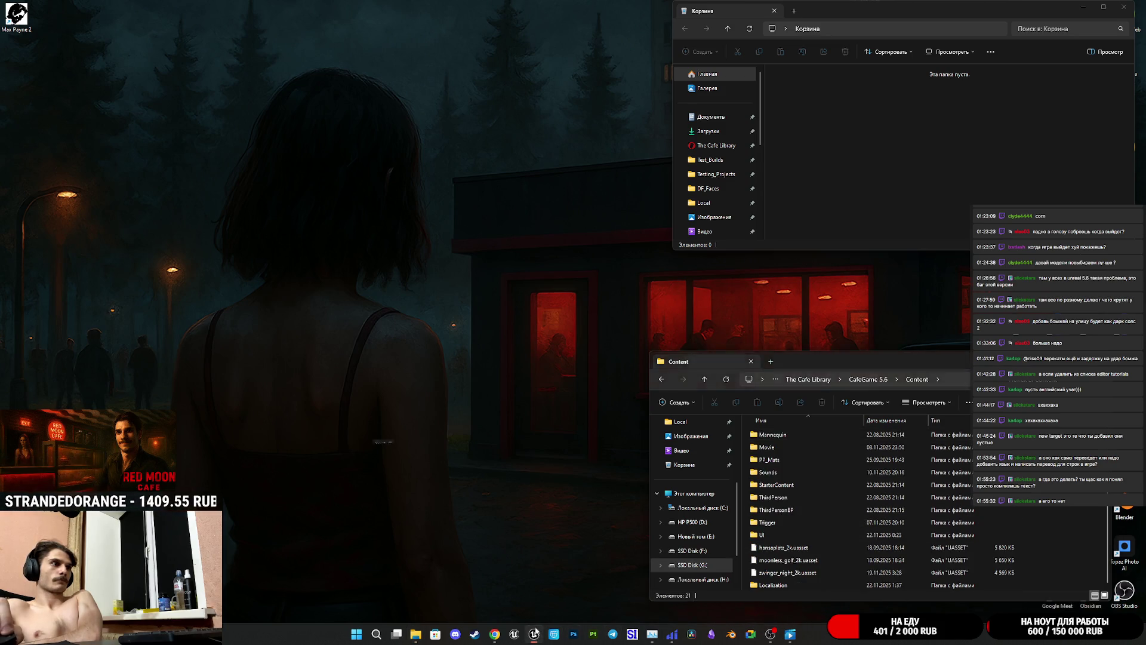
click(1098, 4)
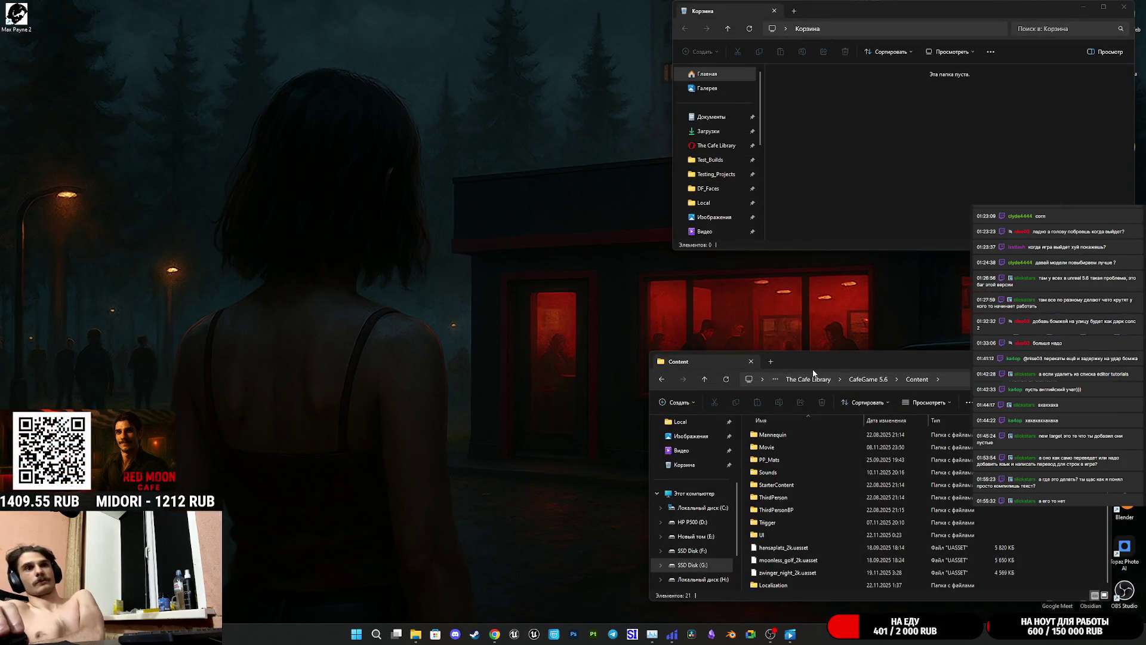
scroll(818, 567, up, 2)
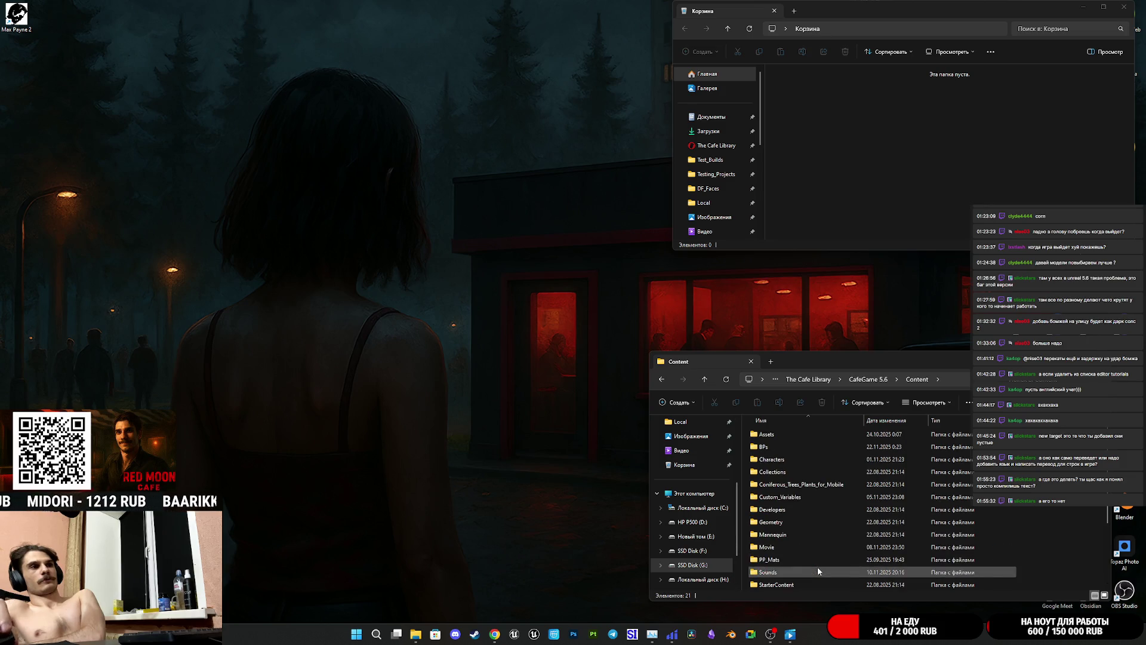
scroll(815, 575, down, 1)
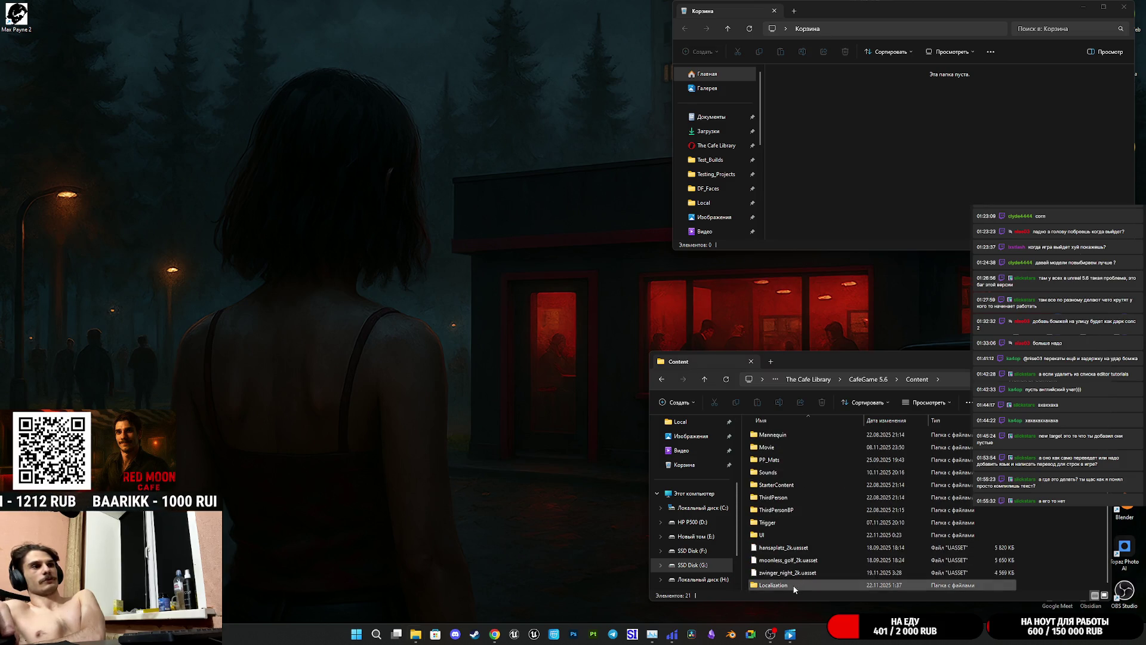
double_click(816, 579)
double_click(775, 433)
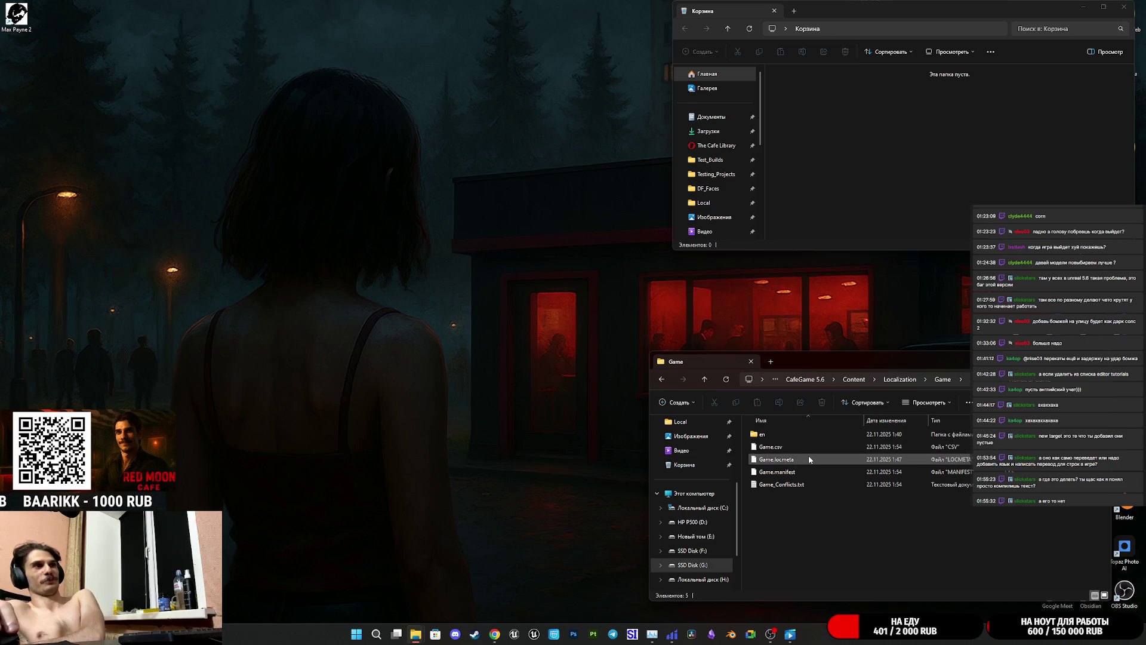
- Check the empty Game_Conflicts.txt, skip opening Game.manifest, and open the en folder
double_click(814, 489)
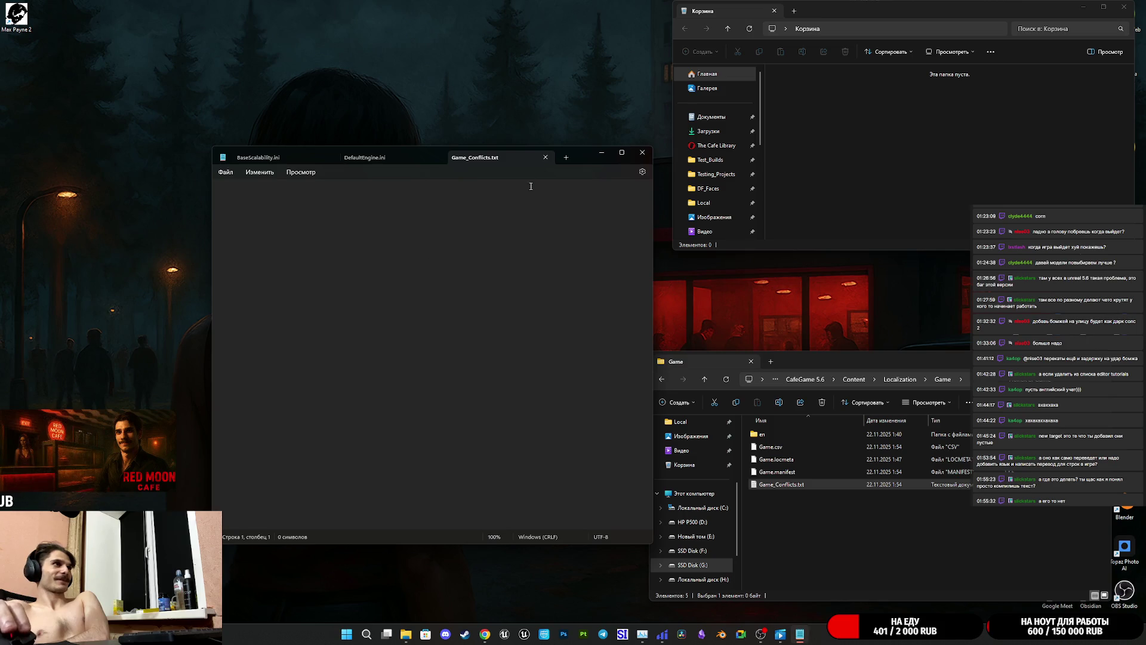
click(644, 153)
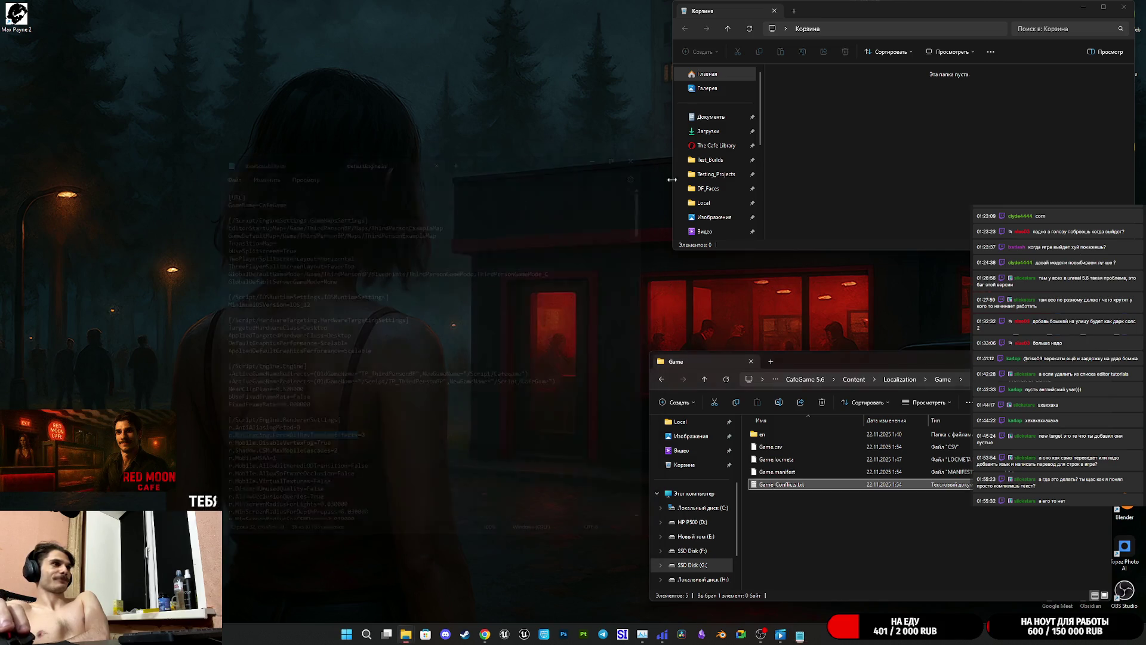
double_click(814, 471)
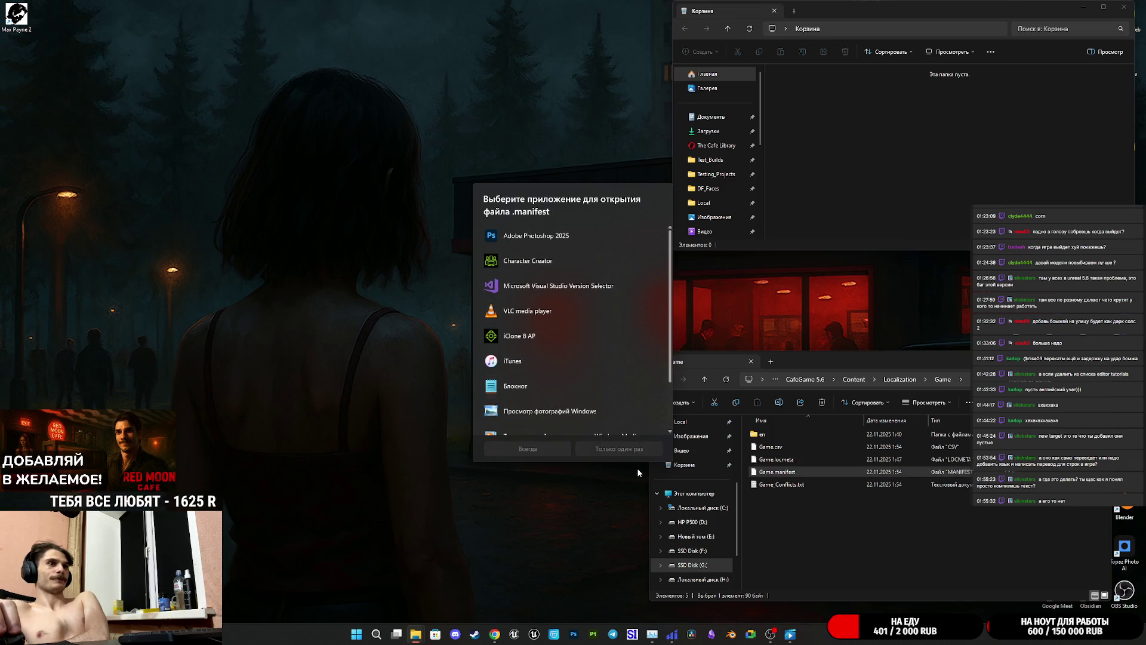
click(847, 516)
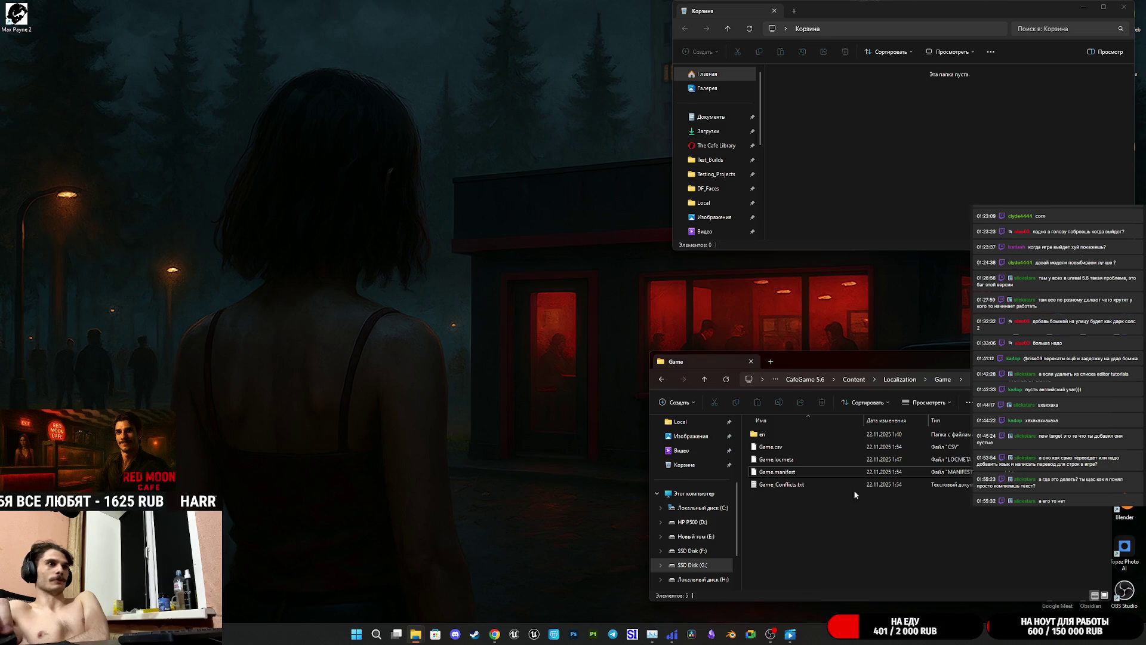
double_click(776, 434)
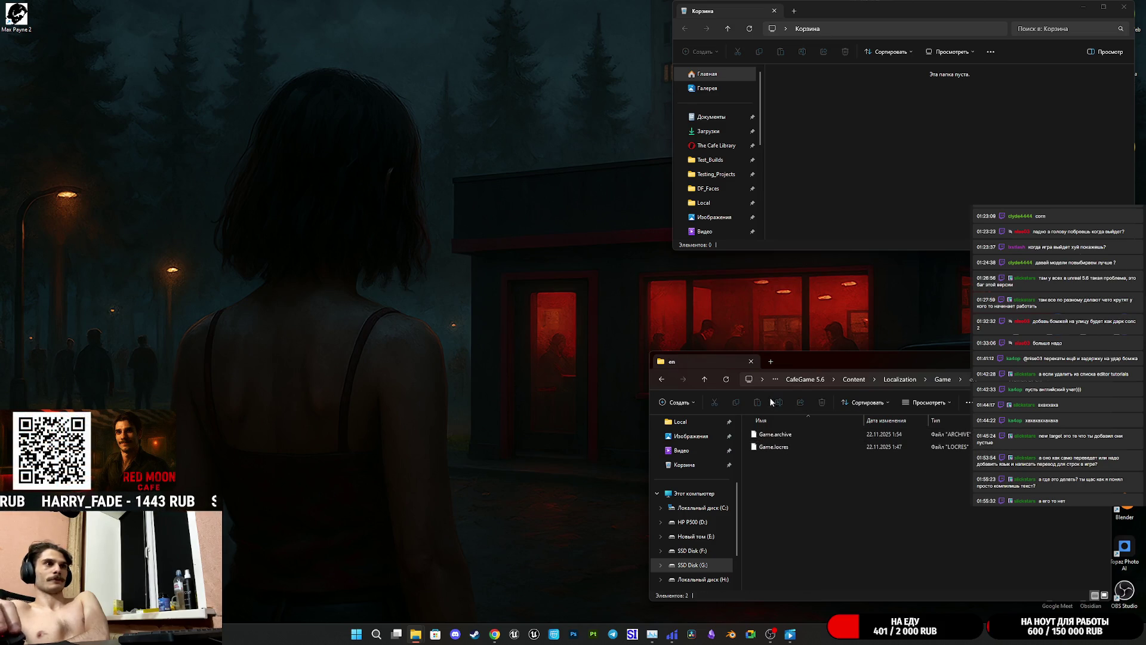
- Go back up to the CafeGame 5.6 folder and bring up CafeGame.uproject's context menu
click(705, 379)
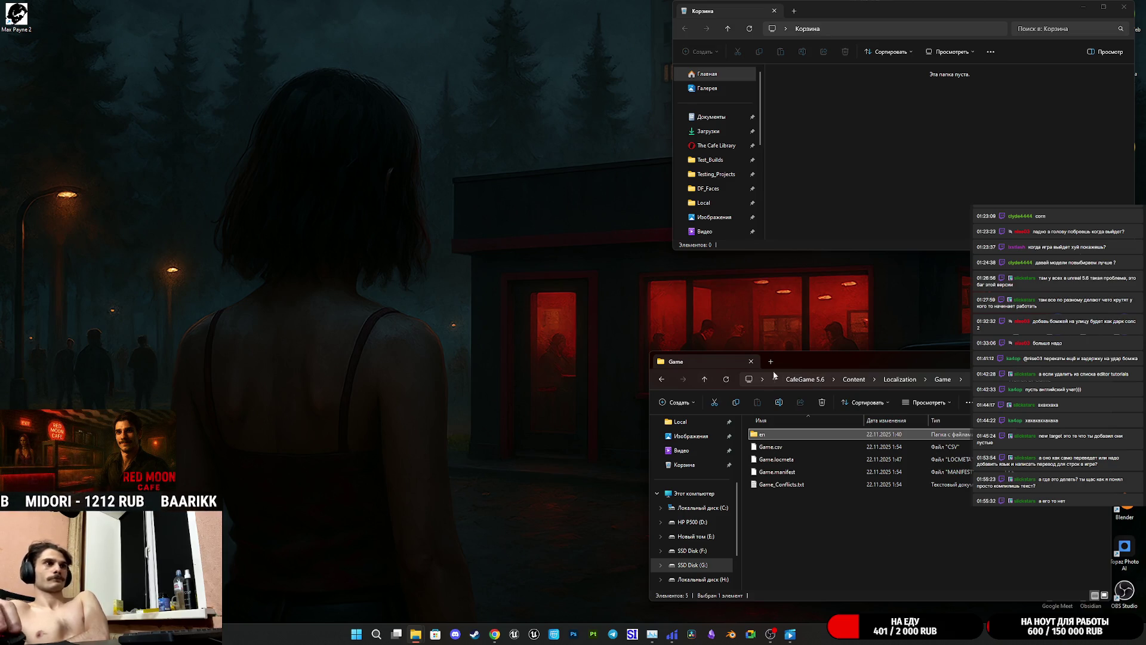
click(703, 381)
click(704, 379)
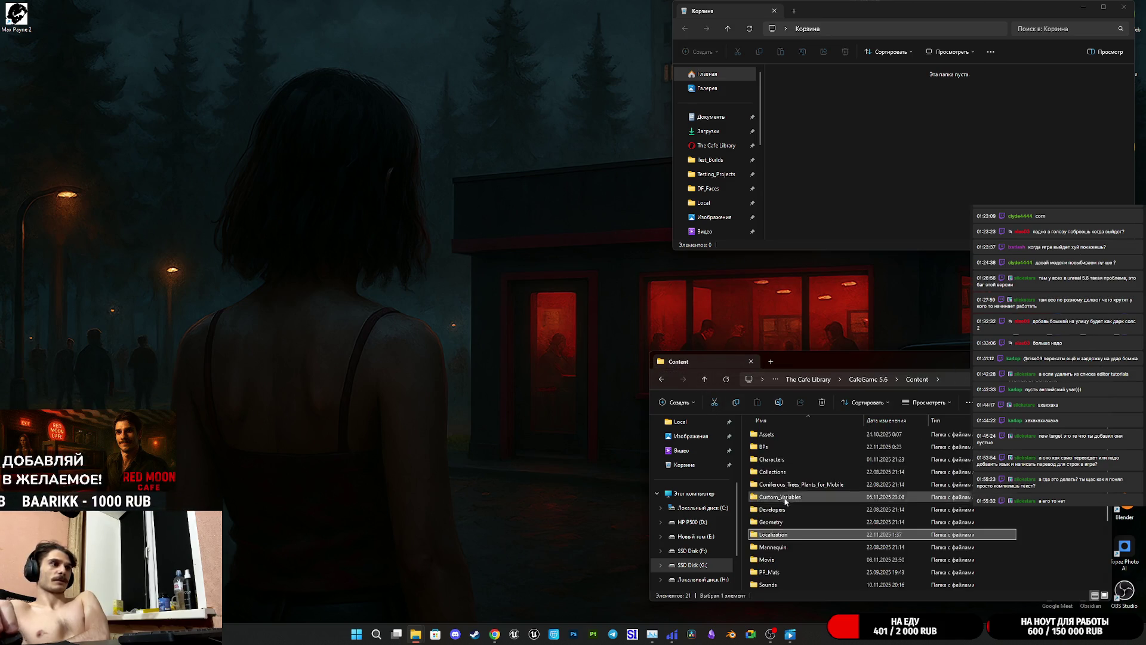
click(705, 380)
click(798, 547)
right_click(797, 549)
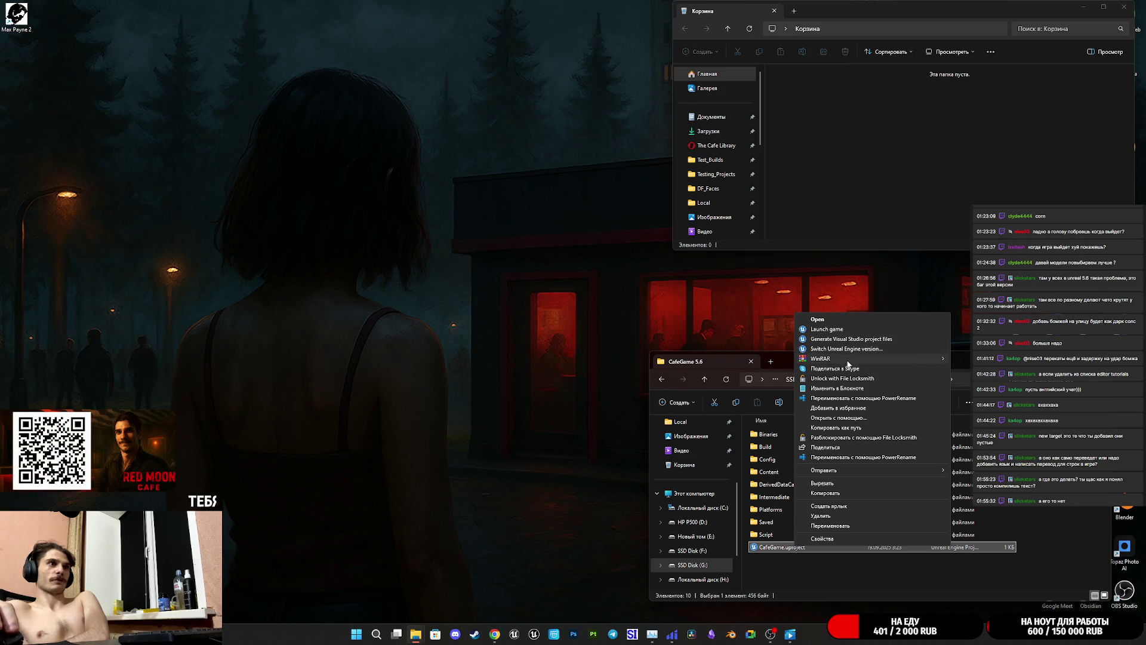
- Open CafeGame.uproject just once with Unreal Engine, then move the folder window aside
click(843, 418)
key(Escape)
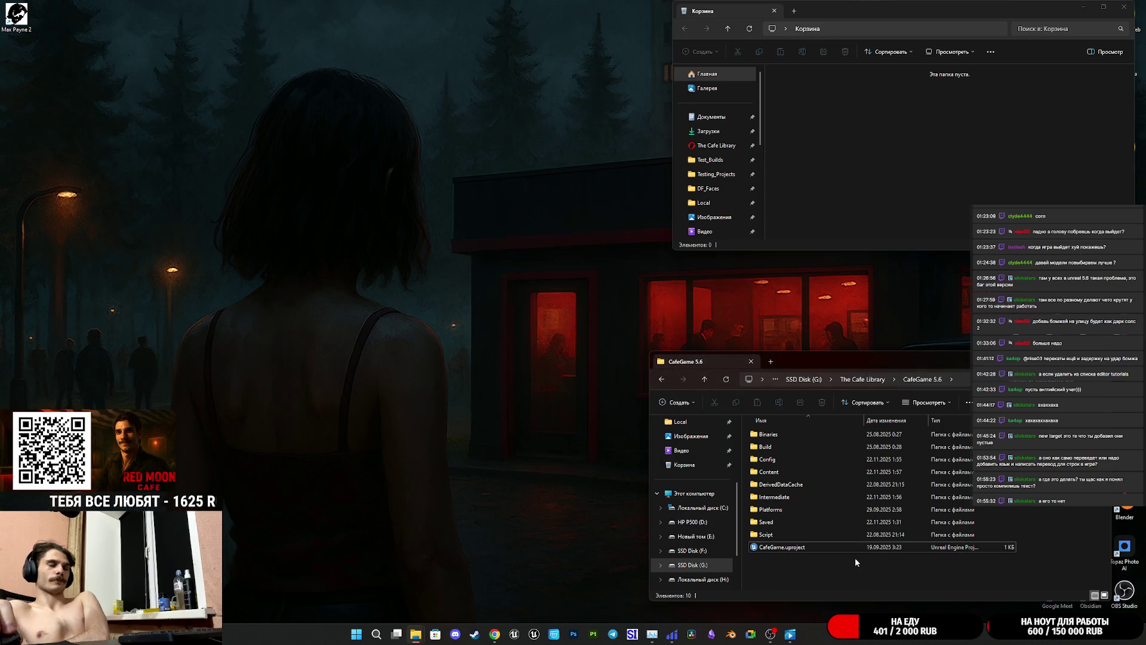
right_click(798, 546)
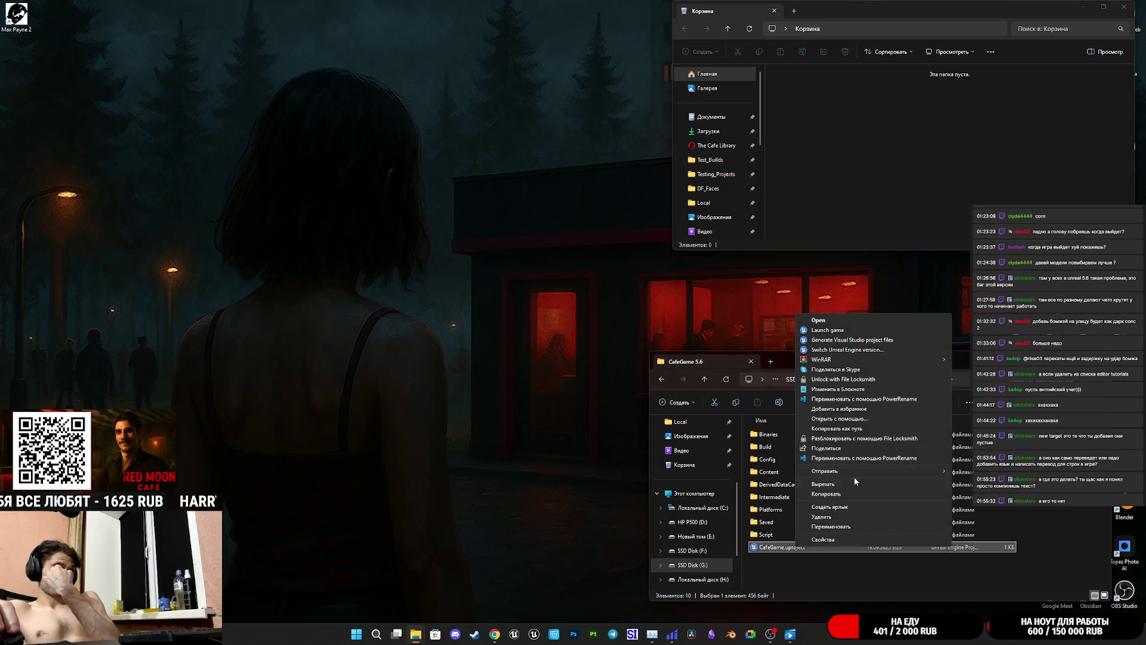
mouse_move(870, 470)
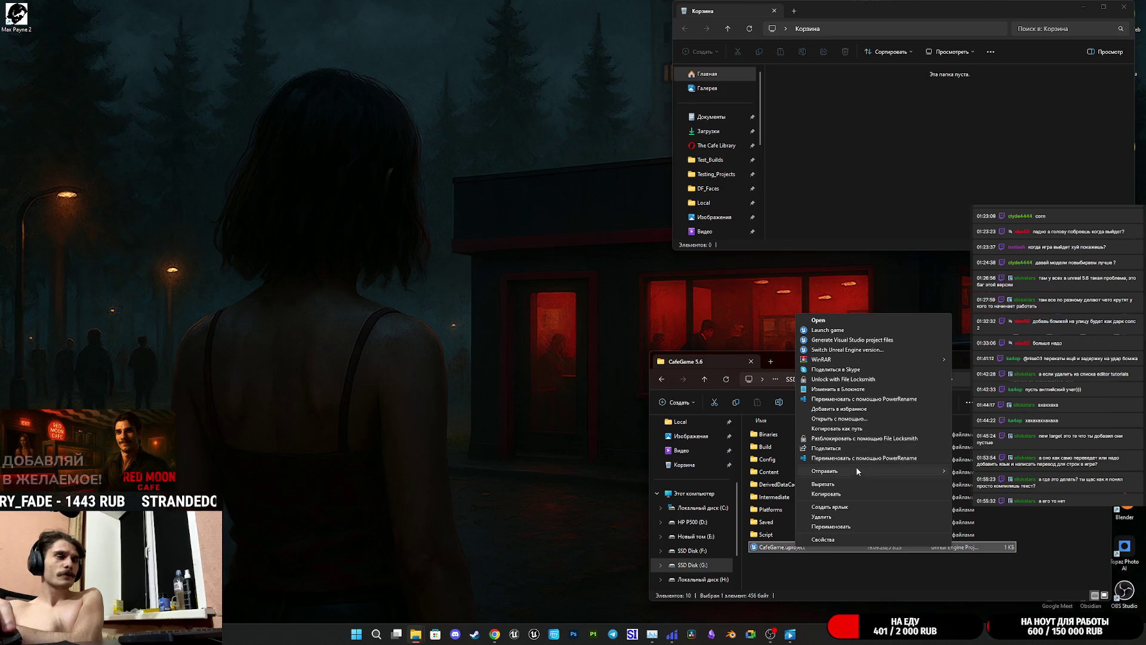
click(848, 421)
scroll(599, 382, down, 4)
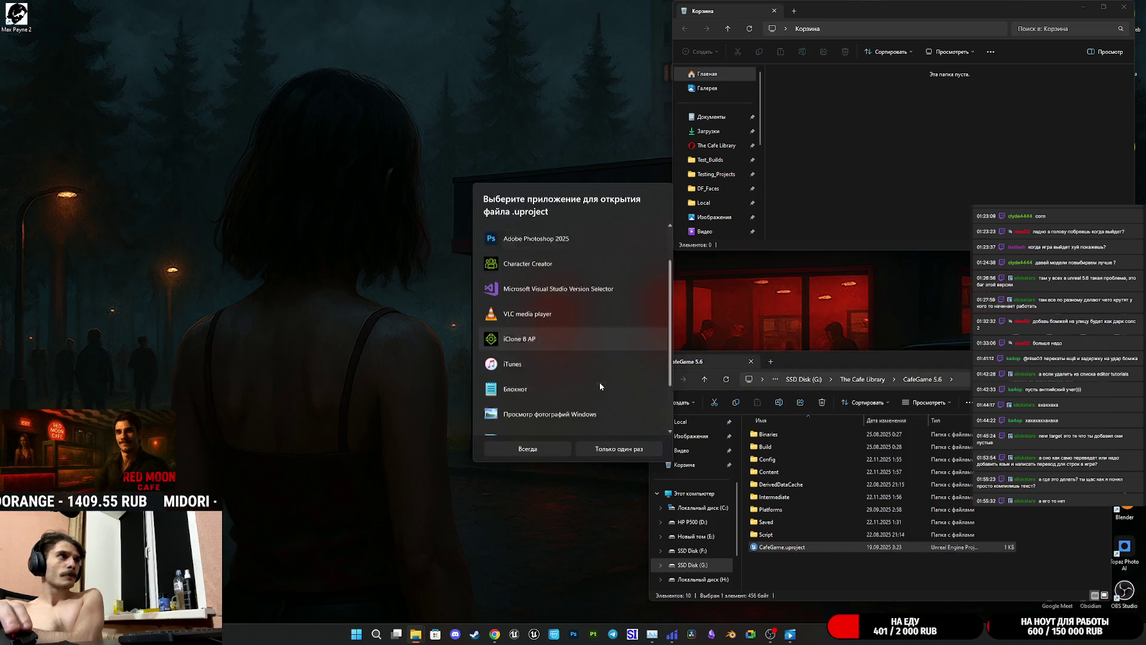
scroll(545, 415, up, 4)
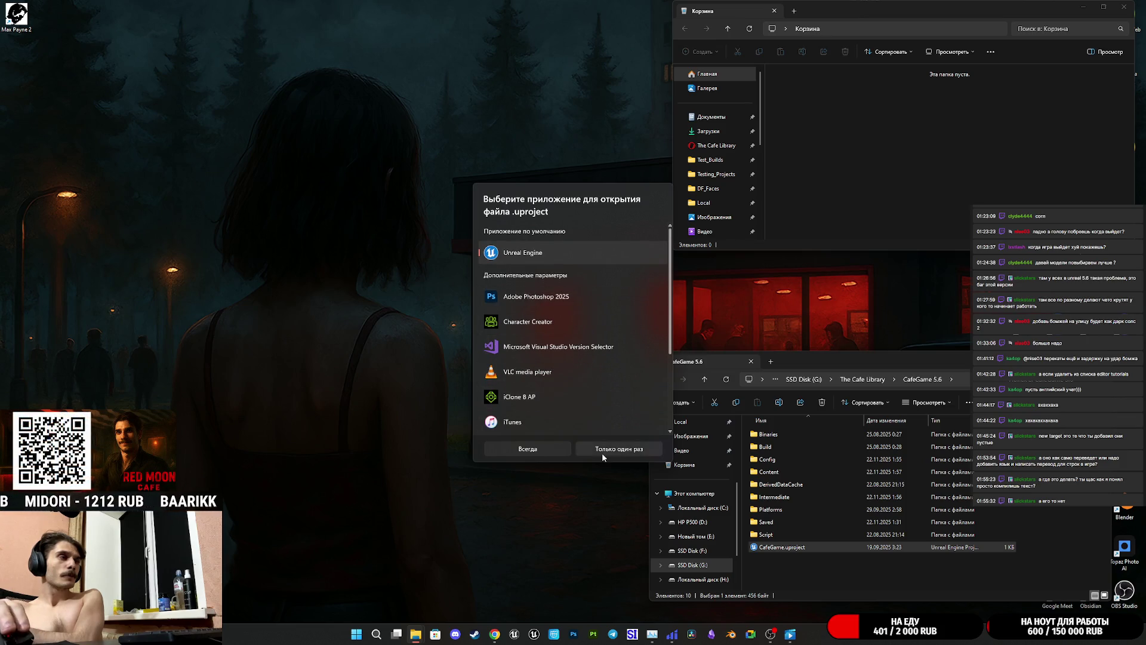
scroll(561, 403, down, 3)
scroll(651, 268, up, 1)
scroll(601, 390, up, 2)
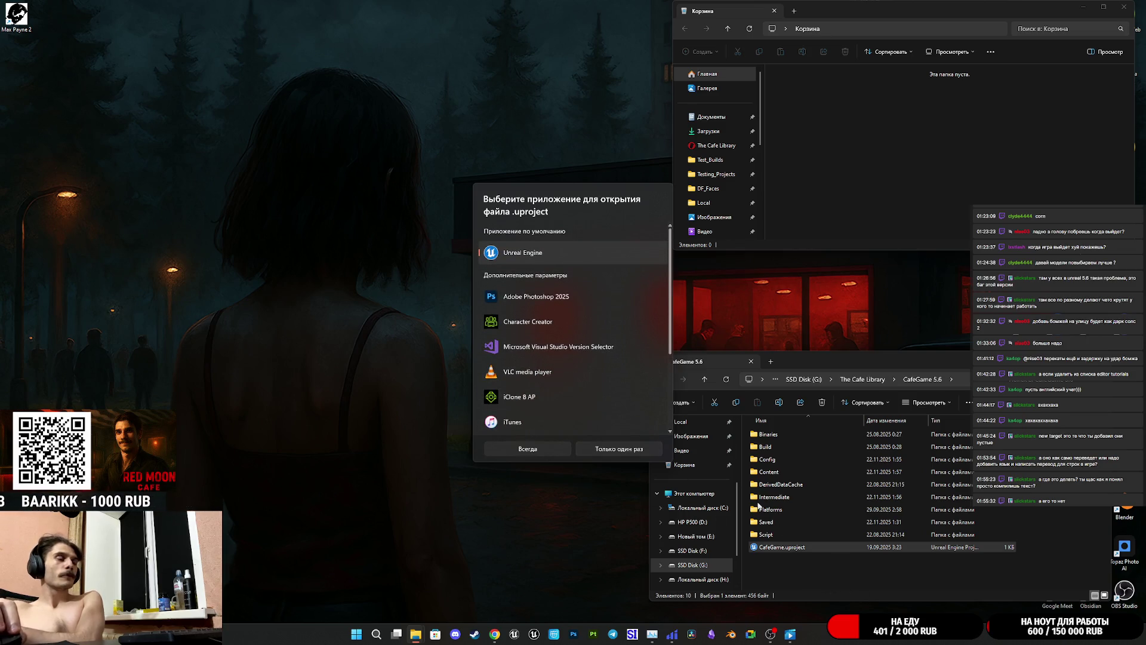
click(836, 571)
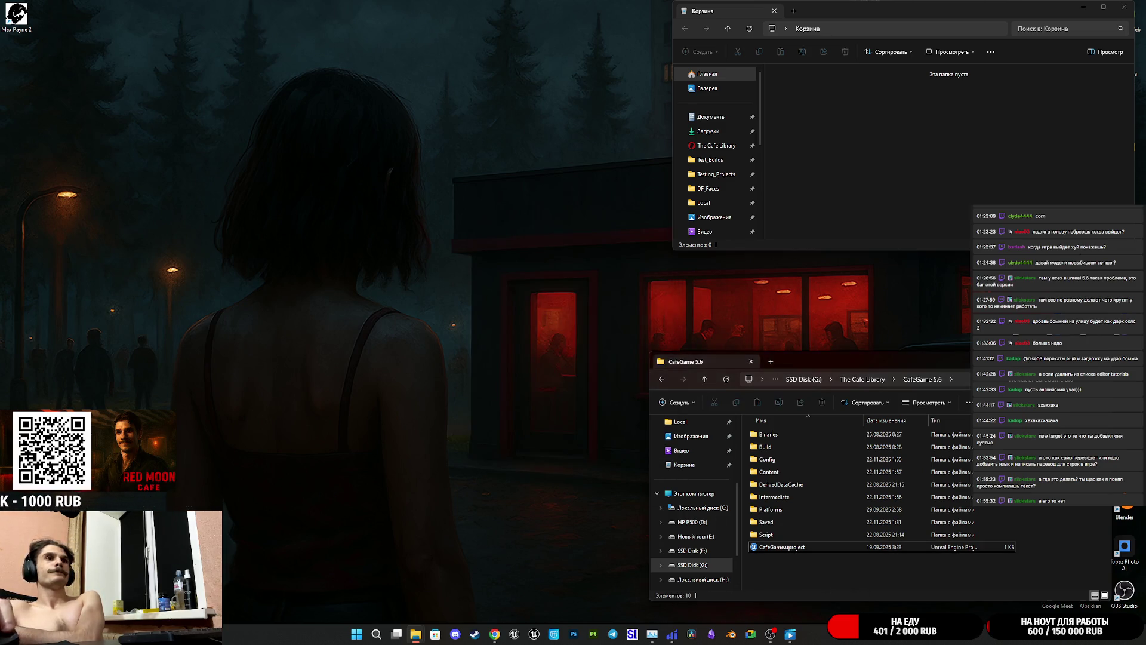
drag(950, 366, 715, 328)
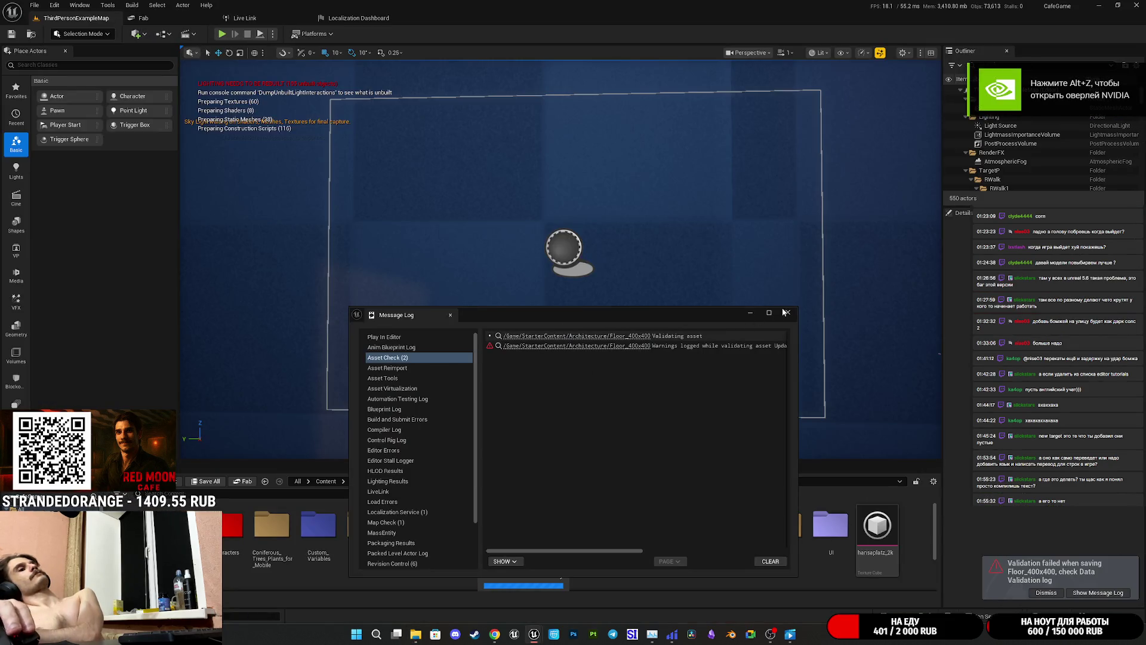
- Close the Message Log, go to the Localization Dashboard, and gather text for Game
click(787, 312)
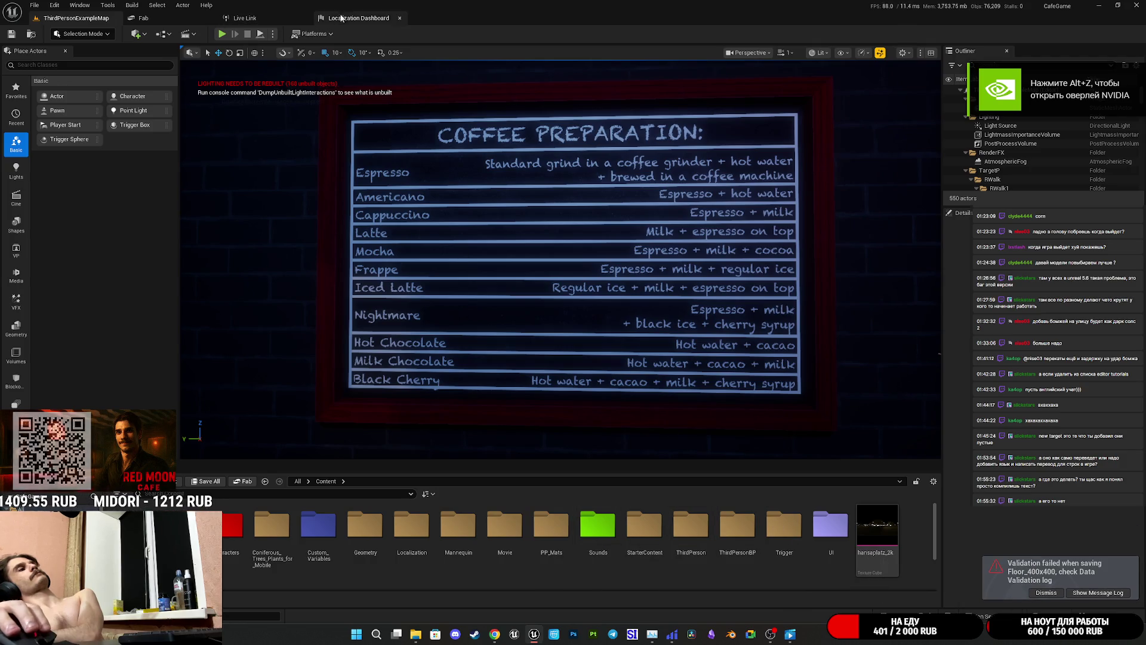
click(359, 18)
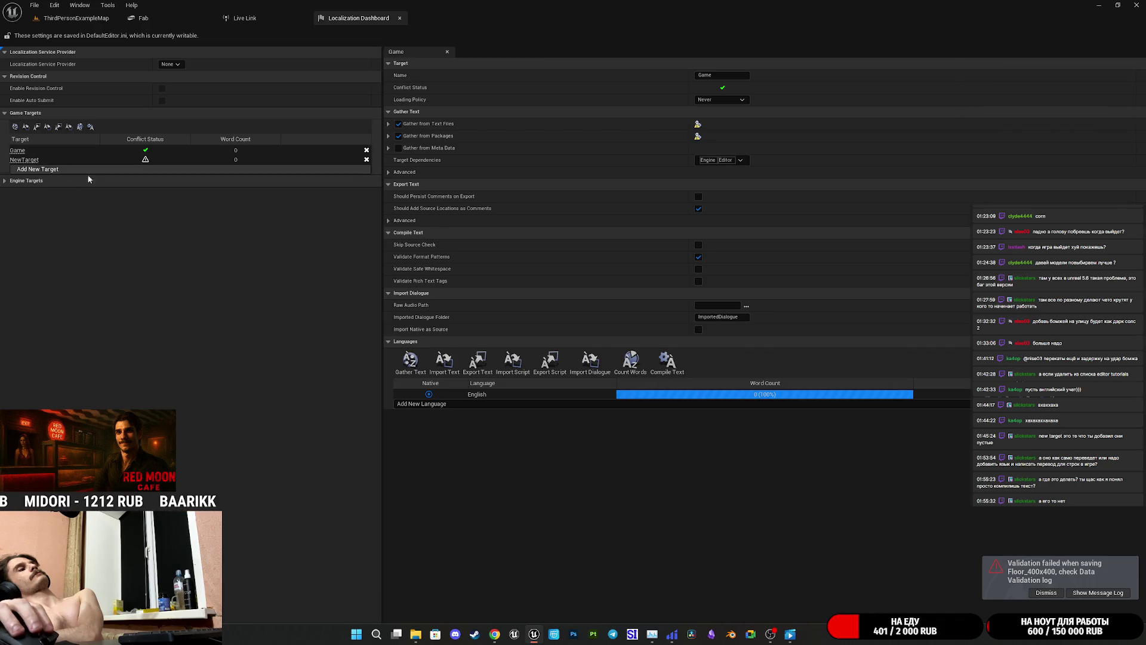
click(424, 368)
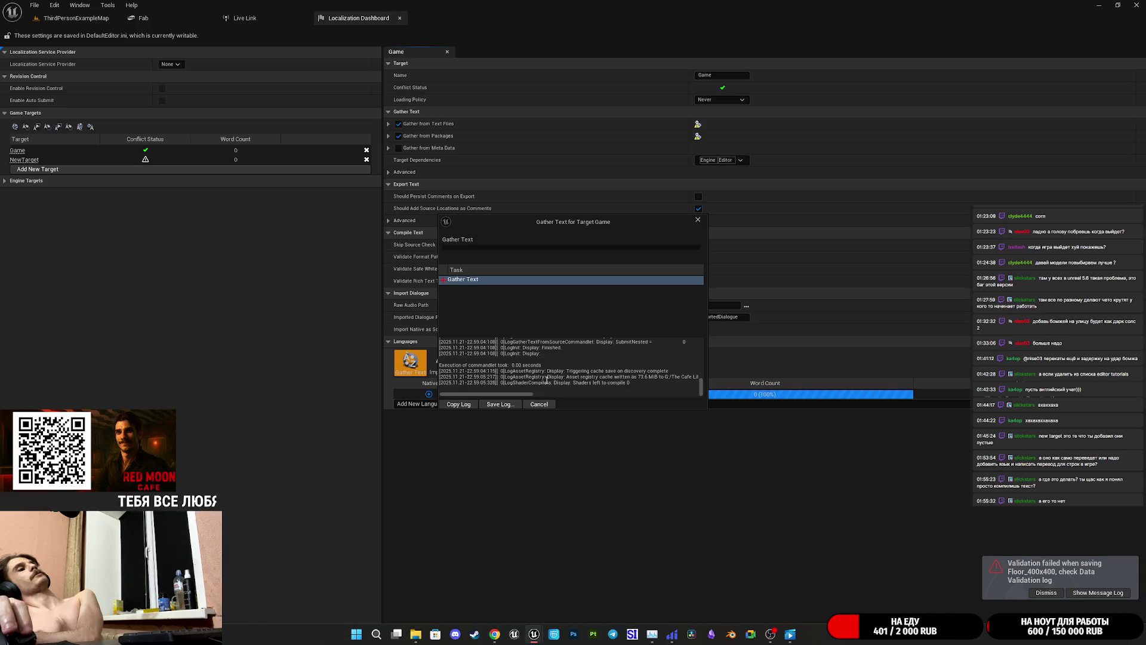
click(539, 404)
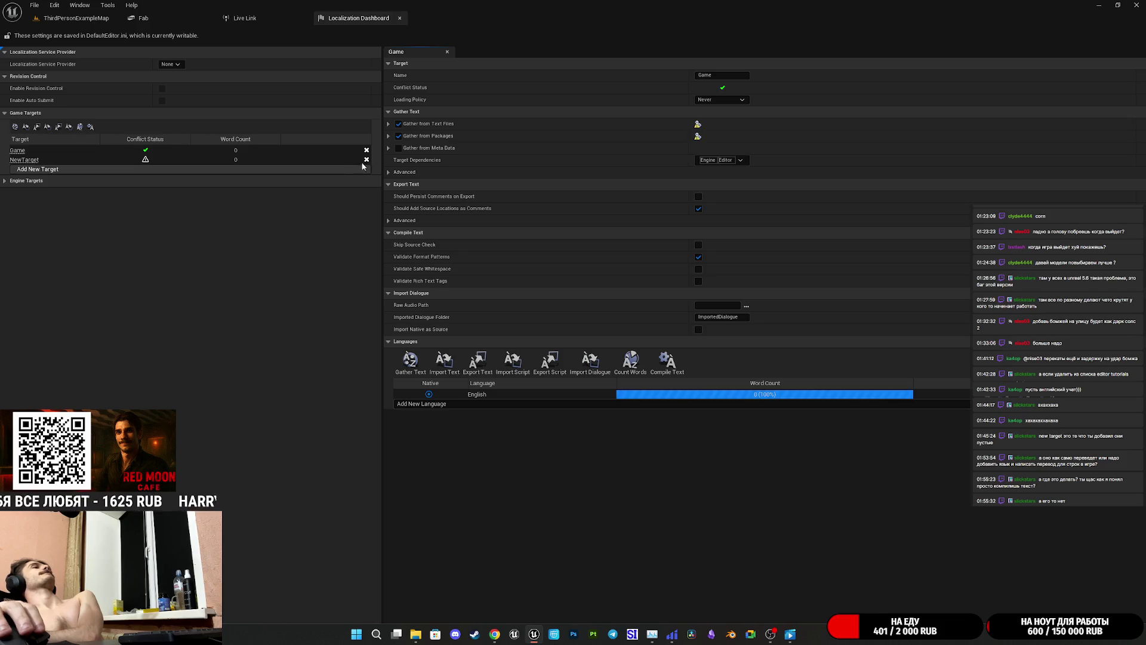
- Delete the NewTarget localization target, leaving only Game
click(389, 137)
click(390, 136)
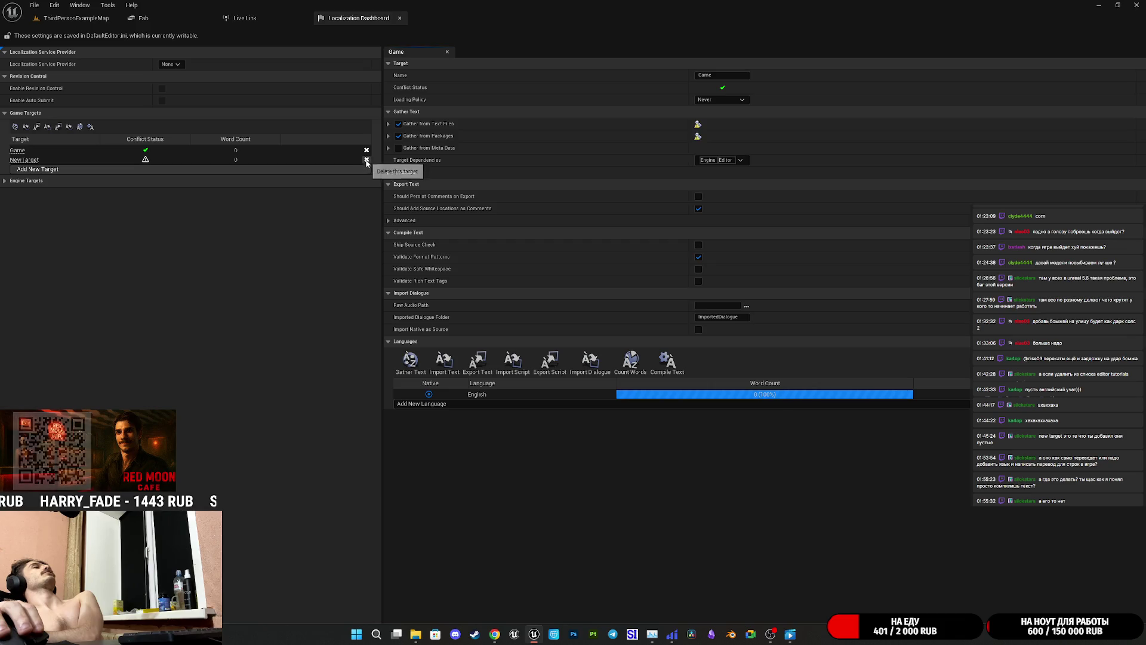
click(366, 160)
click(642, 332)
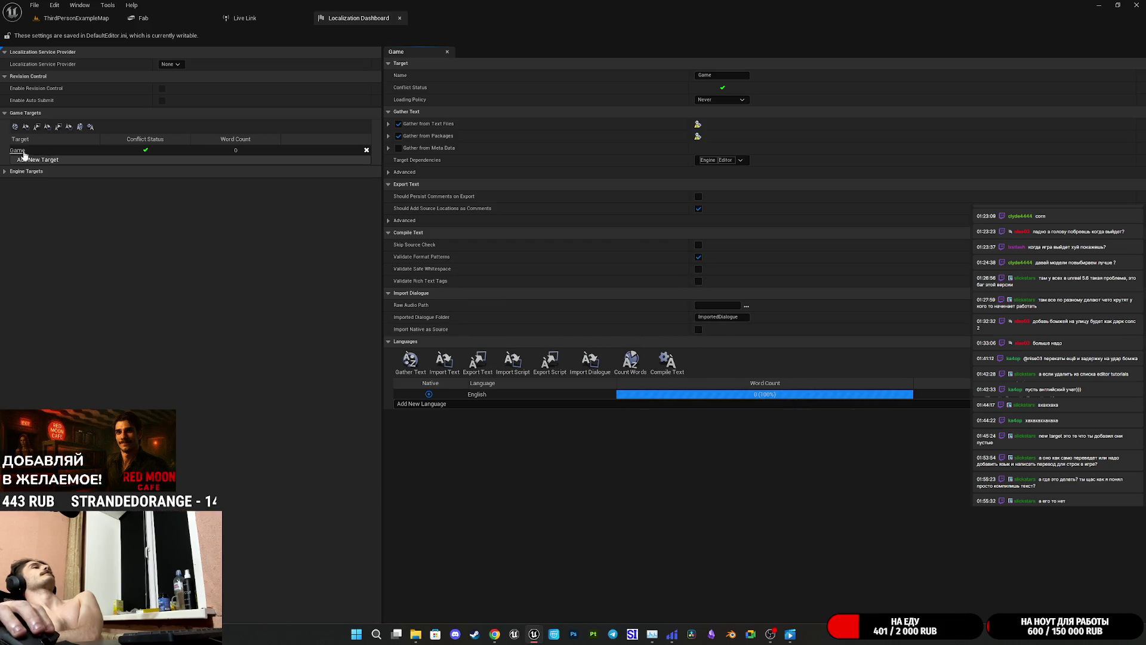
- Gather text for the Game target again and close the progress window
click(410, 360)
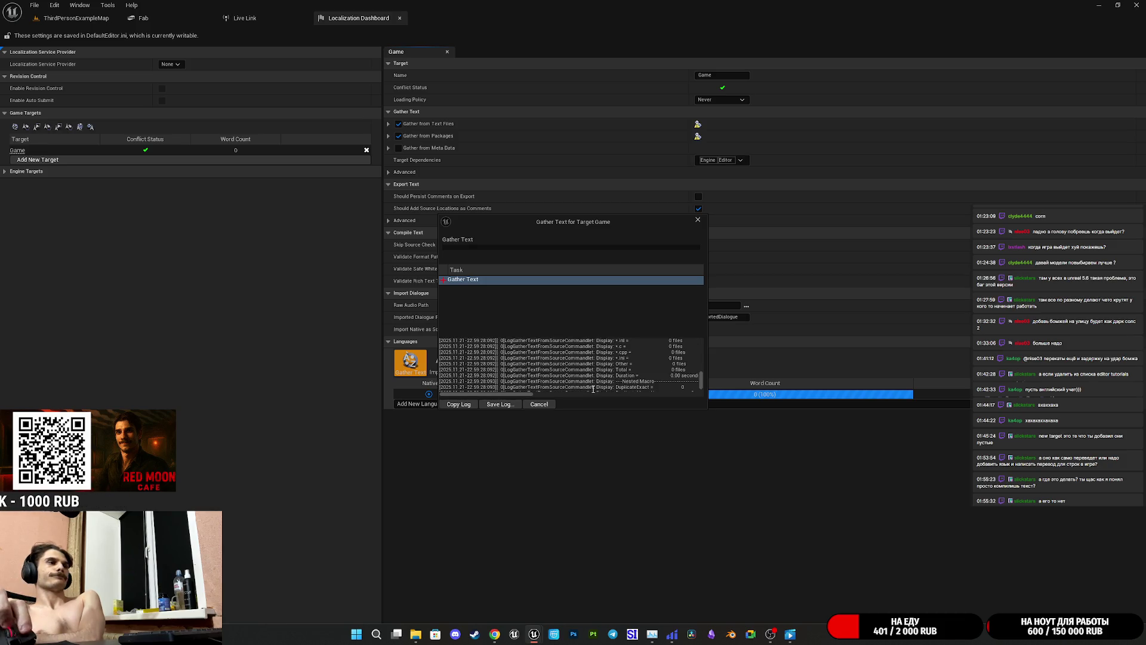
scroll(596, 388, up, 5)
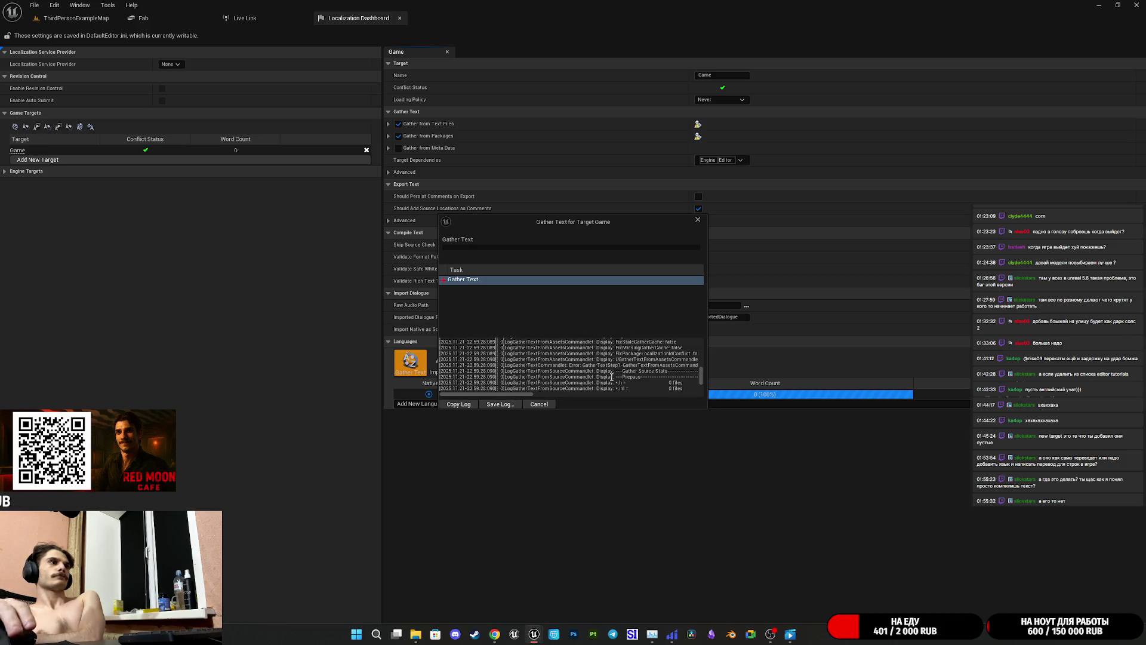
click(698, 220)
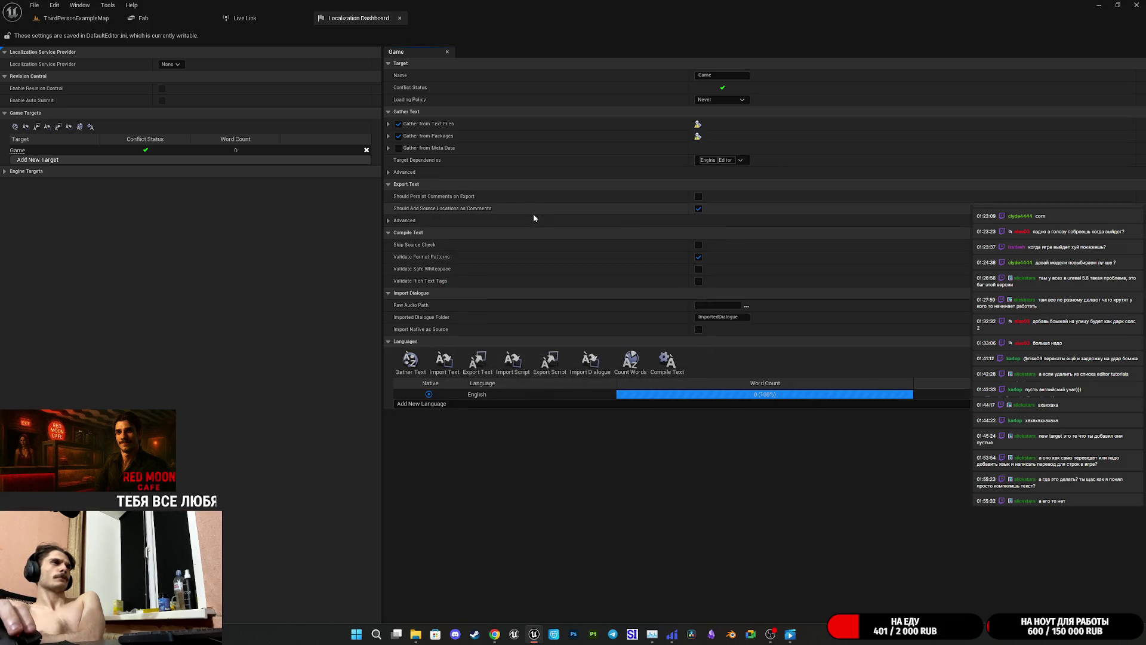
click(388, 172)
click(389, 172)
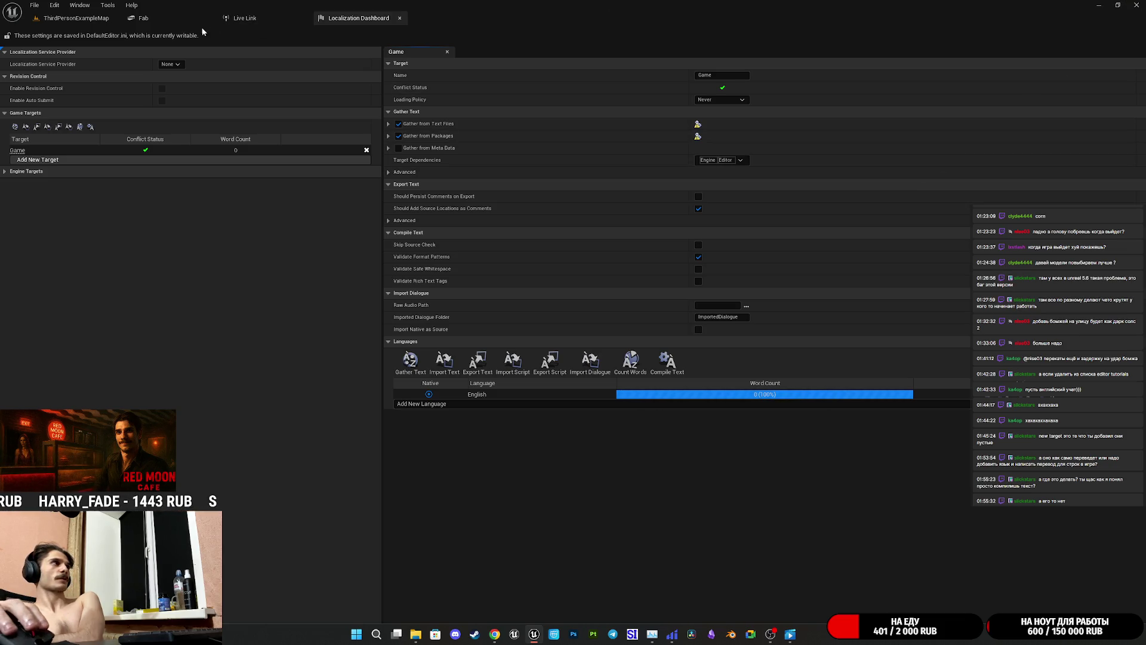
- Consult the browser localization guide, then return to the dashboard's Gather from Packages settings
click(76, 18)
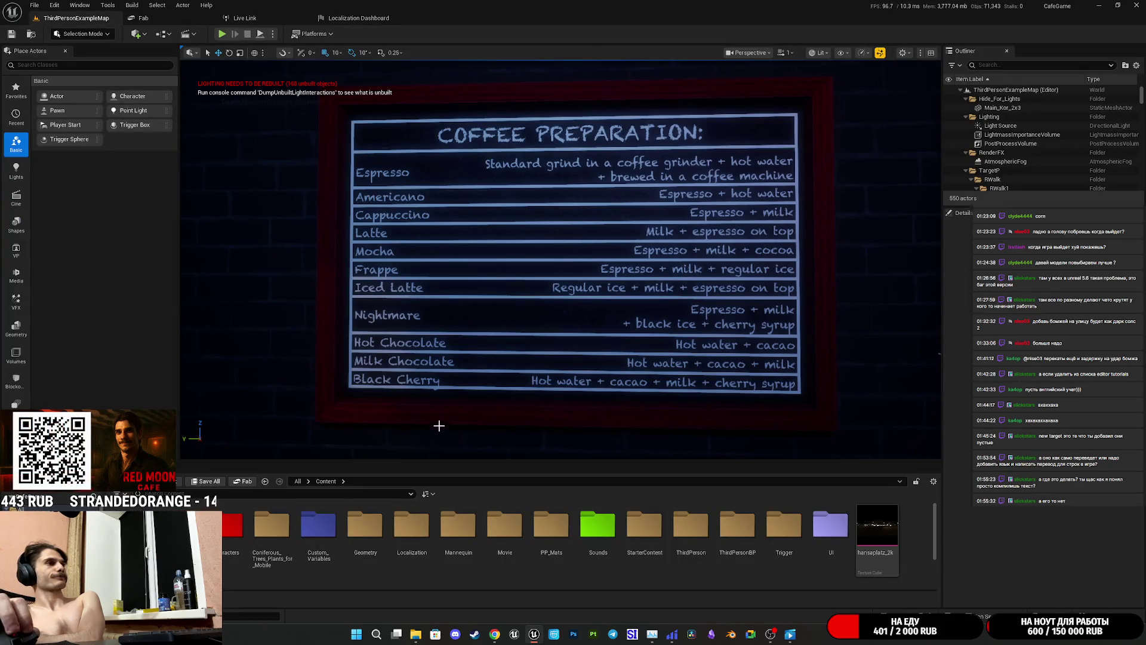
key(alt+Tab)
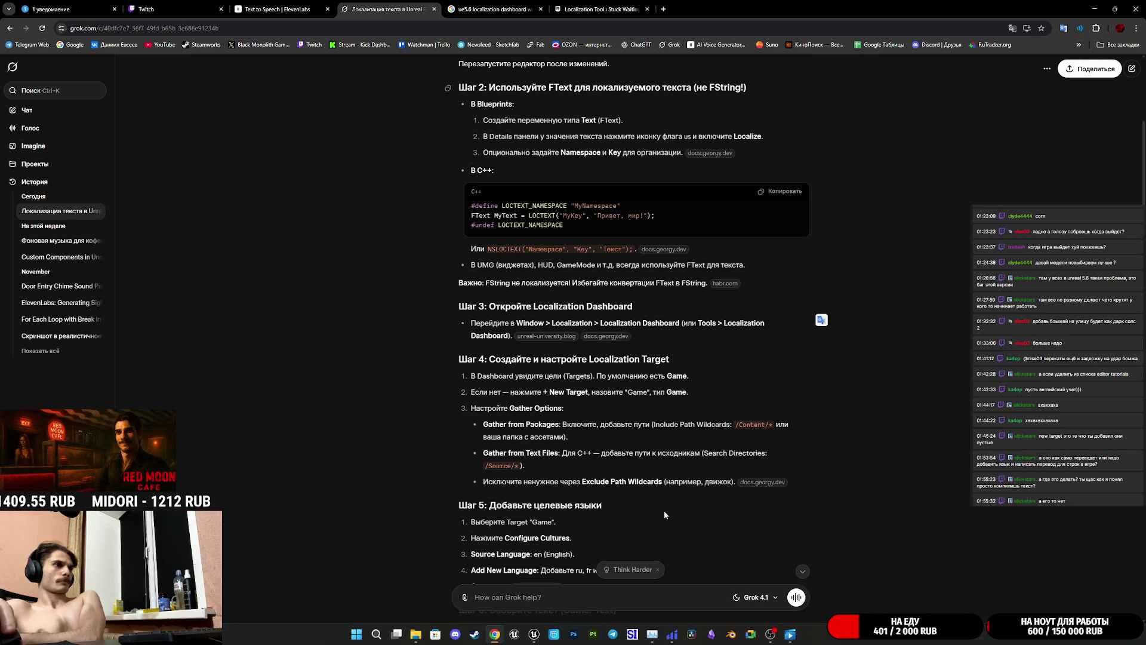
click(535, 635)
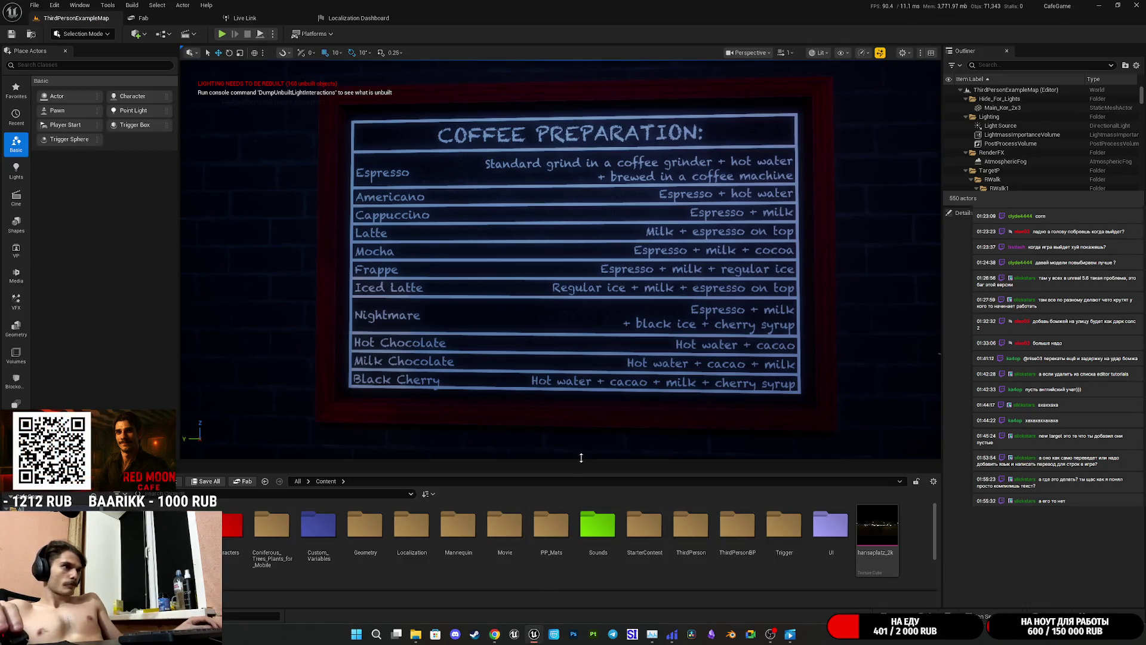
click(359, 18)
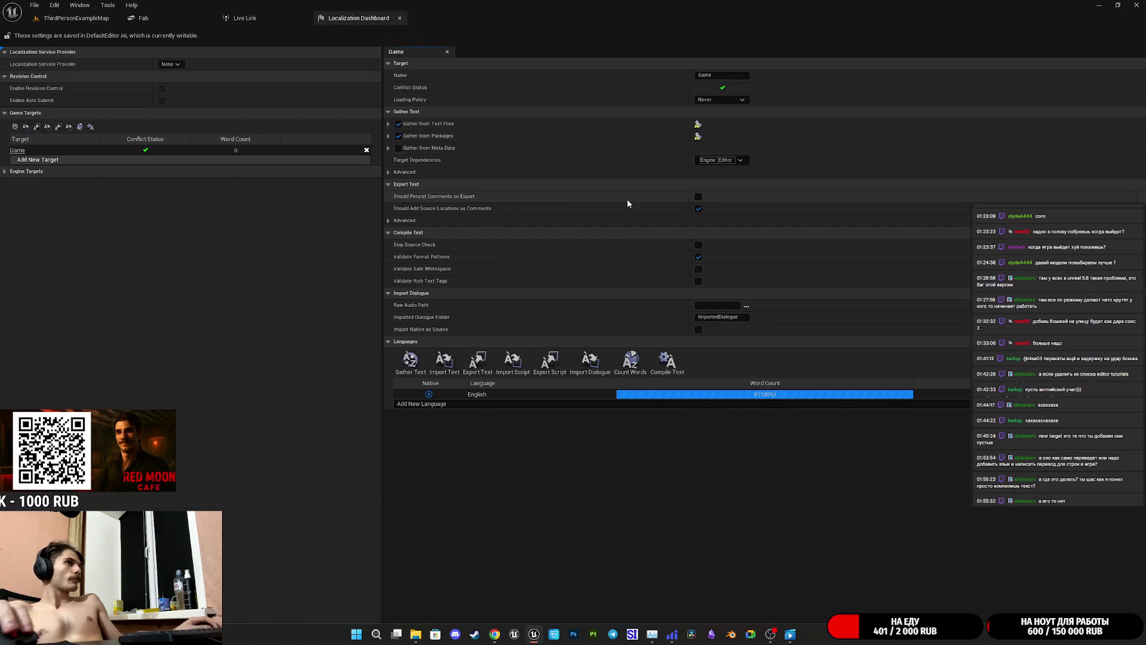
click(398, 135)
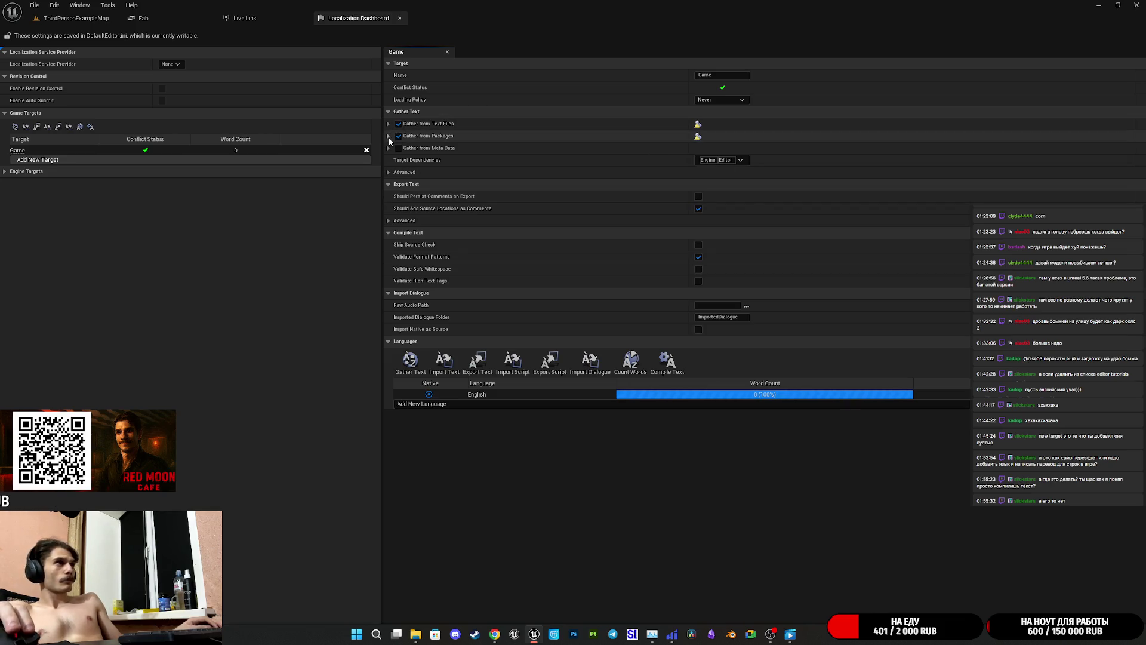
- Review the Game target's package-gathering file extensions, then switch to the Grok guide
click(388, 135)
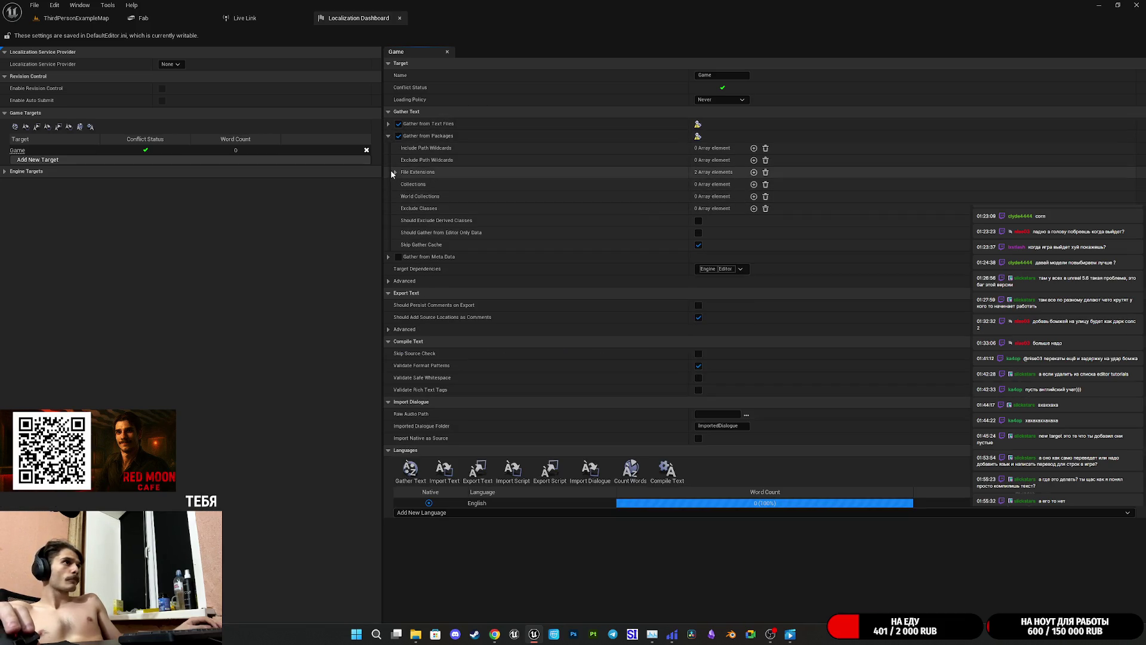
click(395, 172)
click(395, 171)
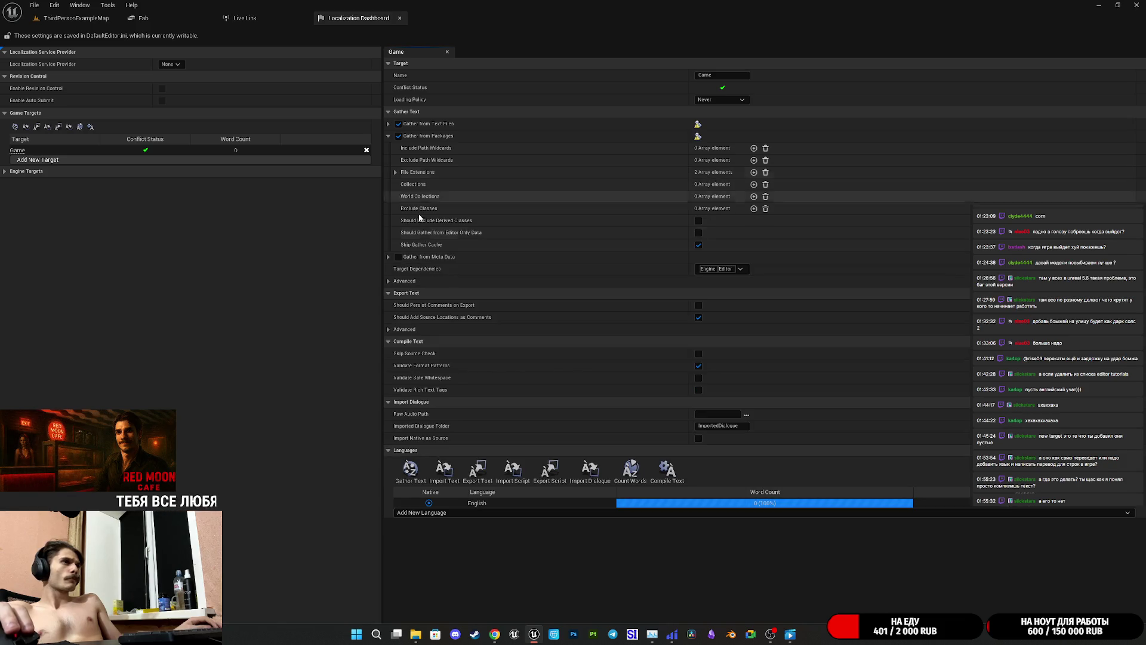
mouse_move(494, 636)
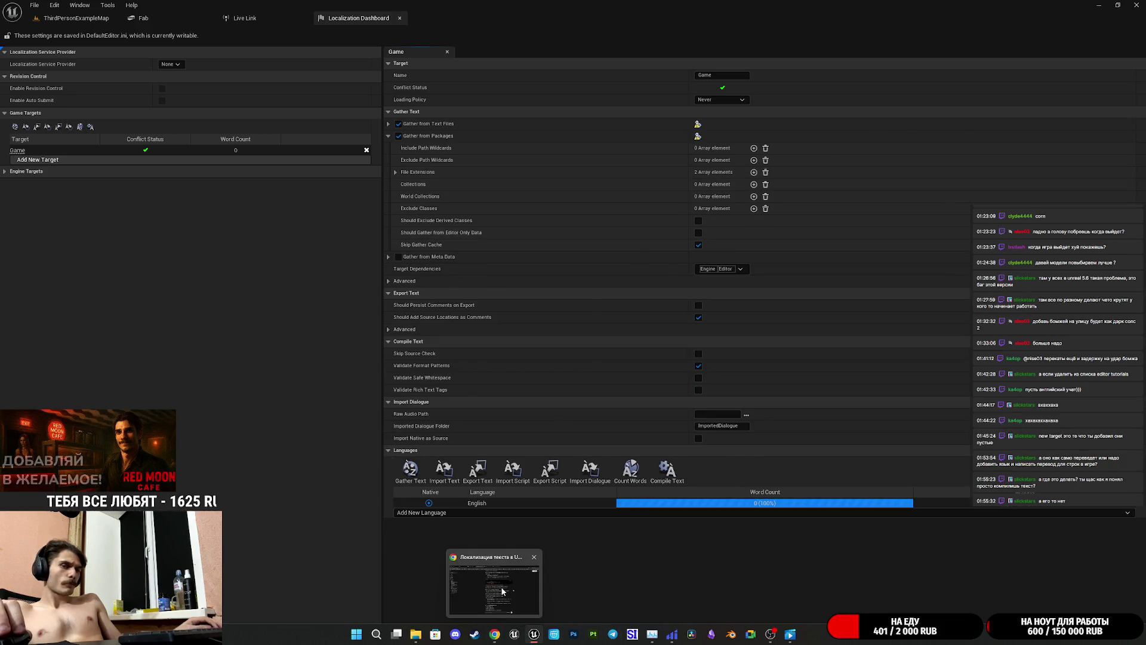
click(502, 591)
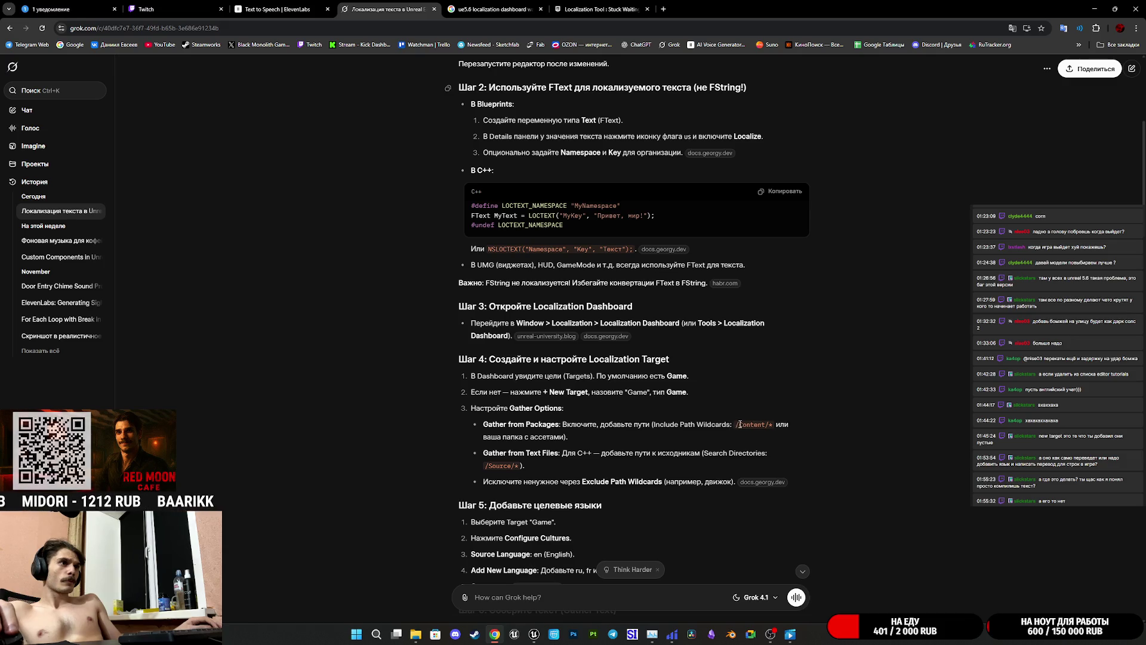
- Note the /Content/* path in Grok's answer and return to the dashboard's file extensions
drag(736, 428, 774, 426)
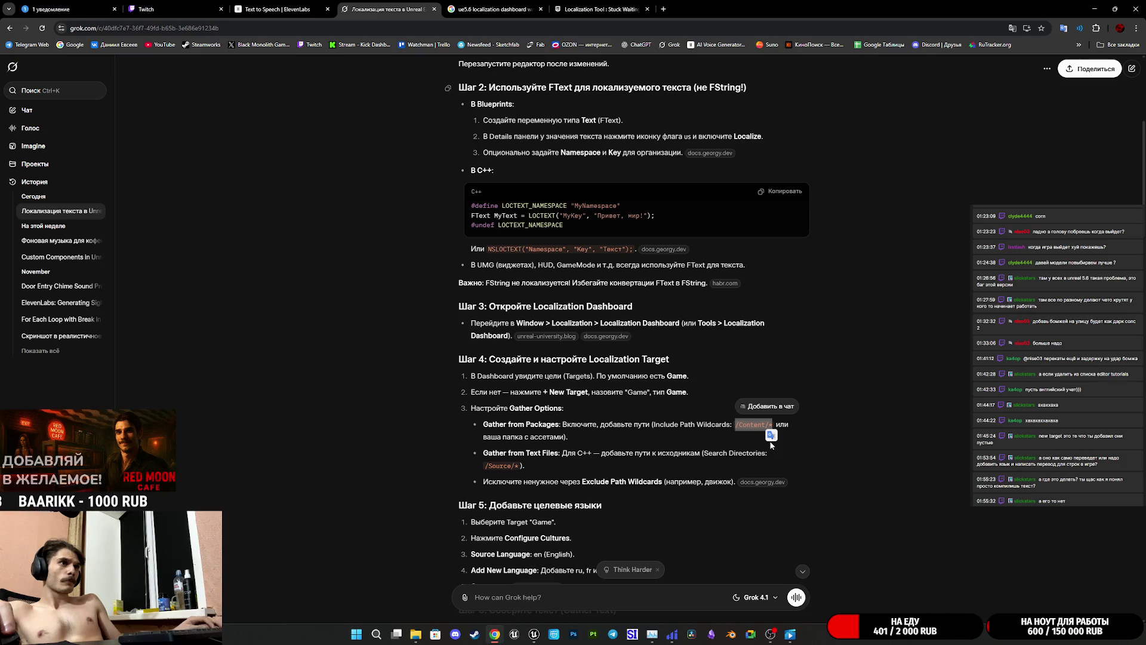
click(537, 437)
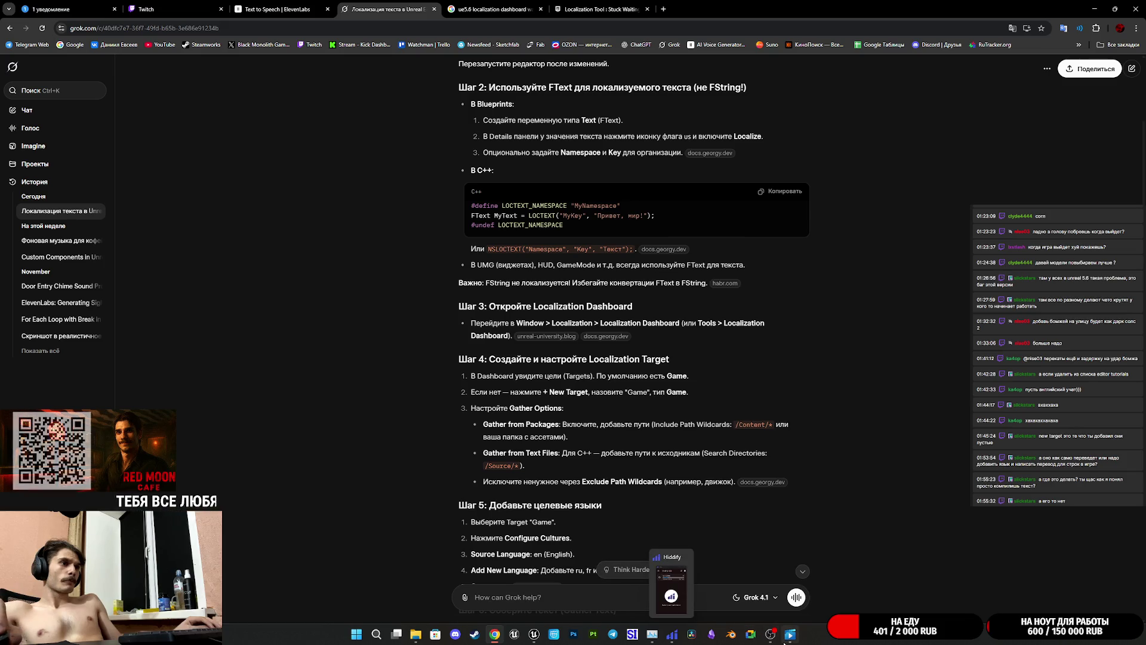
mouse_move(773, 637)
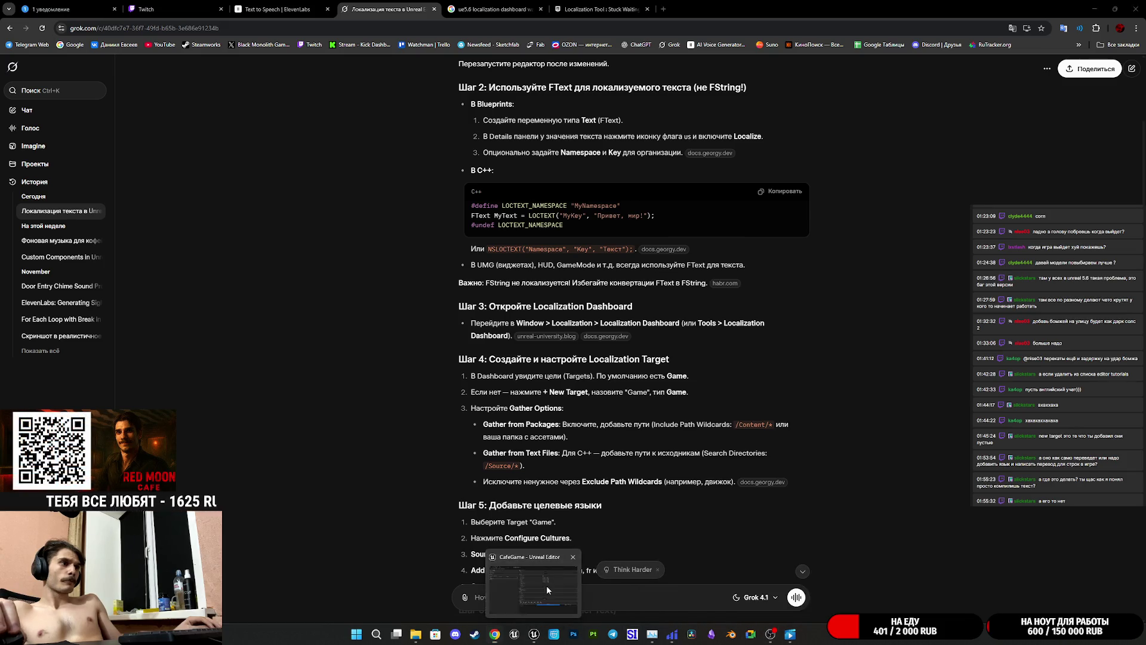
click(547, 585)
click(396, 172)
click(396, 172)
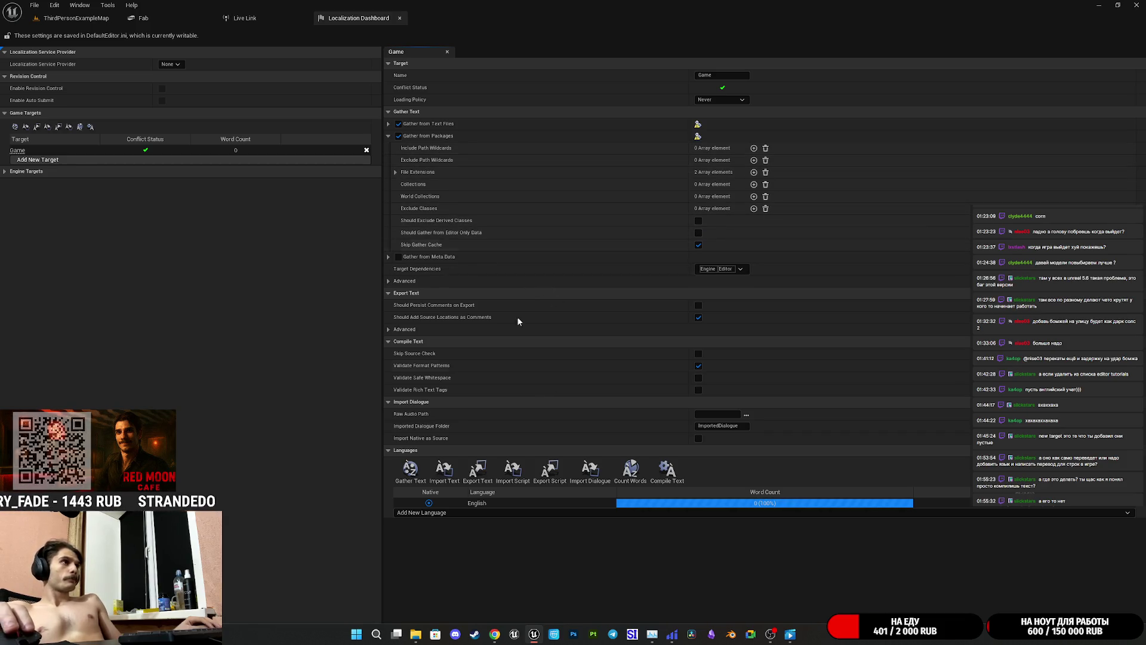
- Add a new Include Path Wildcards entry for the Game target, keeping its root as Auto
mouse_move(495, 635)
click(503, 602)
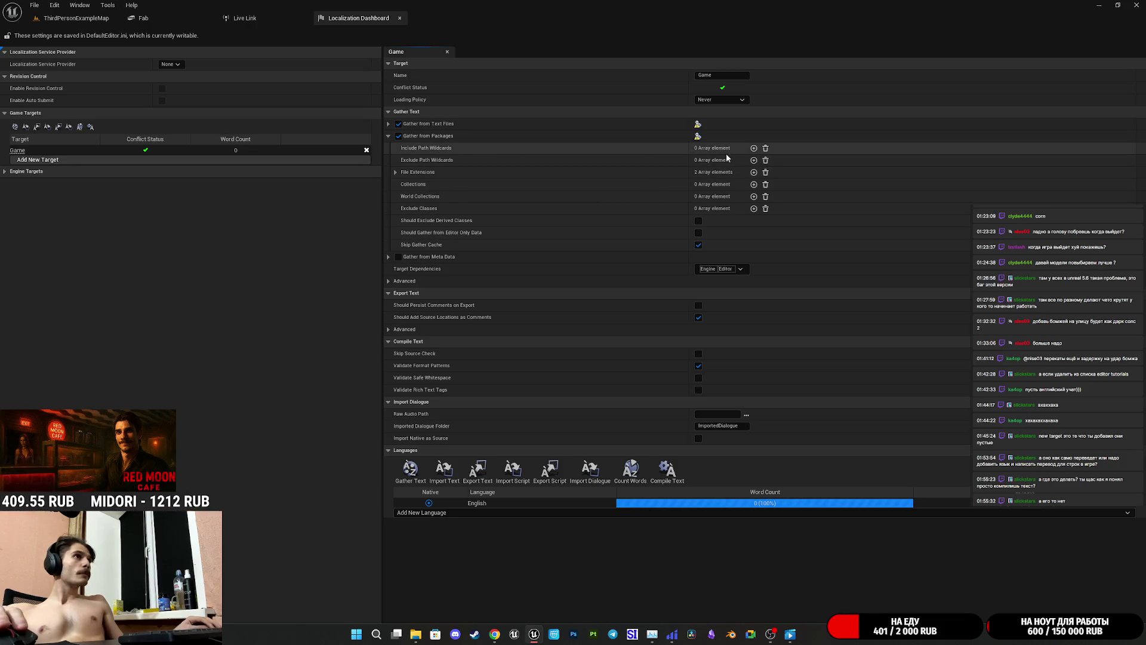
click(754, 148)
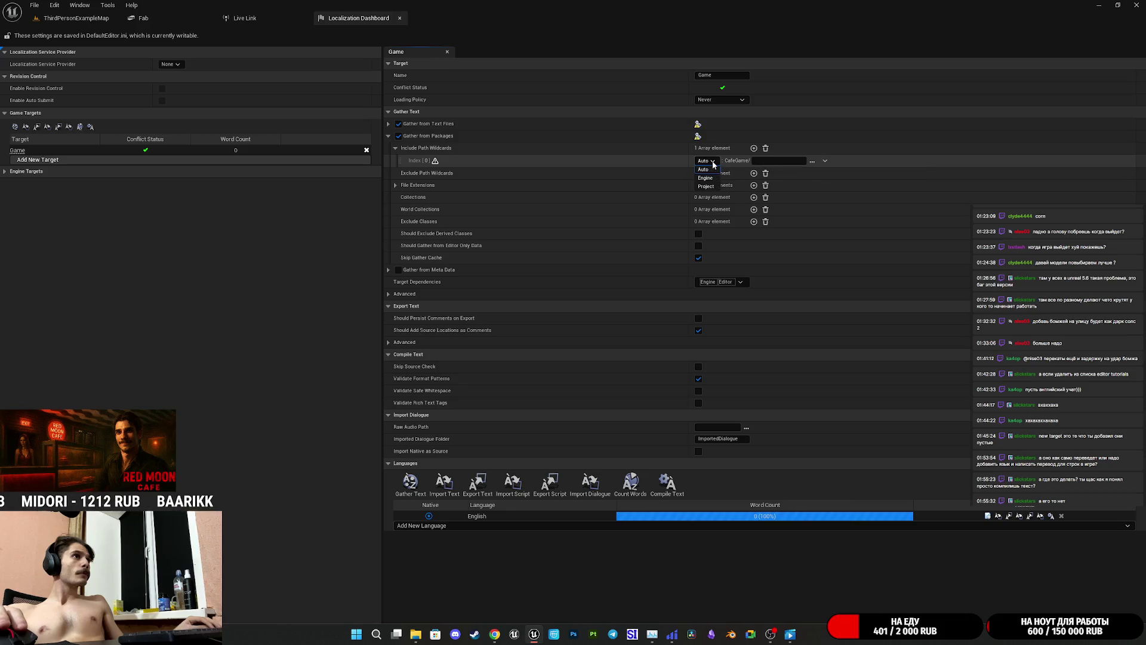
click(706, 161)
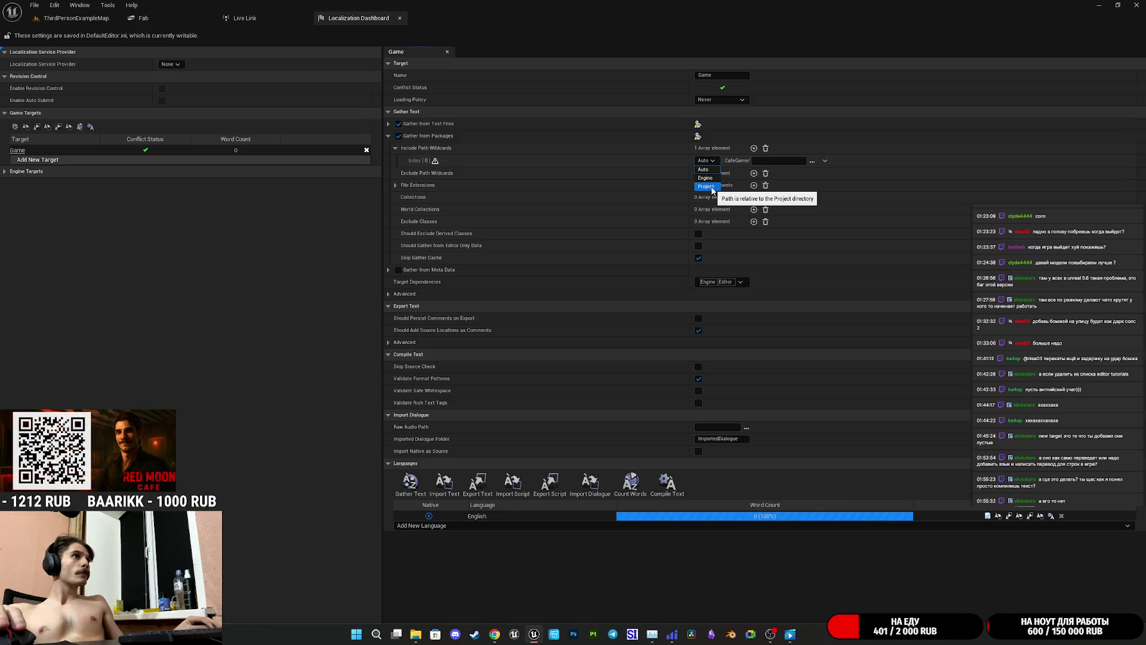
click(712, 164)
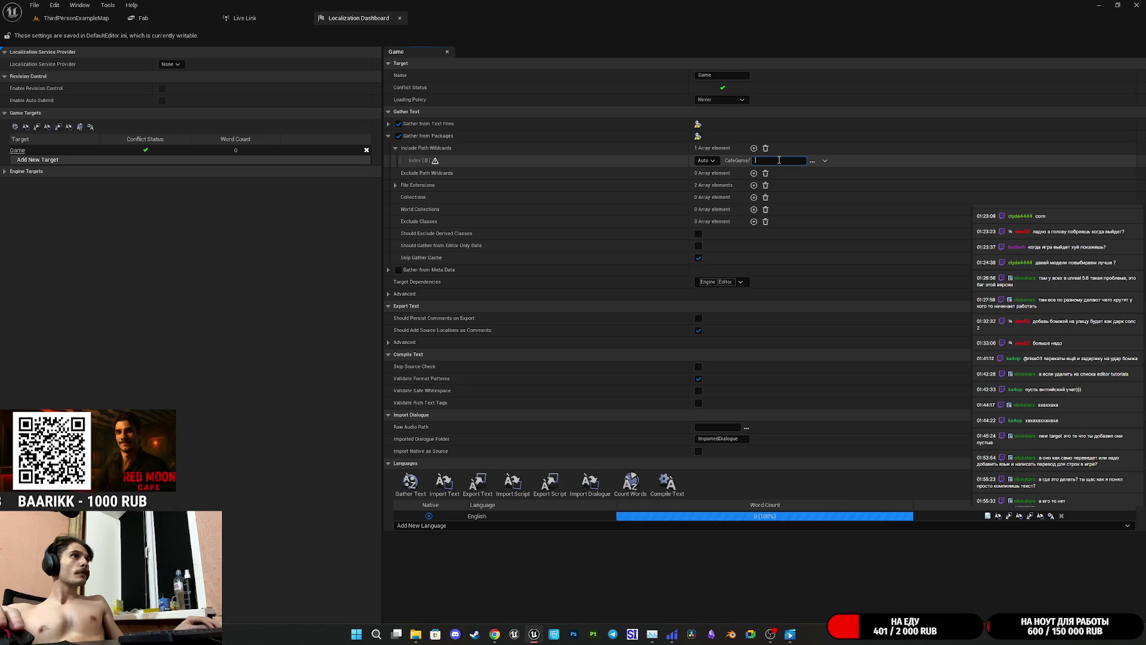
- Set the include path to Content/* via the folder browser and gather the Game text
text(/Content/*)
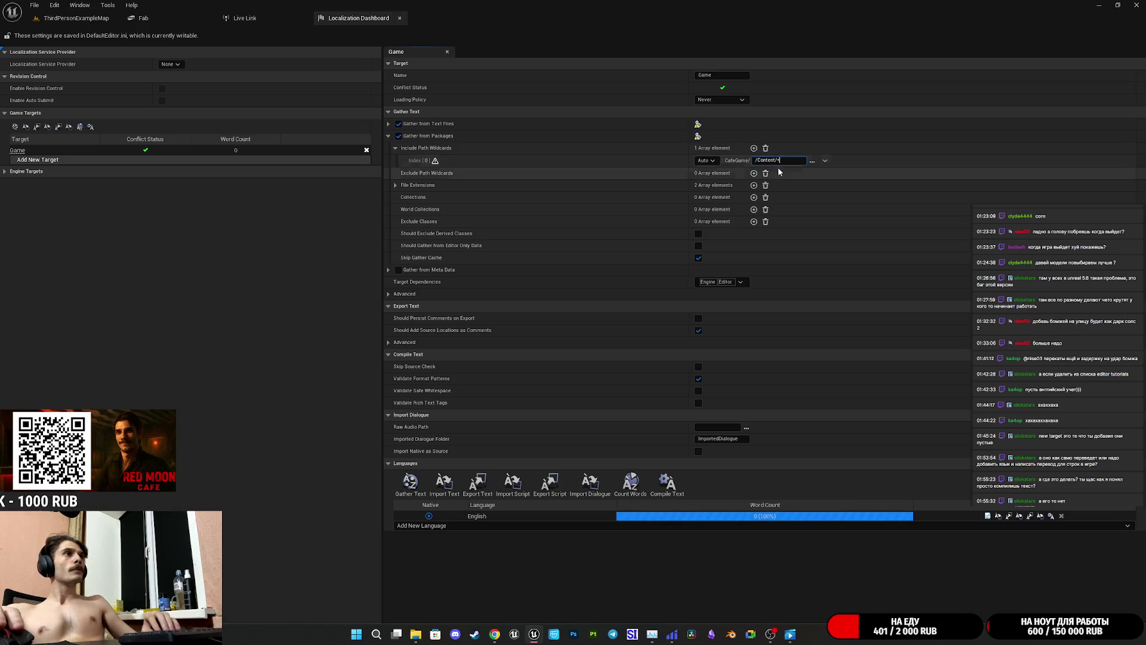
key(BackSpace)
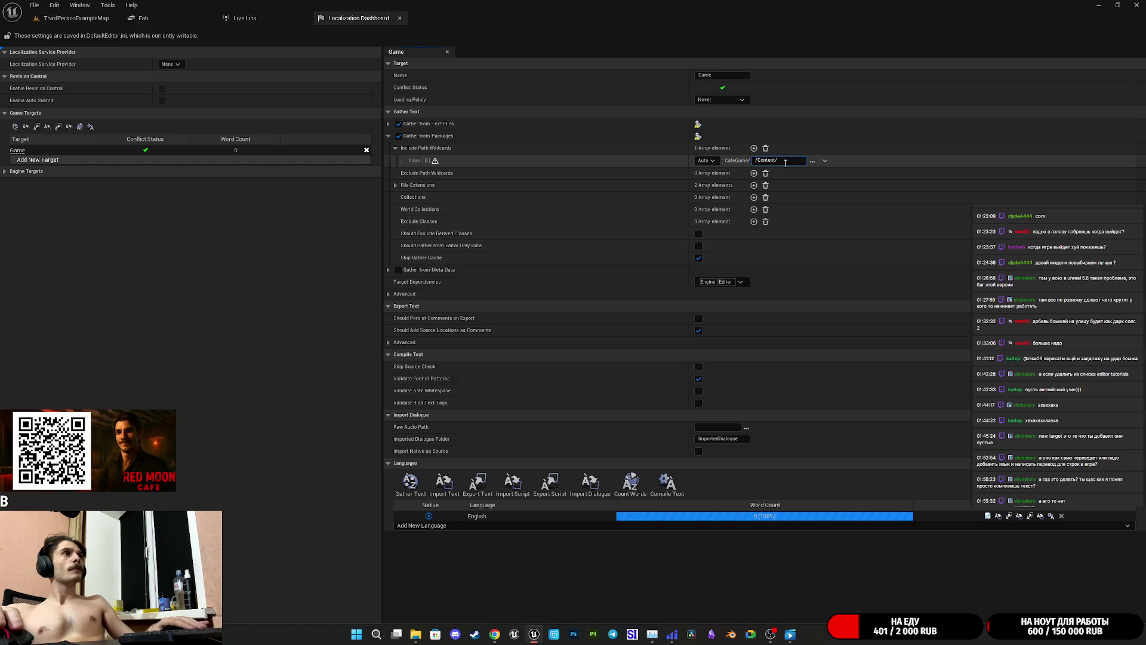
click(757, 160)
key(BackSpace)
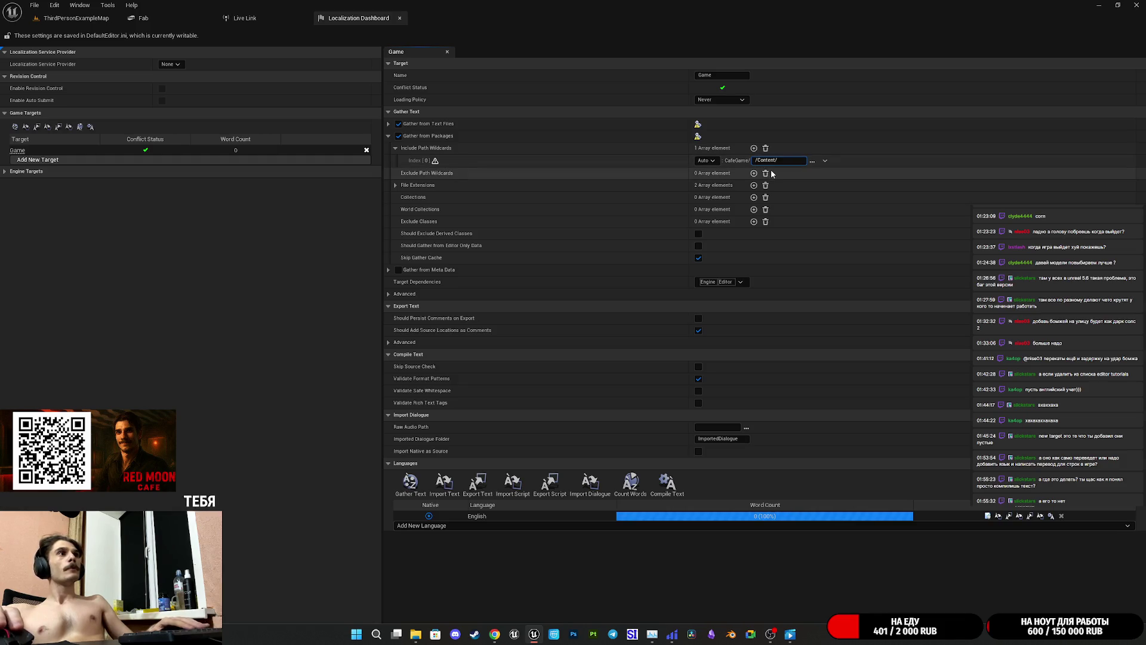
click(812, 161)
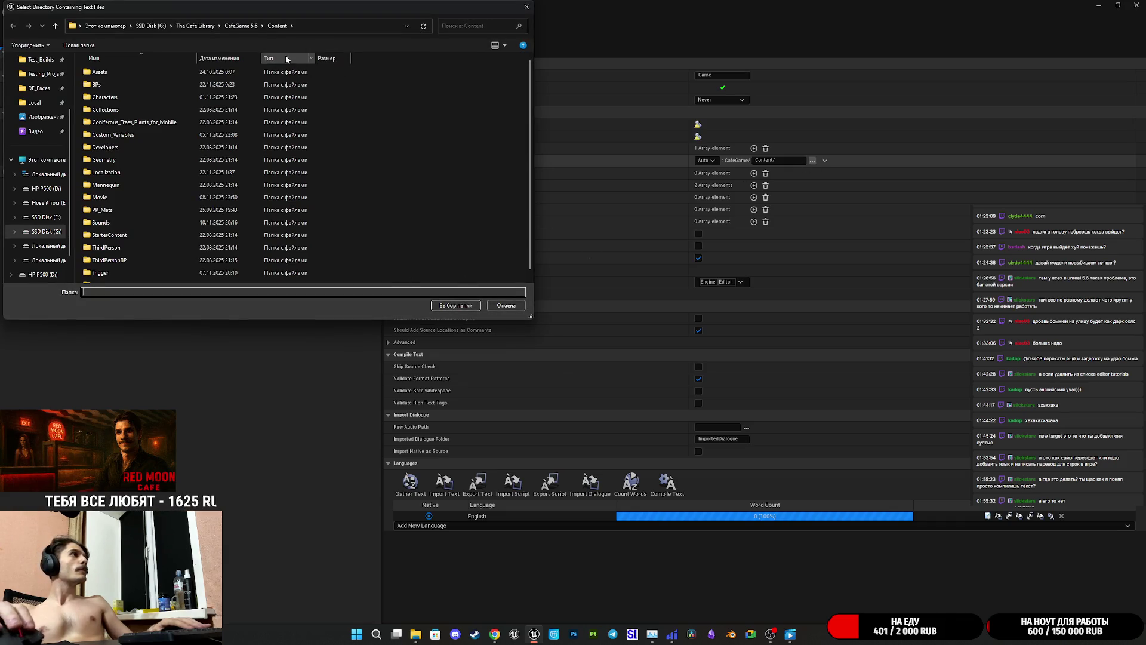
click(455, 306)
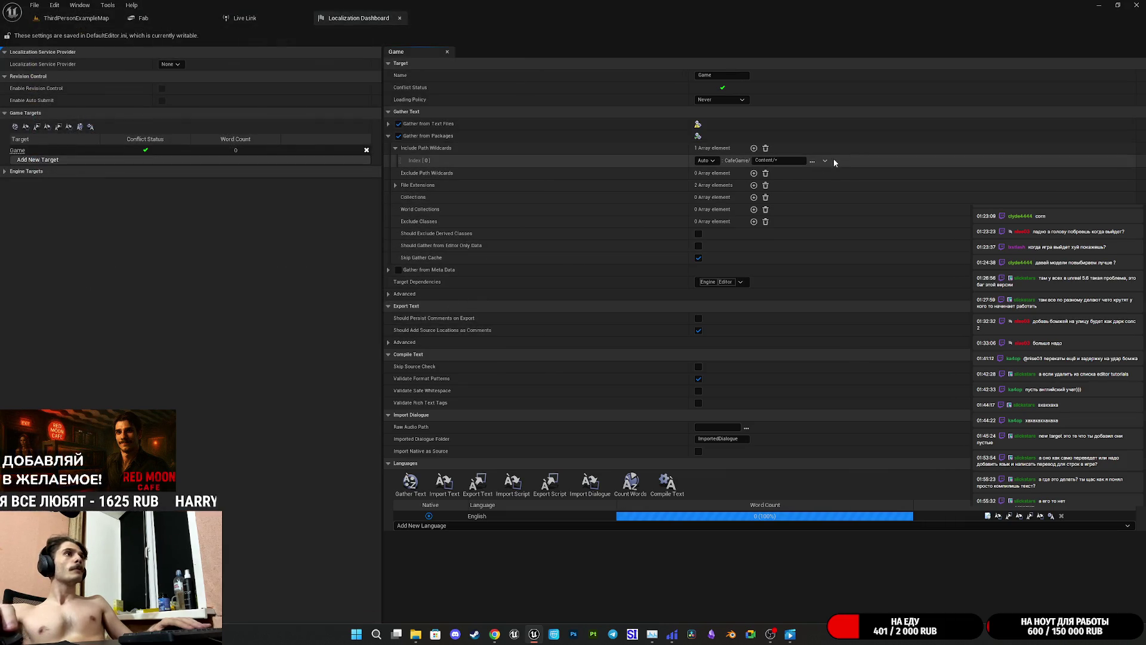
click(411, 483)
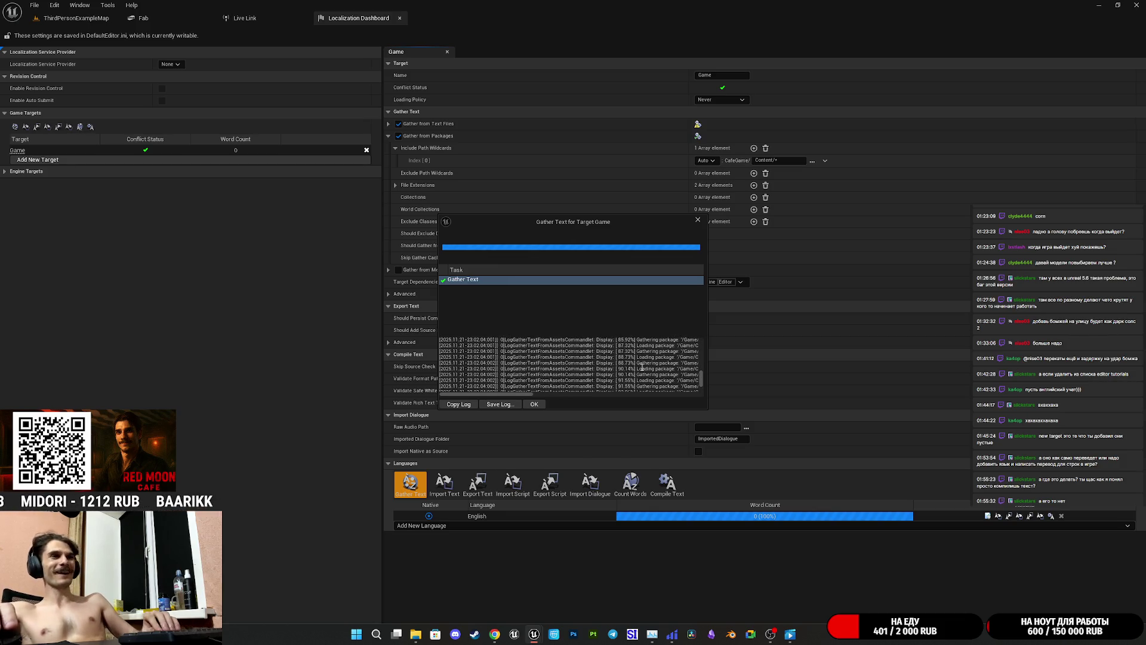
- Close the finished gather report so the Game target and English show 907 words
click(534, 404)
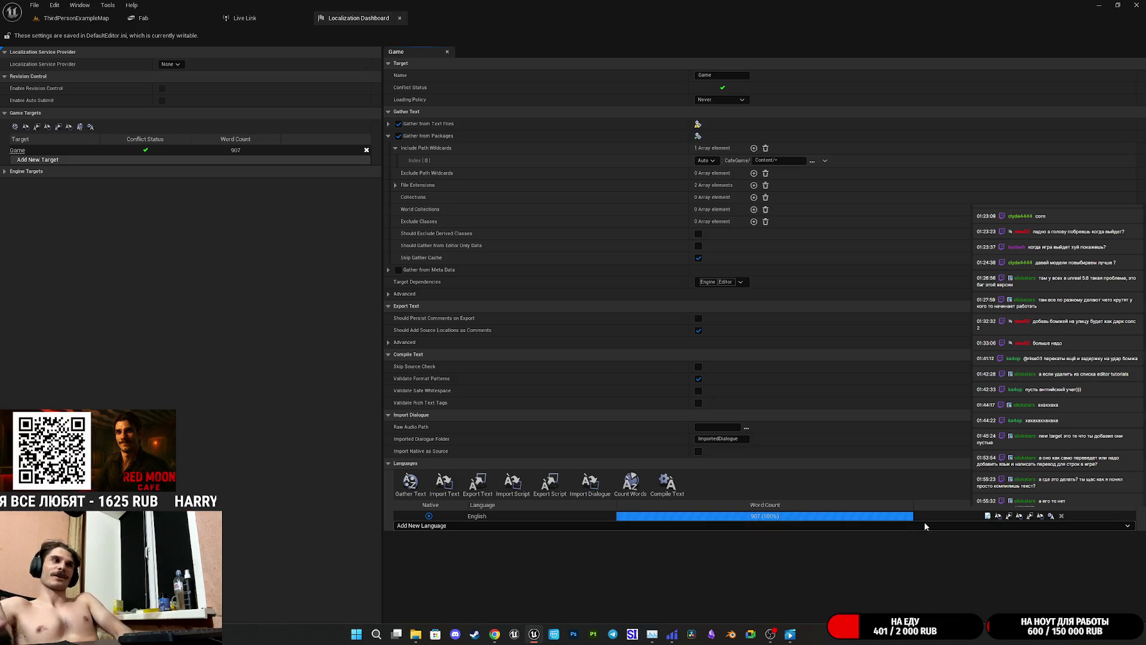
click(988, 515)
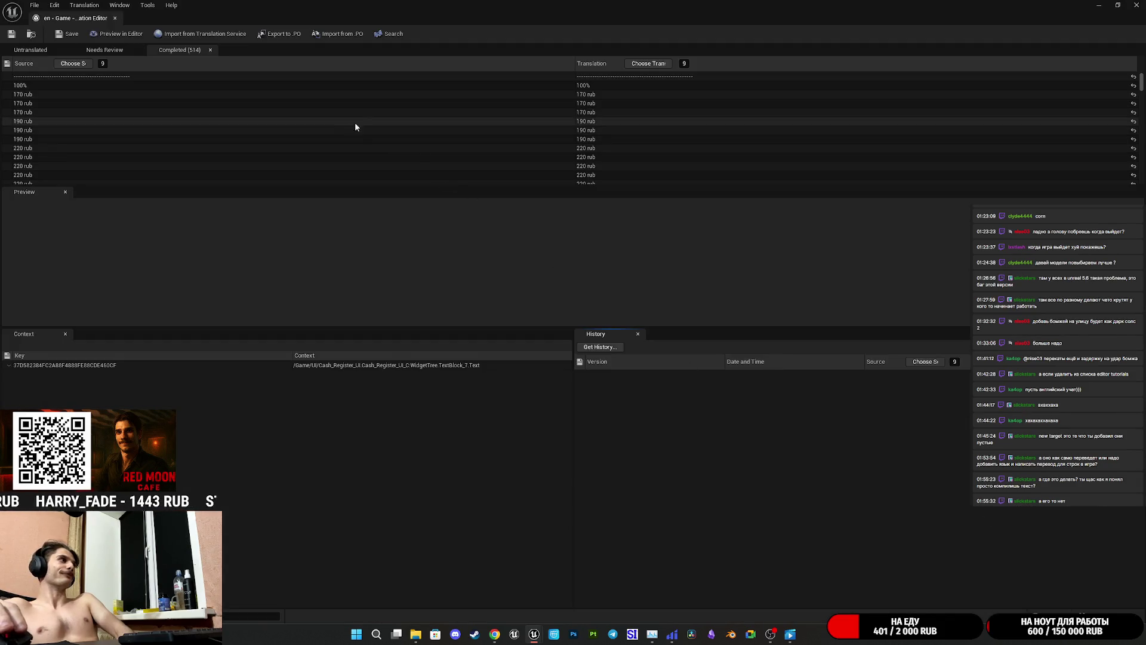
click(31, 50)
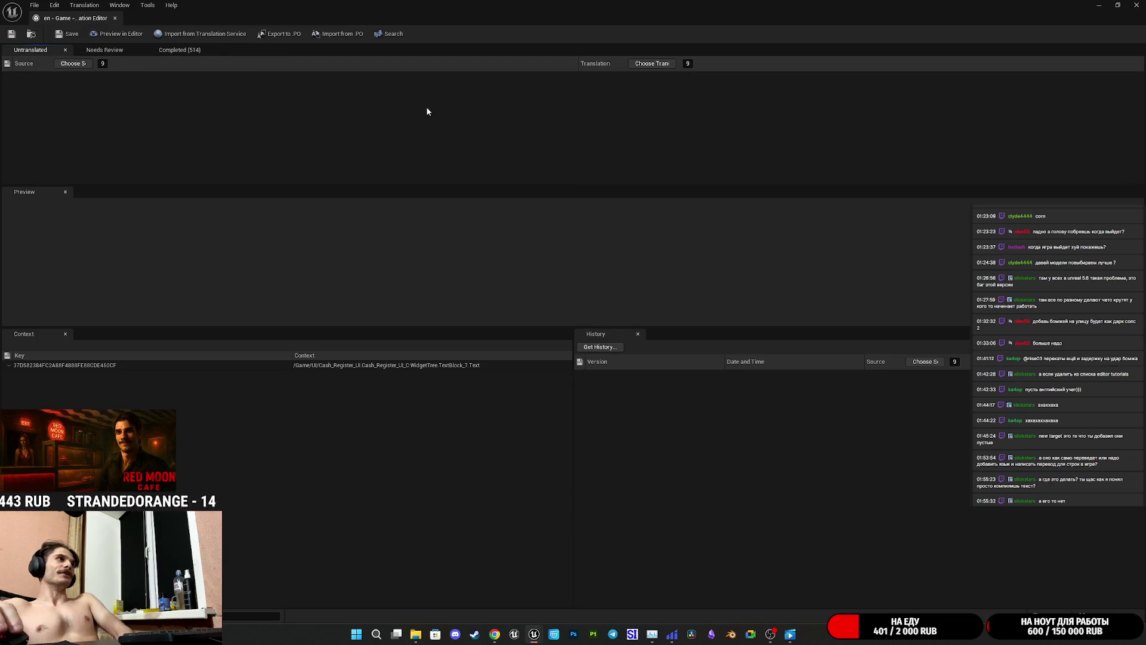
click(104, 50)
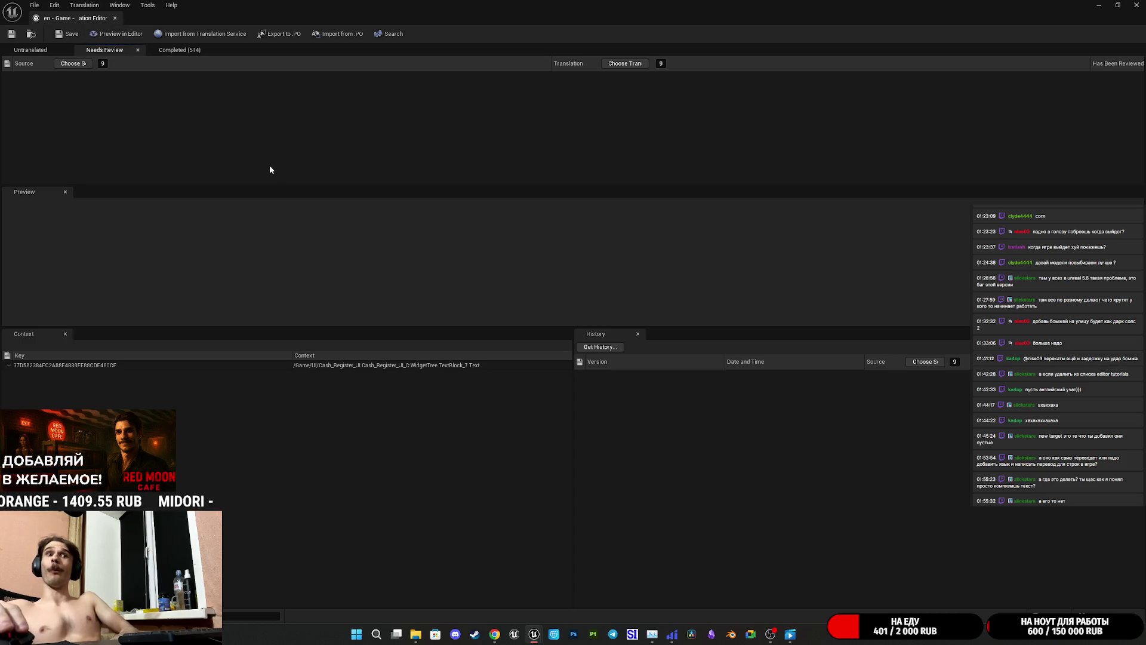
click(179, 50)
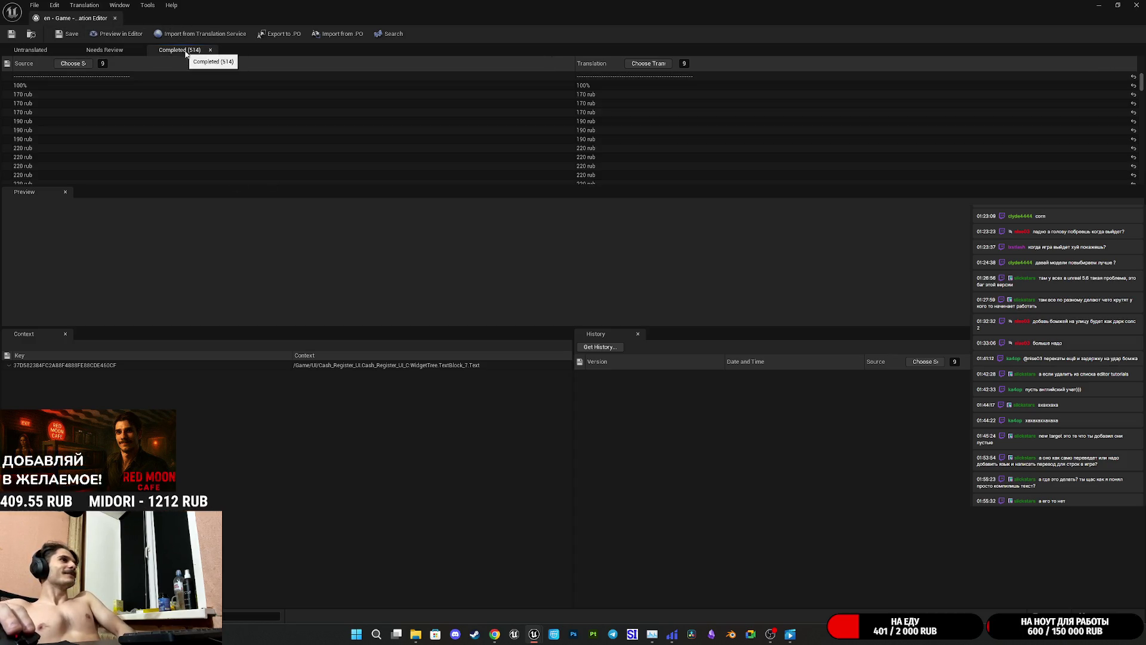
scroll(594, 142, down, 2)
scroll(591, 140, down, 5)
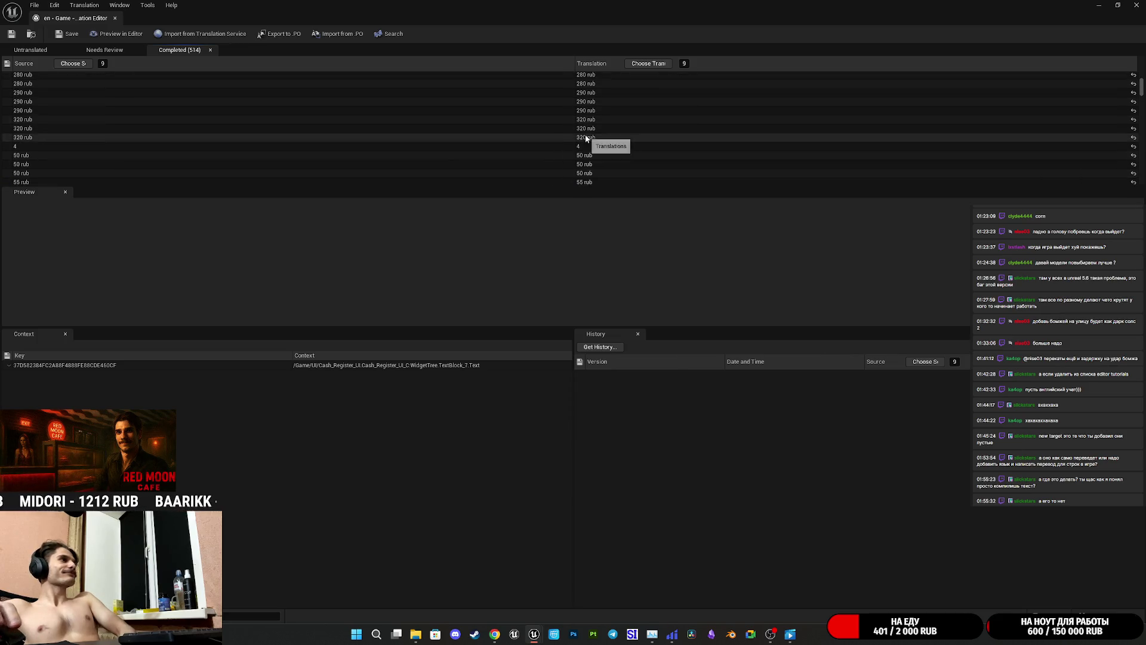
scroll(586, 139, down, 5)
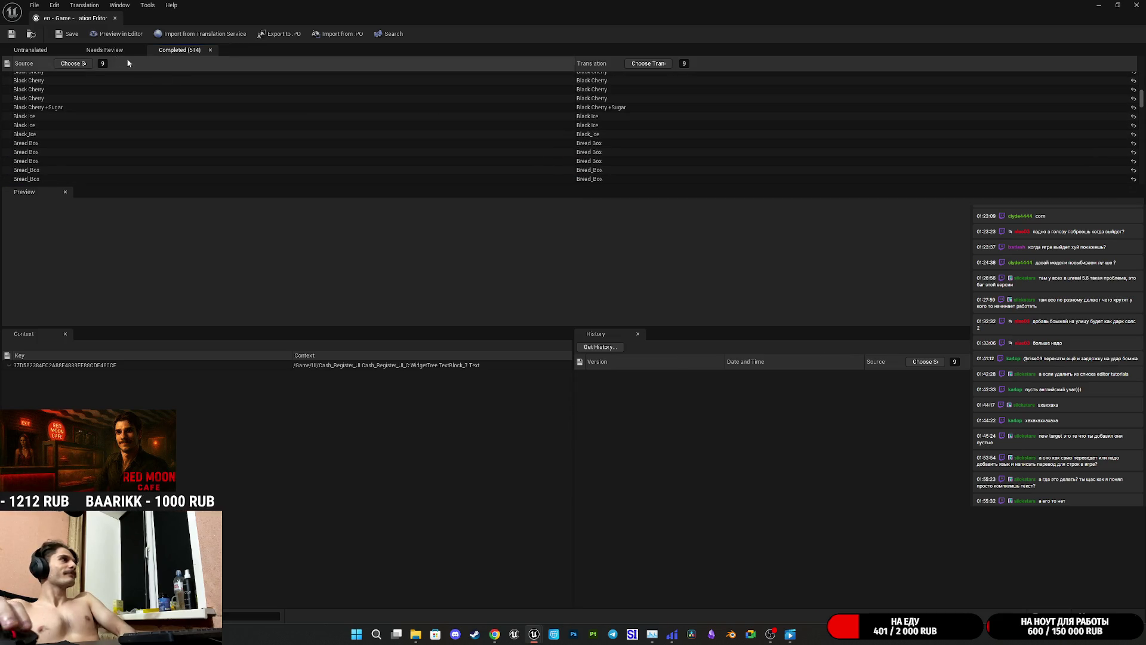
click(23, 51)
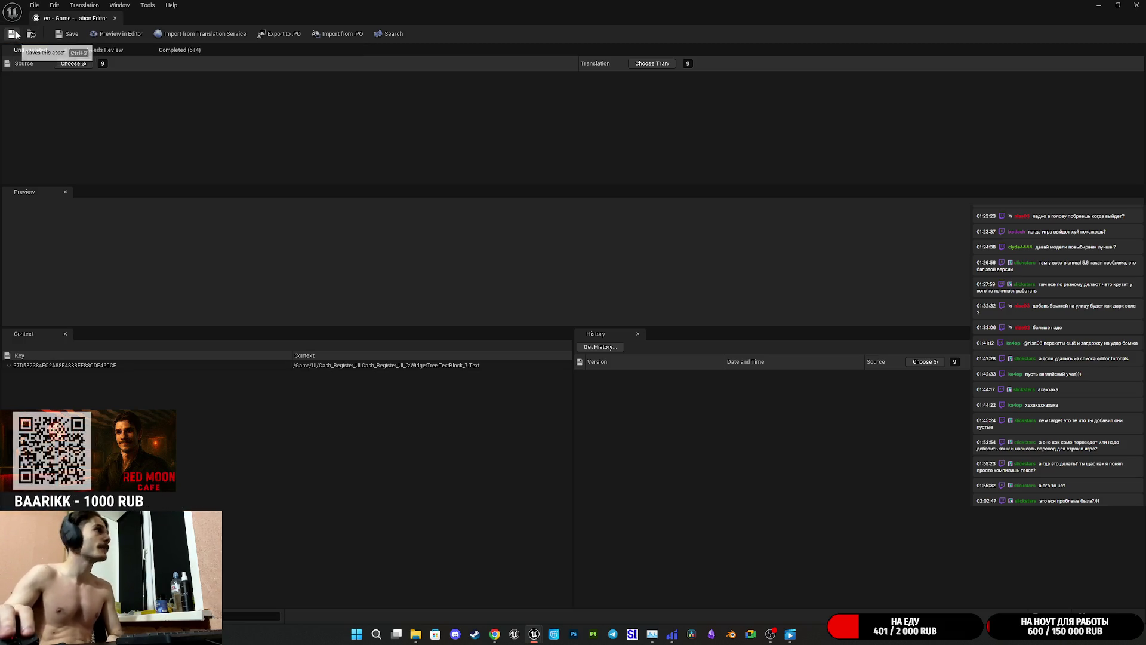
click(185, 52)
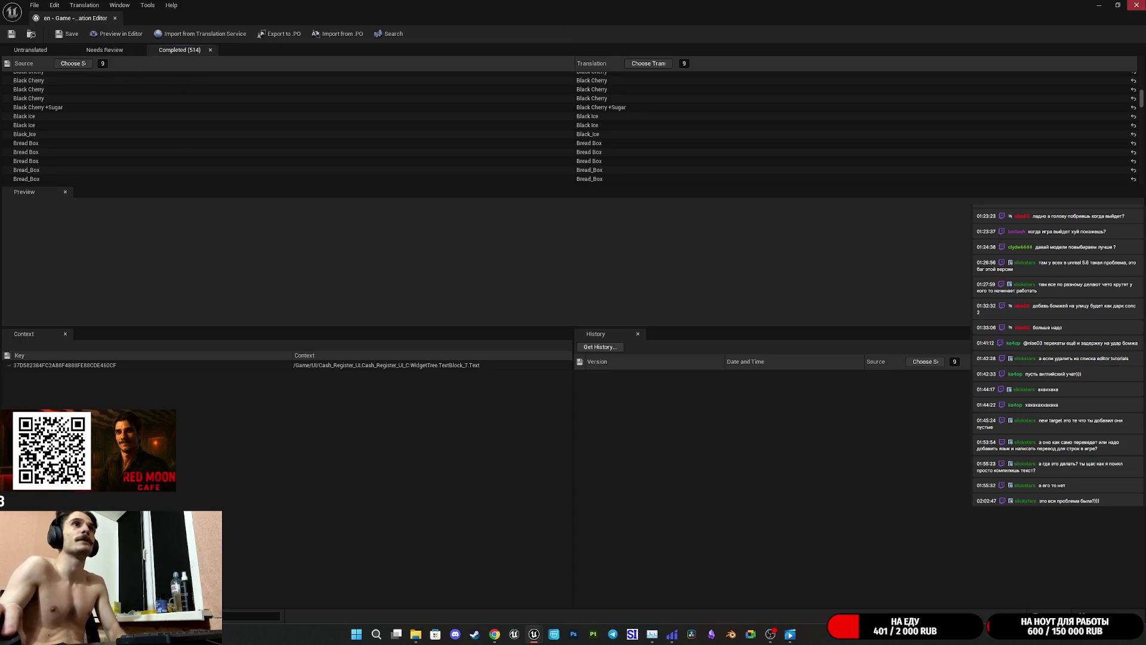
click(1137, 5)
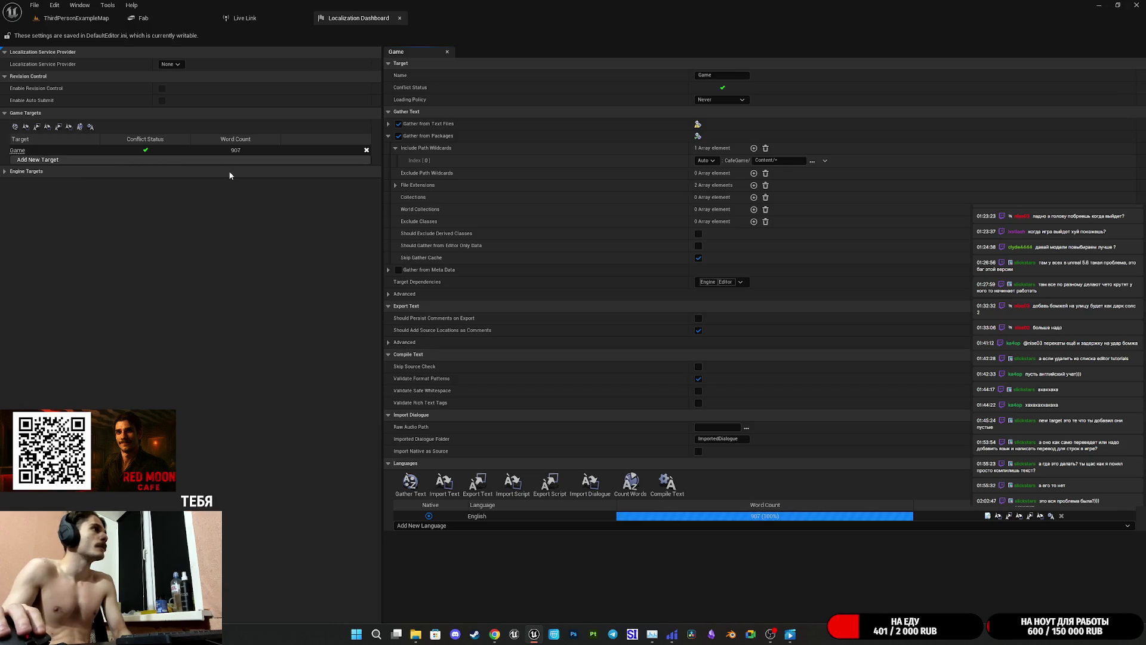
- Compile the Game target's translations and dismiss the finished compile report
click(667, 487)
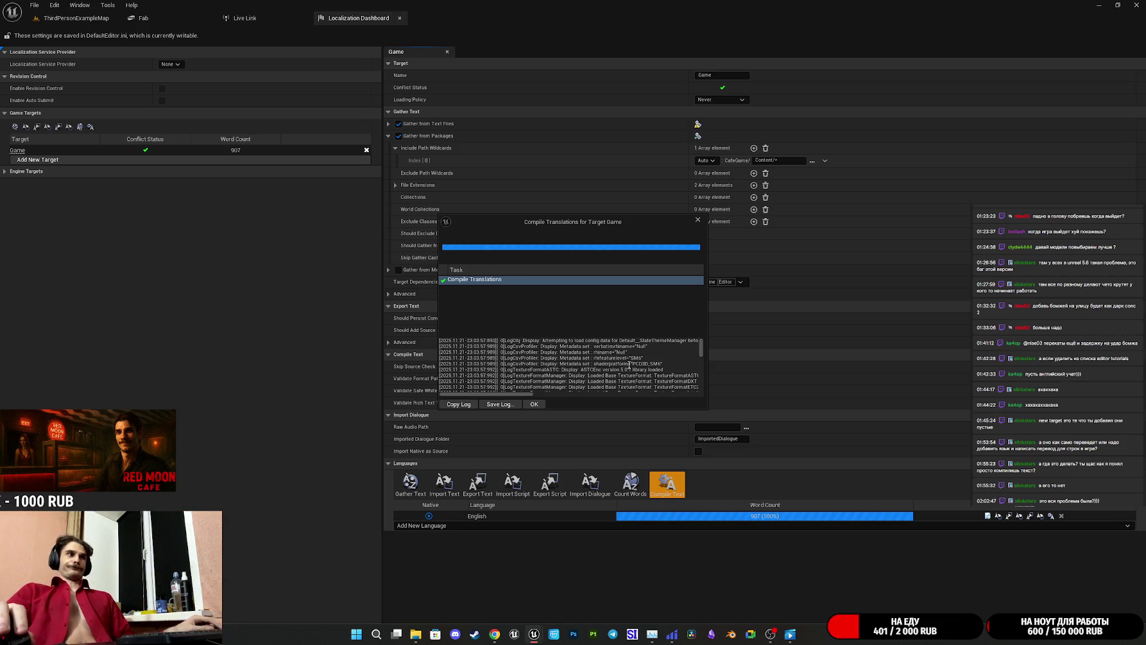
click(535, 404)
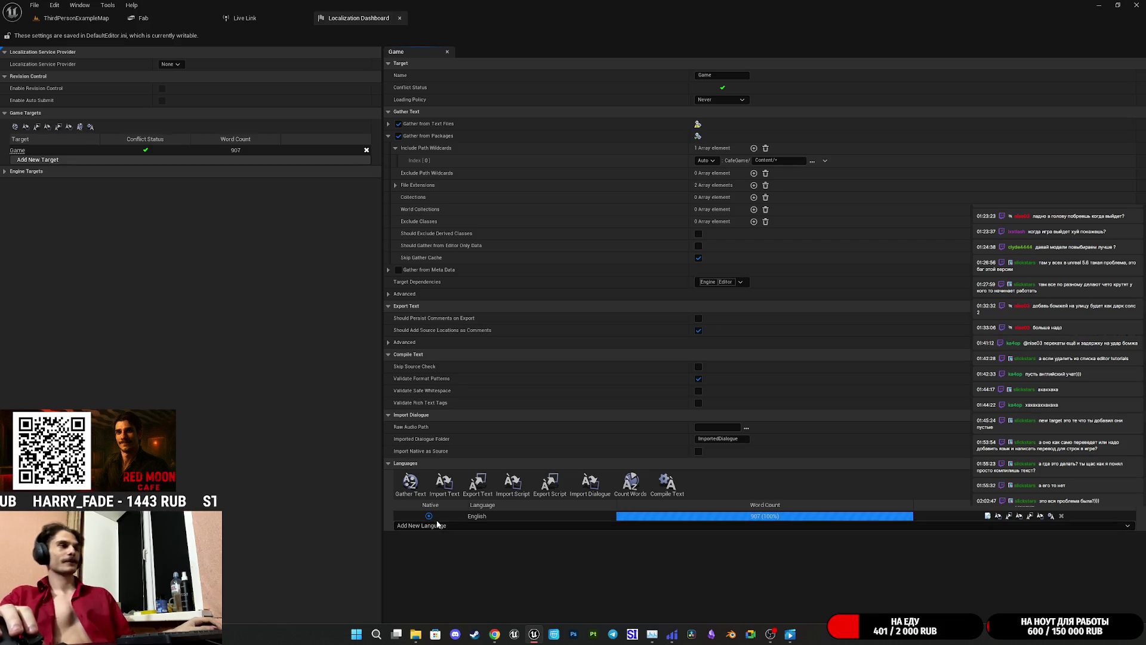
click(435, 529)
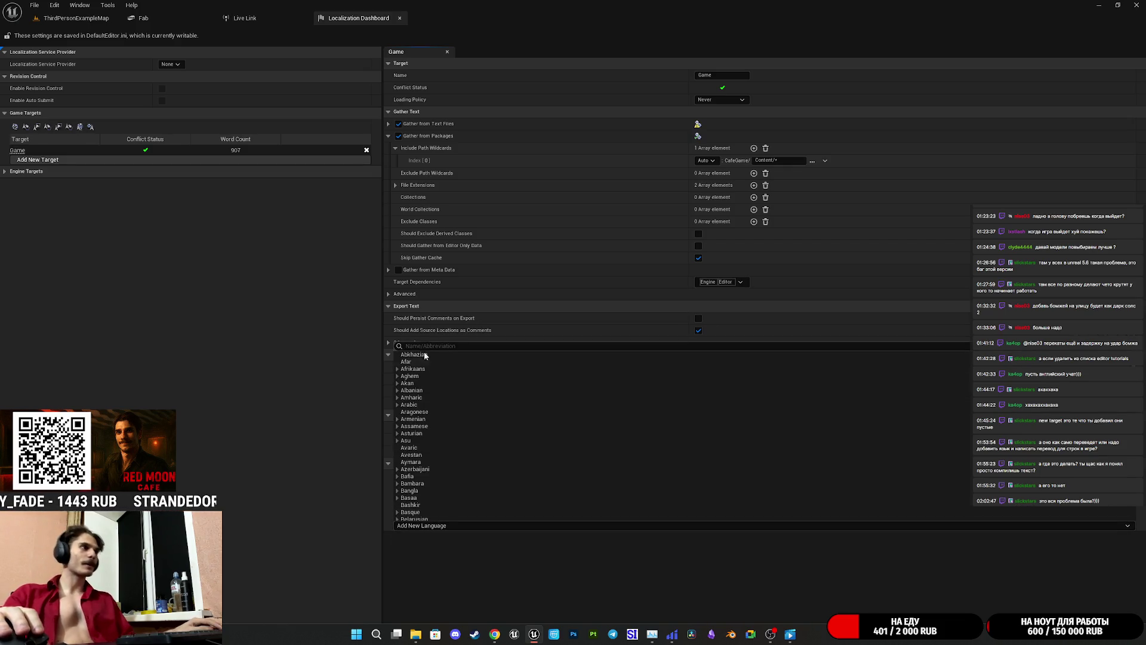
- Add Russian from the culture list to the Game target and try editing its translations
scroll(461, 420, down, 5)
click(397, 419)
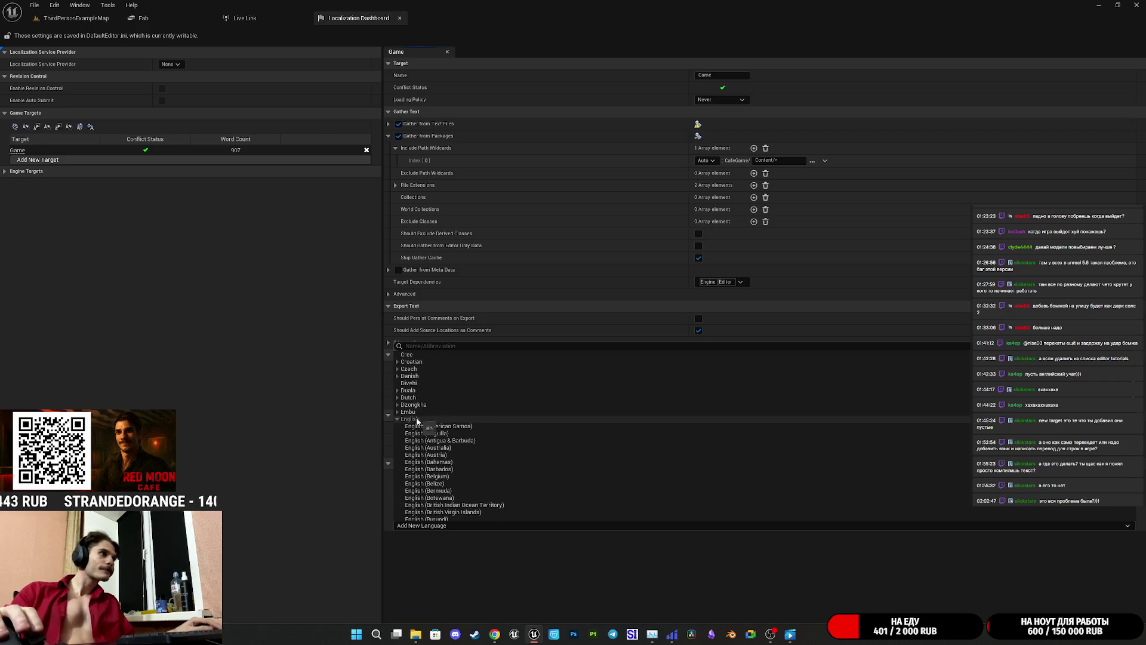
click(397, 420)
scroll(442, 440, down, 9)
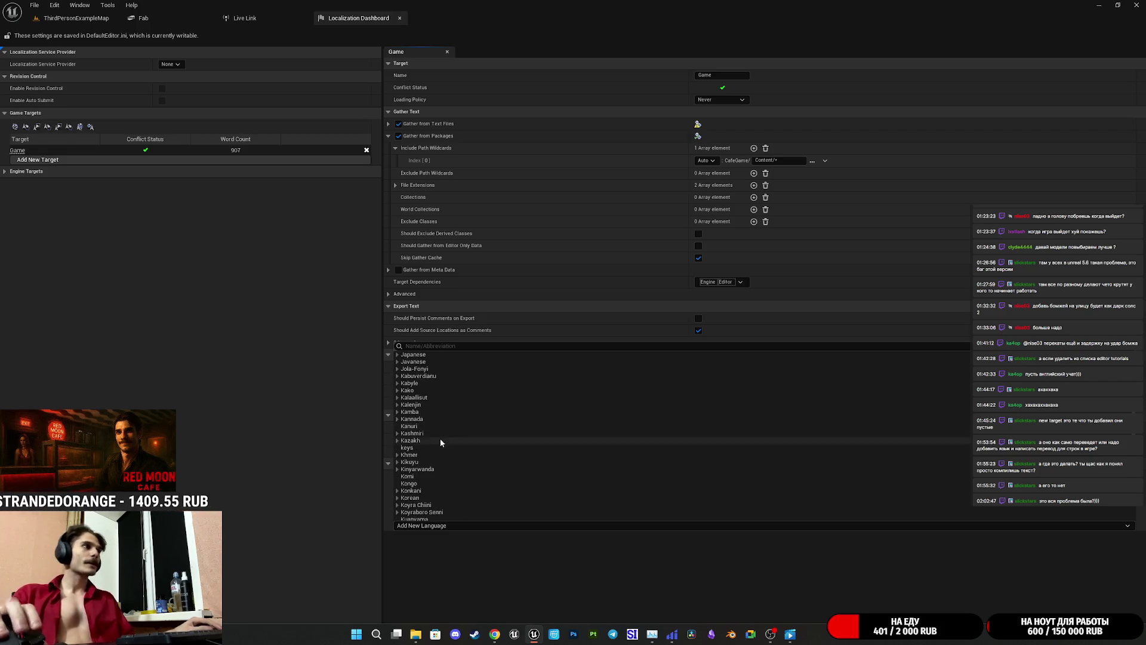
scroll(442, 439, down, 7)
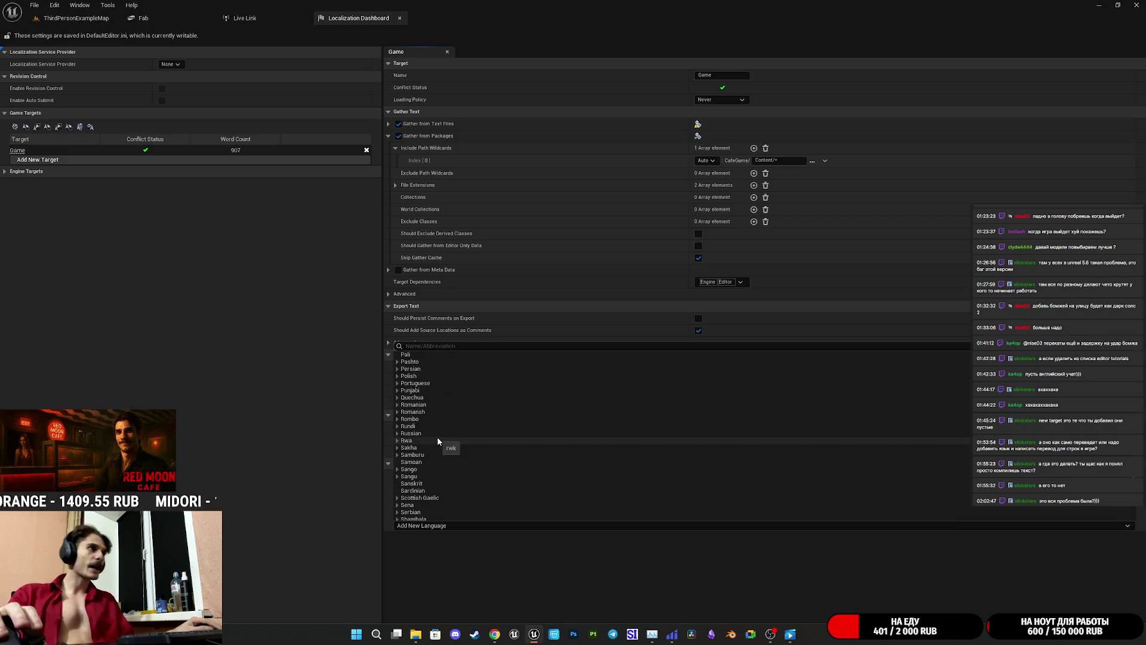
scroll(438, 443, up, 3)
scroll(438, 443, up, 2)
scroll(422, 489, down, 2)
click(410, 491)
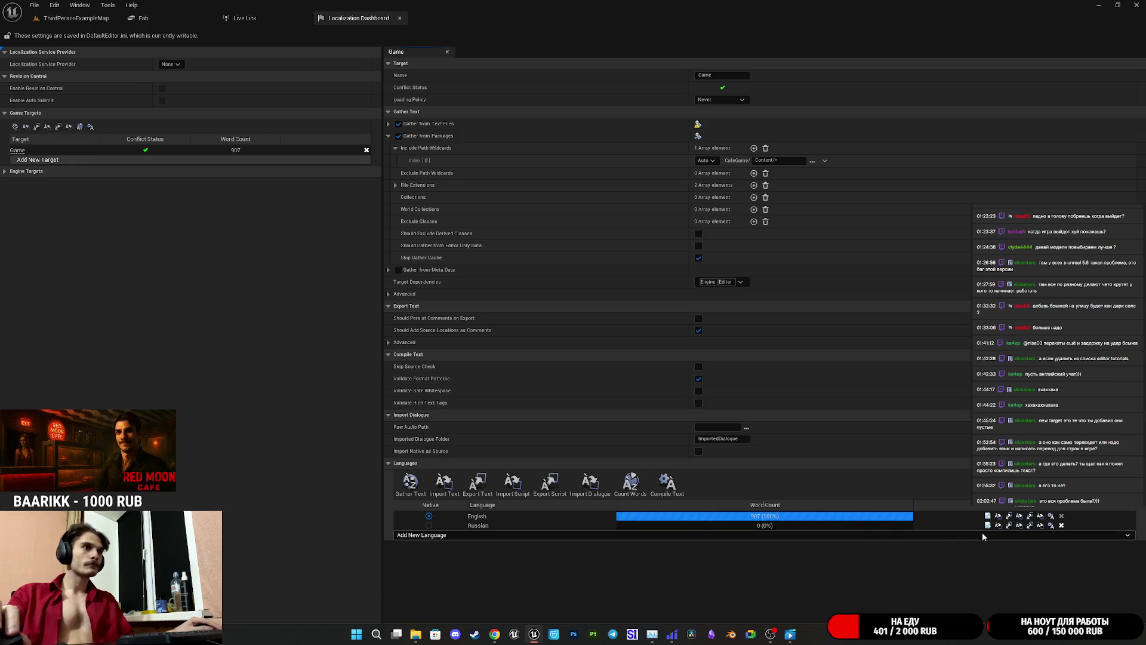
click(988, 525)
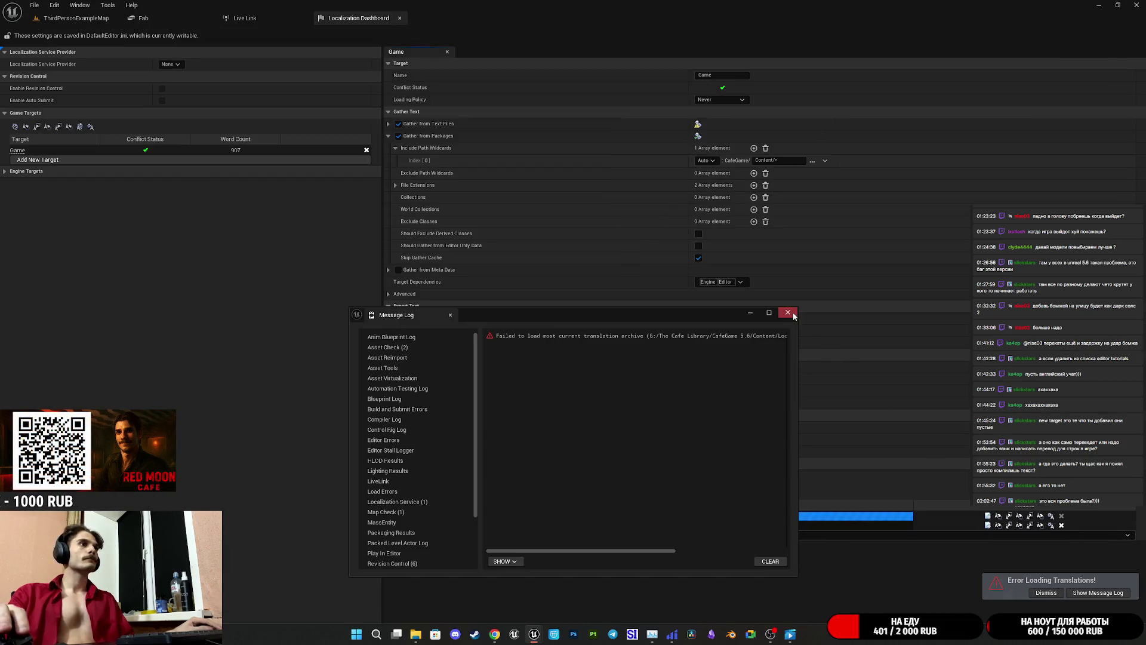
- Dismiss the loading-error log and re-run the Game text gather to completion
click(788, 313)
click(411, 482)
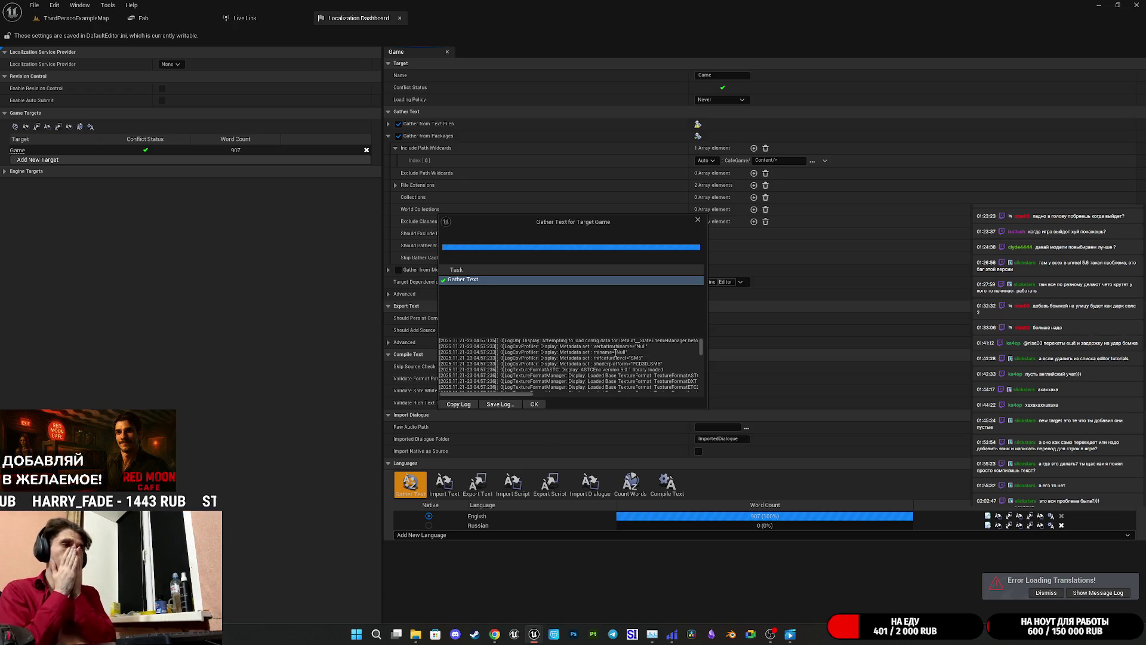
click(534, 405)
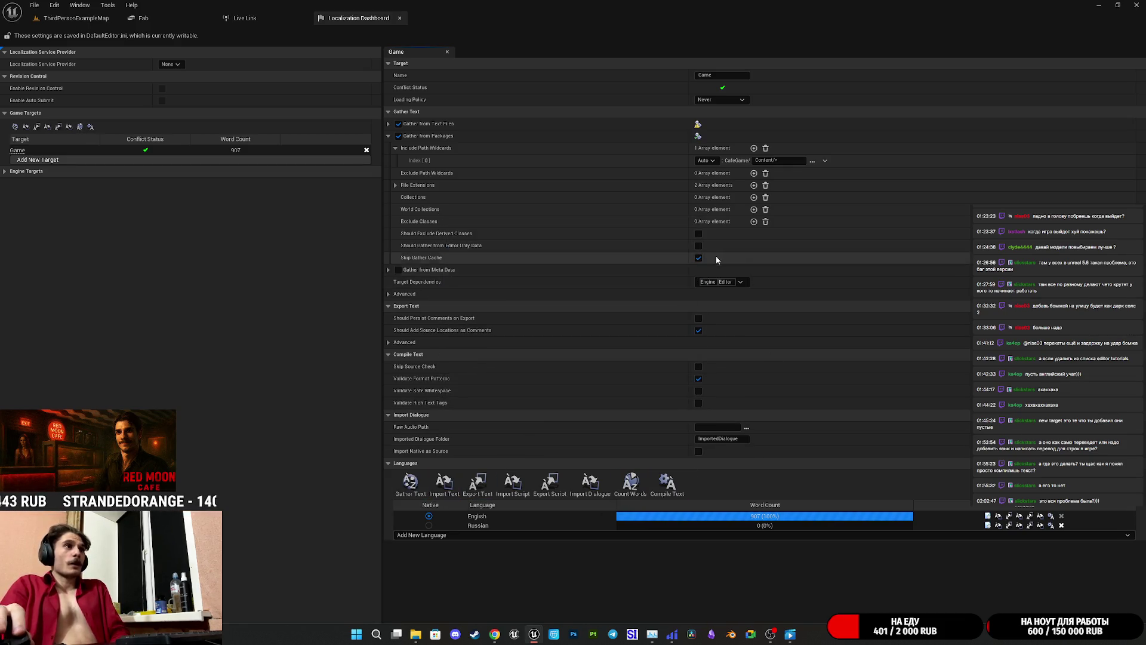
double_click(774, 162)
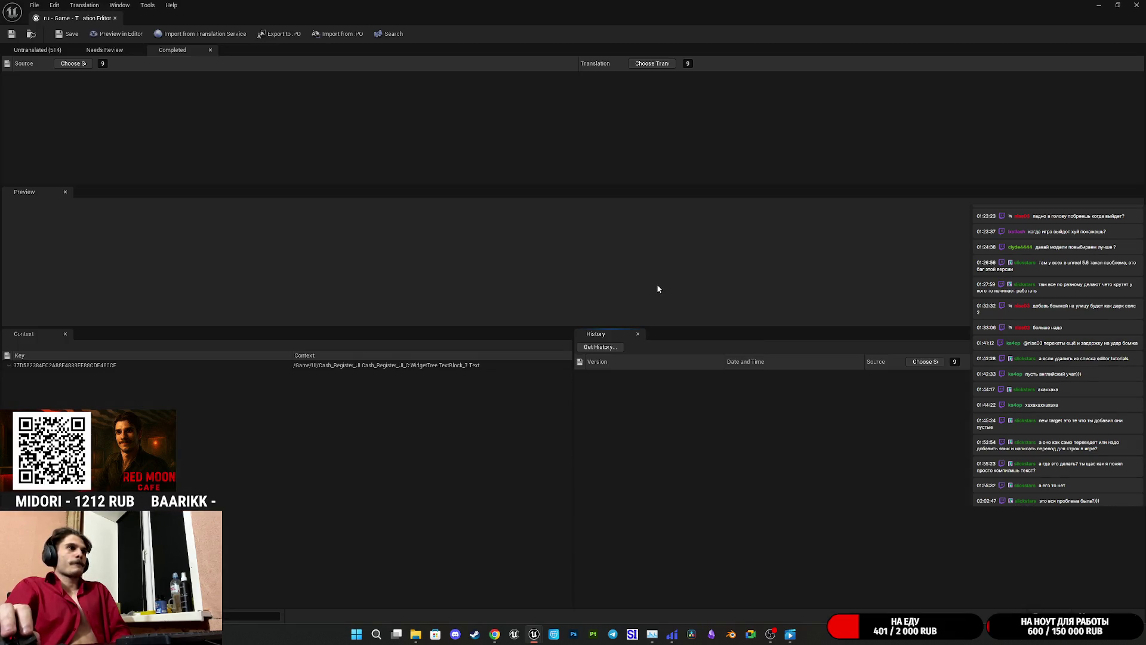
- Show the Untranslated tab and enlarge the preview area and string list
click(37, 50)
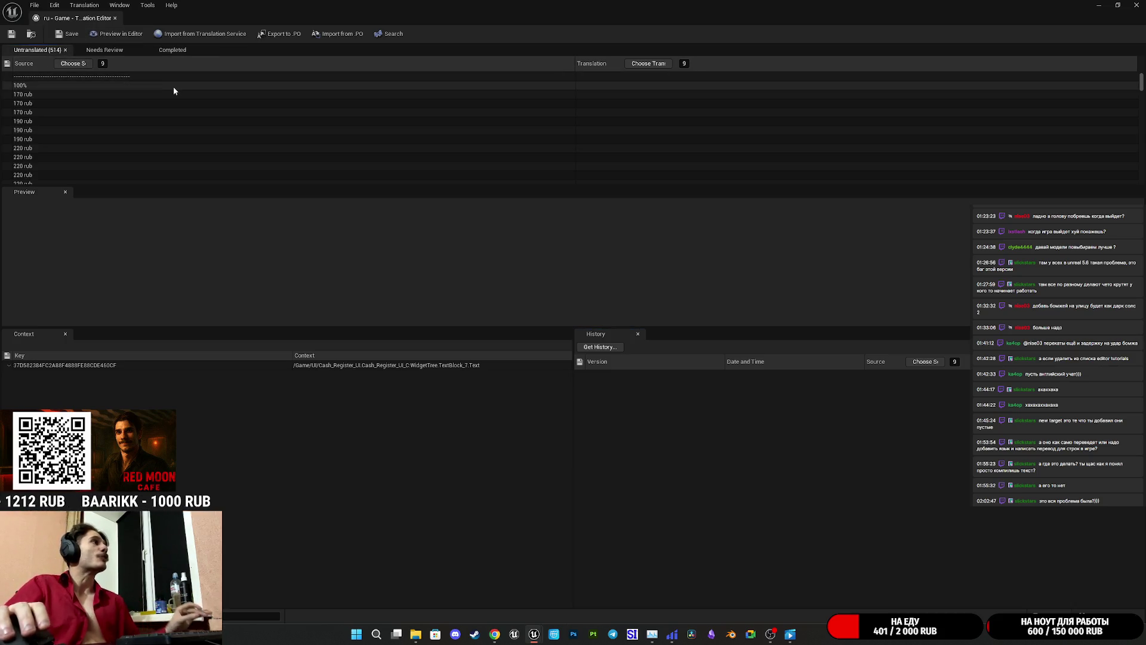
scroll(78, 116, down, 5)
scroll(87, 124, down, 10)
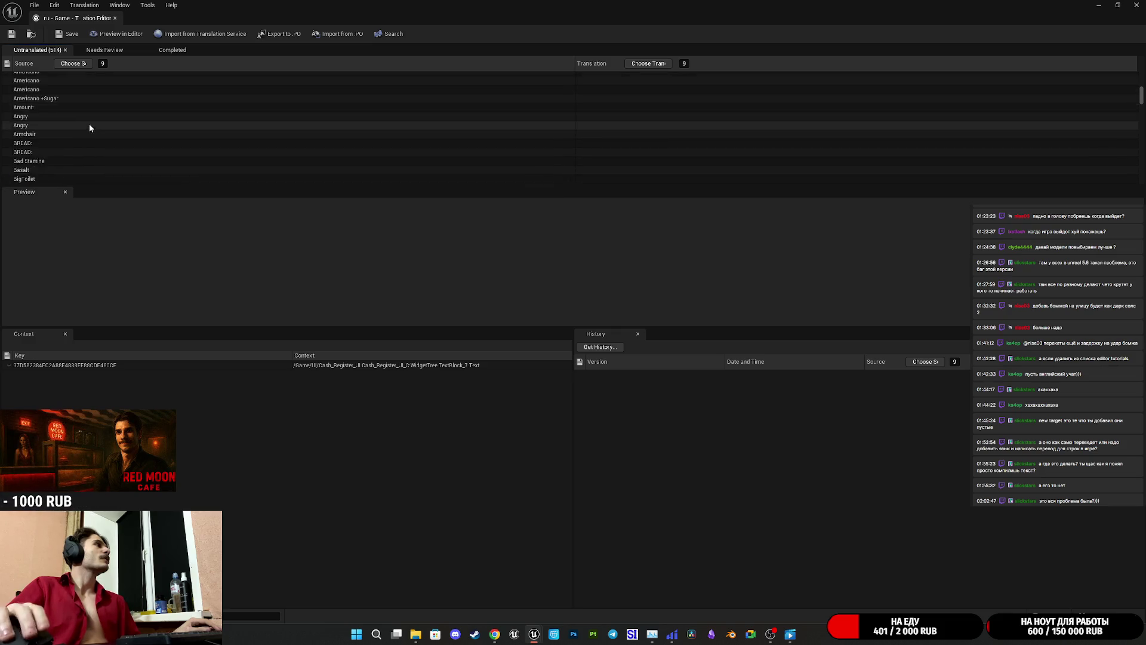
scroll(101, 122, down, 12)
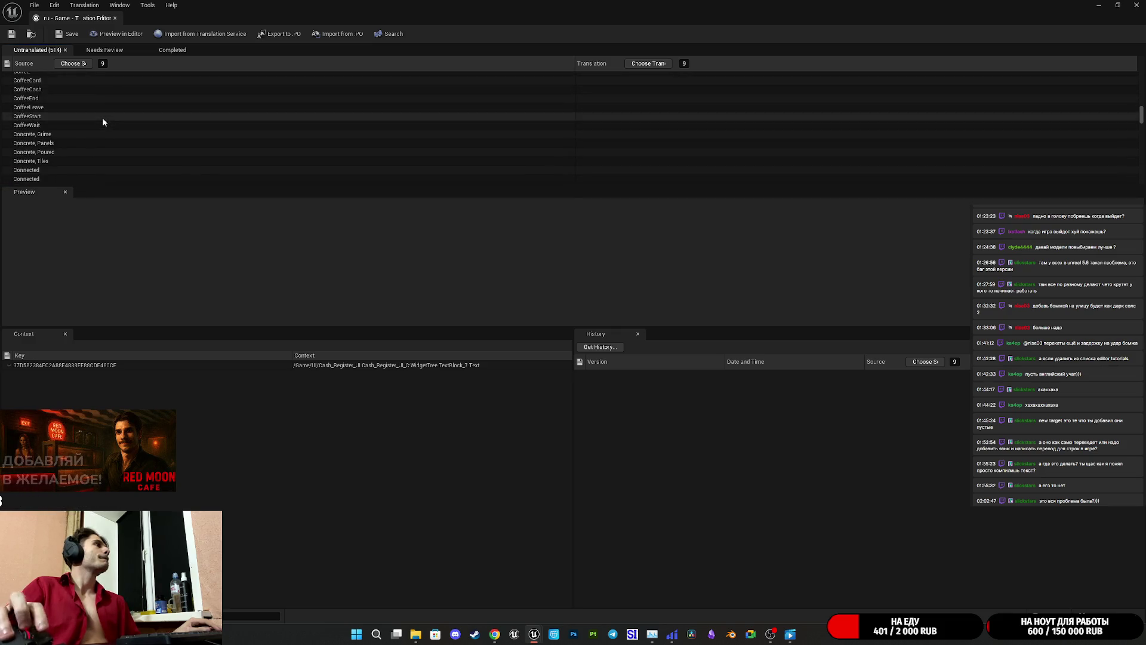
scroll(111, 123, down, 15)
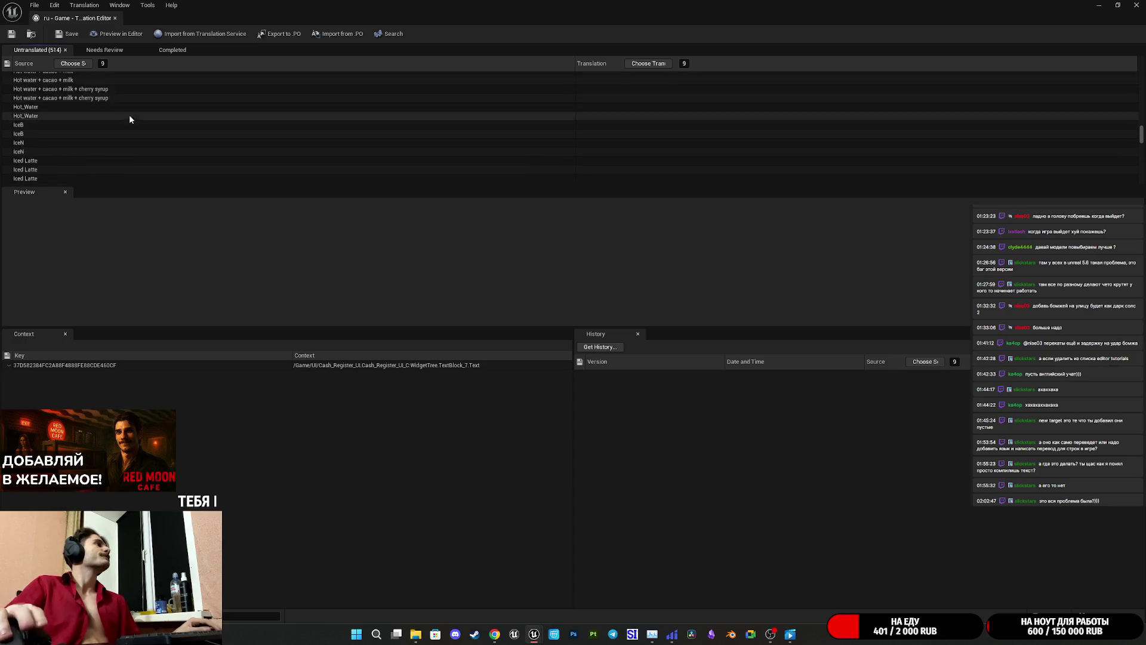
scroll(96, 176, down, 12)
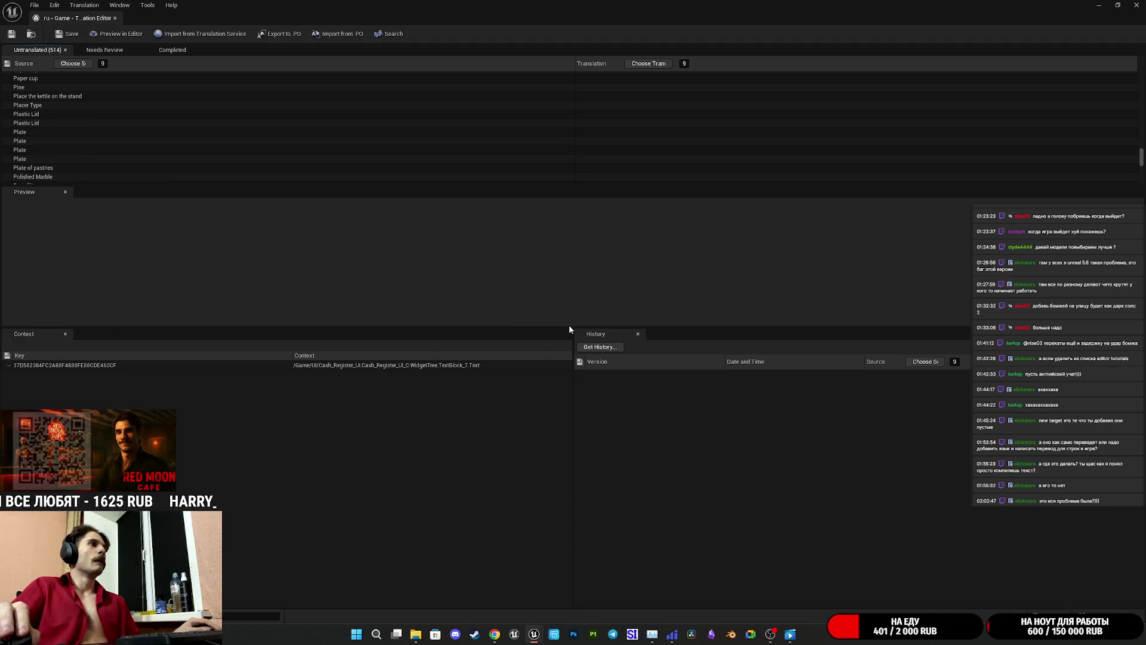
drag(570, 328, 596, 451)
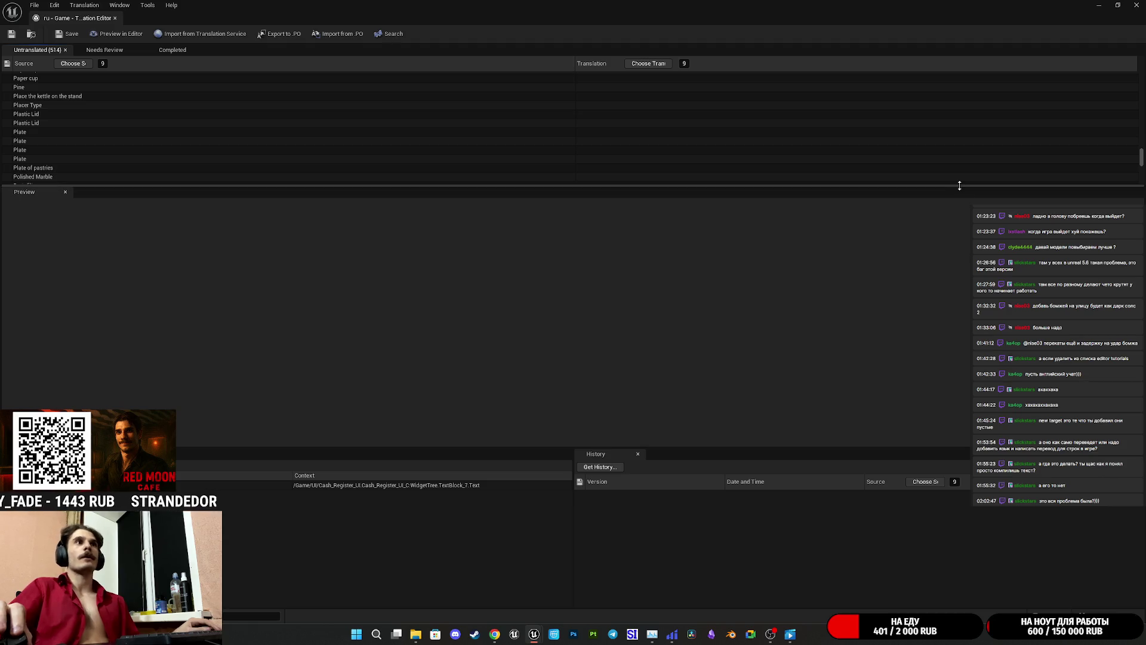
mouse_move(959, 184)
mouse_down()
mouse_move(902, 441)
mouse_move(905, 411)
mouse_up()
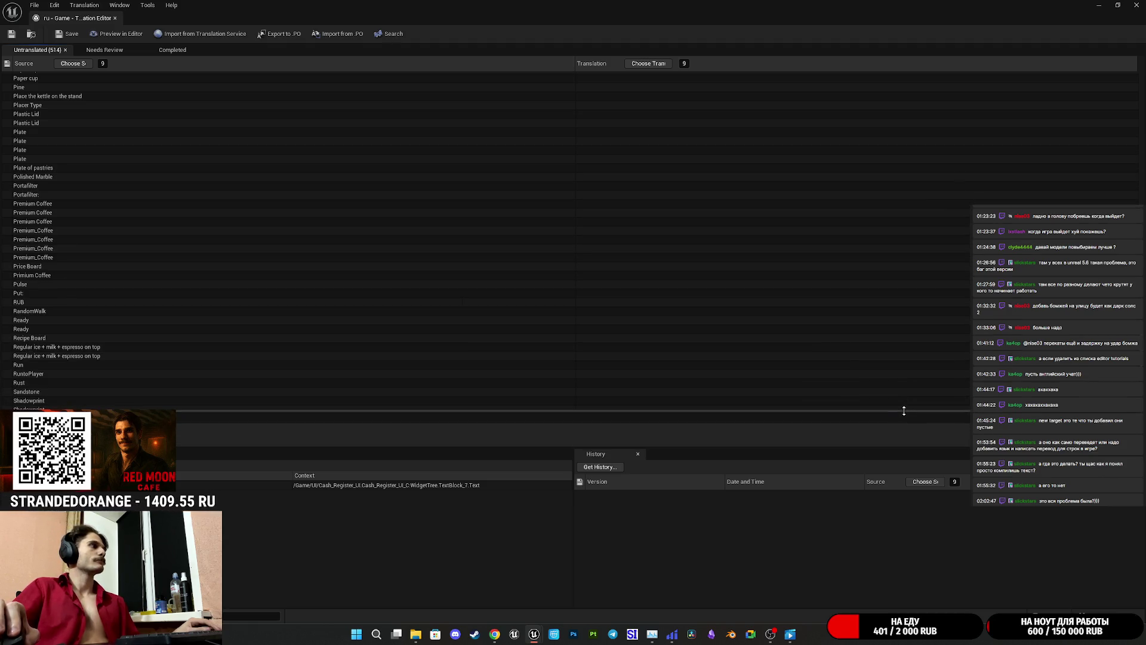
- Sort the 514 untranslated strings ascending by source text
click(331, 160)
scroll(265, 194, up, 5)
scroll(264, 194, up, 20)
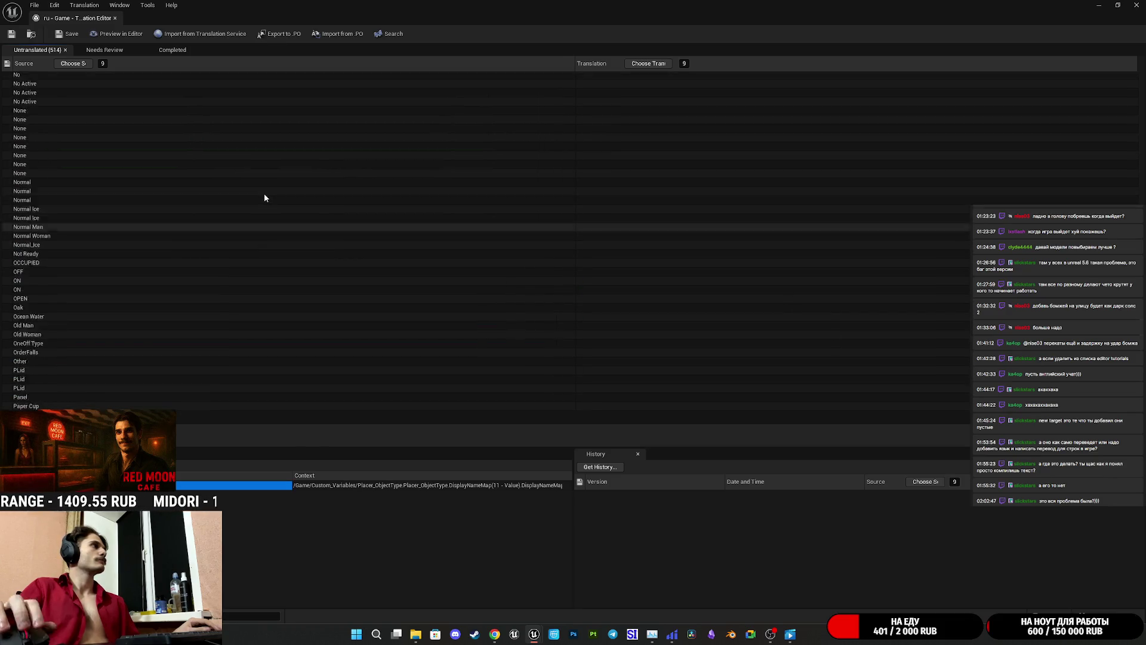
scroll(264, 197, up, 15)
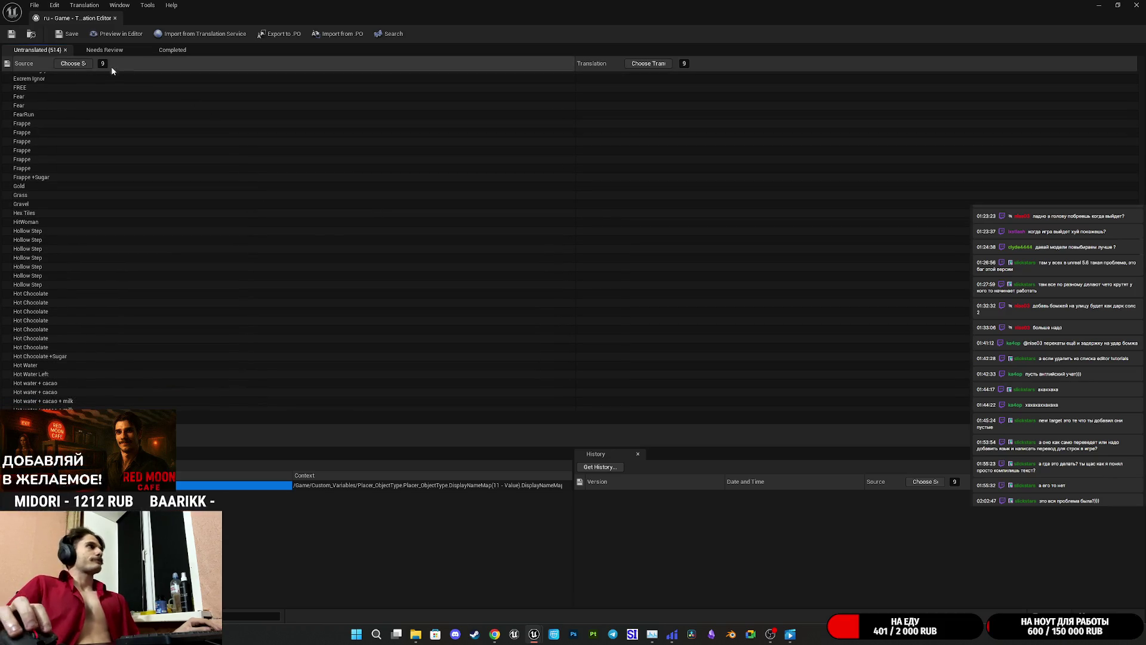
scroll(37, 67, up, 3)
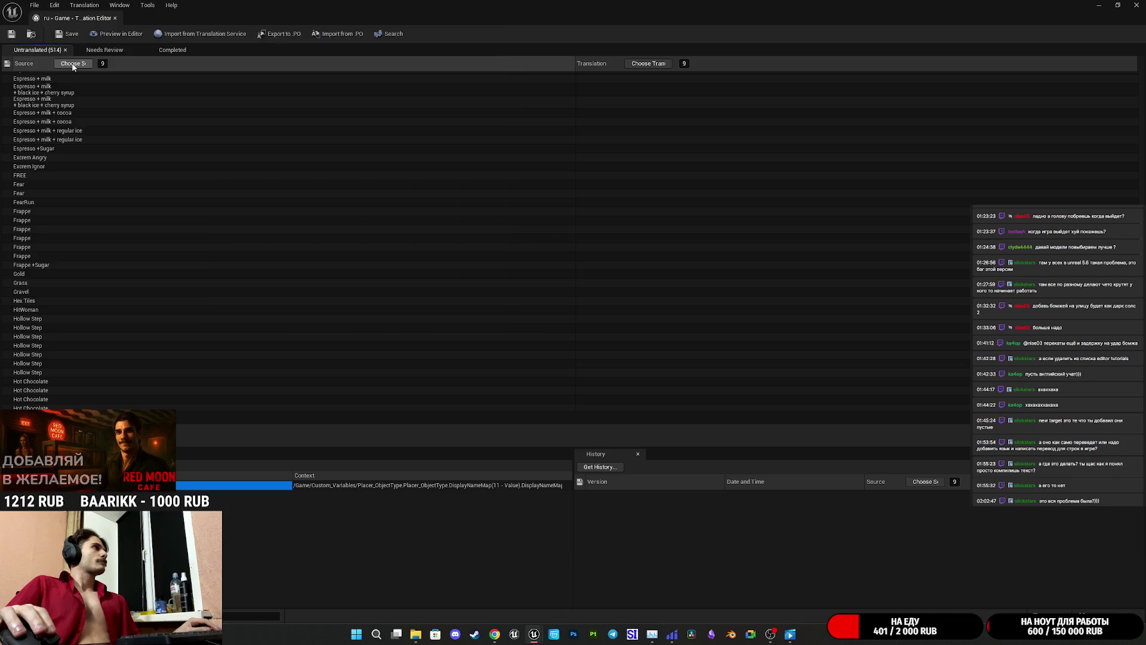
click(77, 63)
click(504, 305)
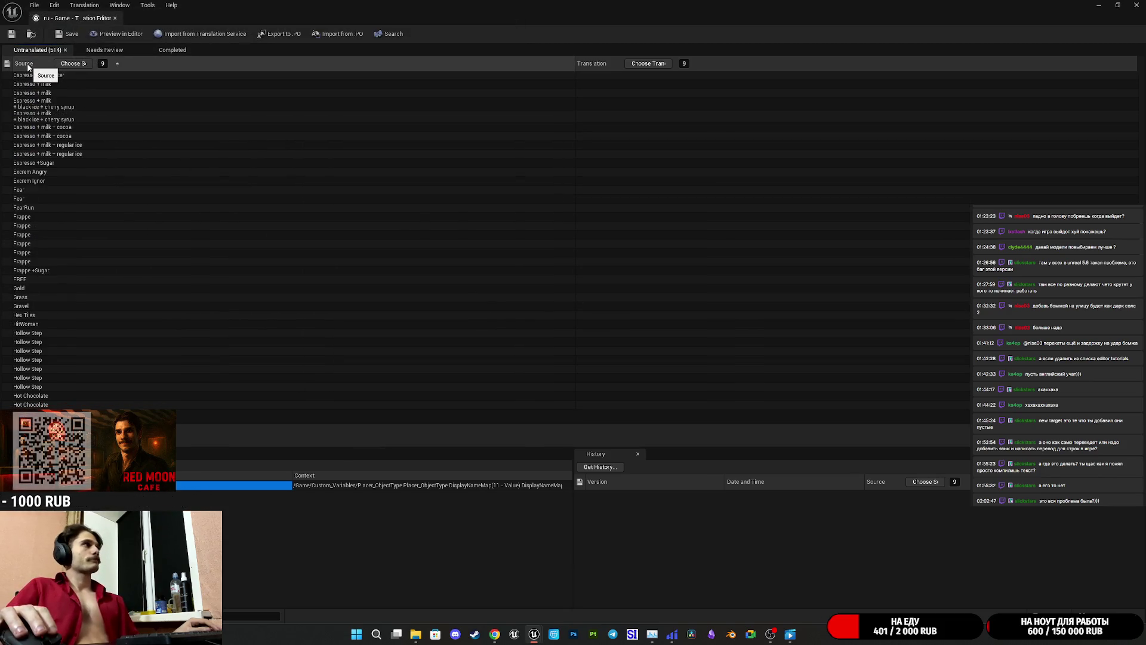
click(26, 64)
scroll(95, 137, up, 7)
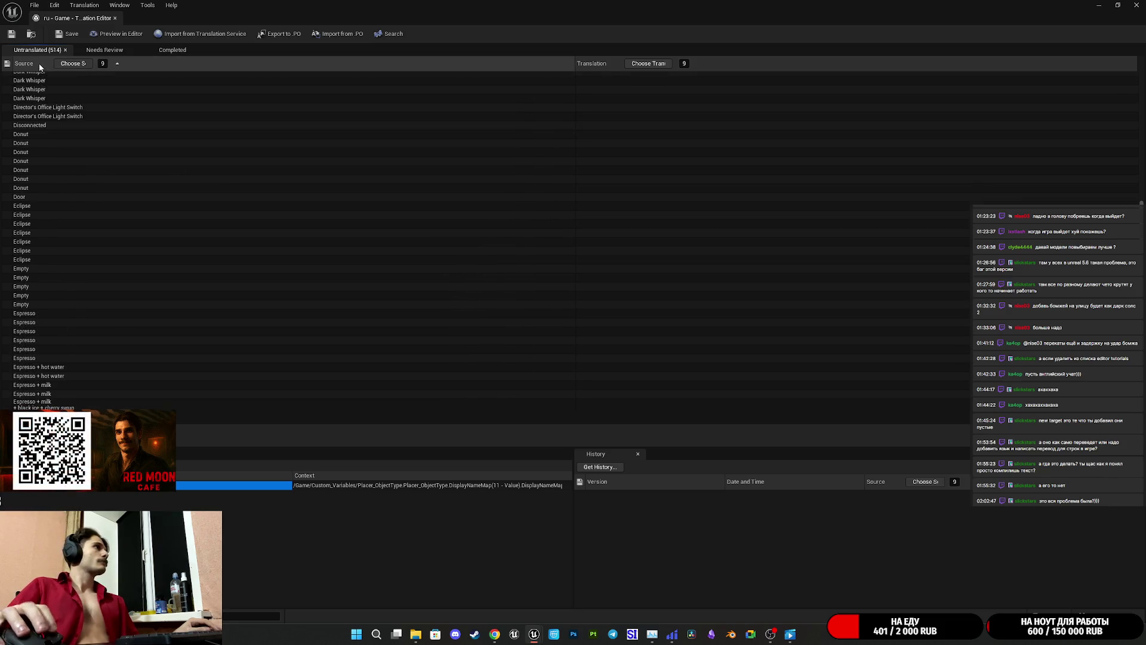
scroll(168, 131, up, 9)
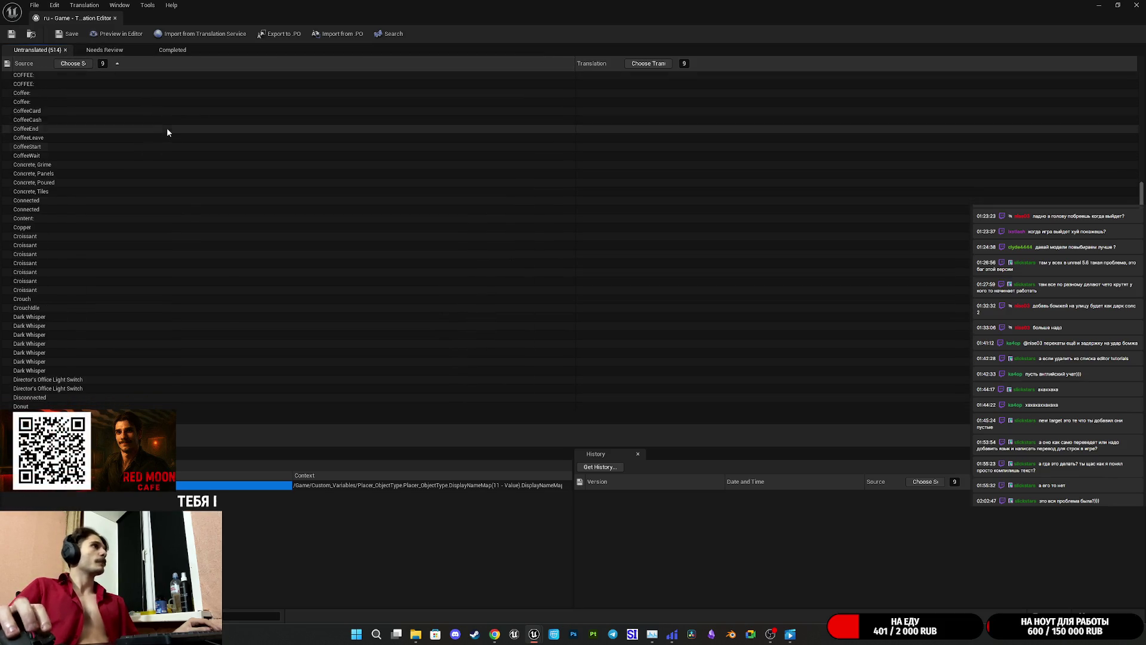
scroll(145, 231, up, 1)
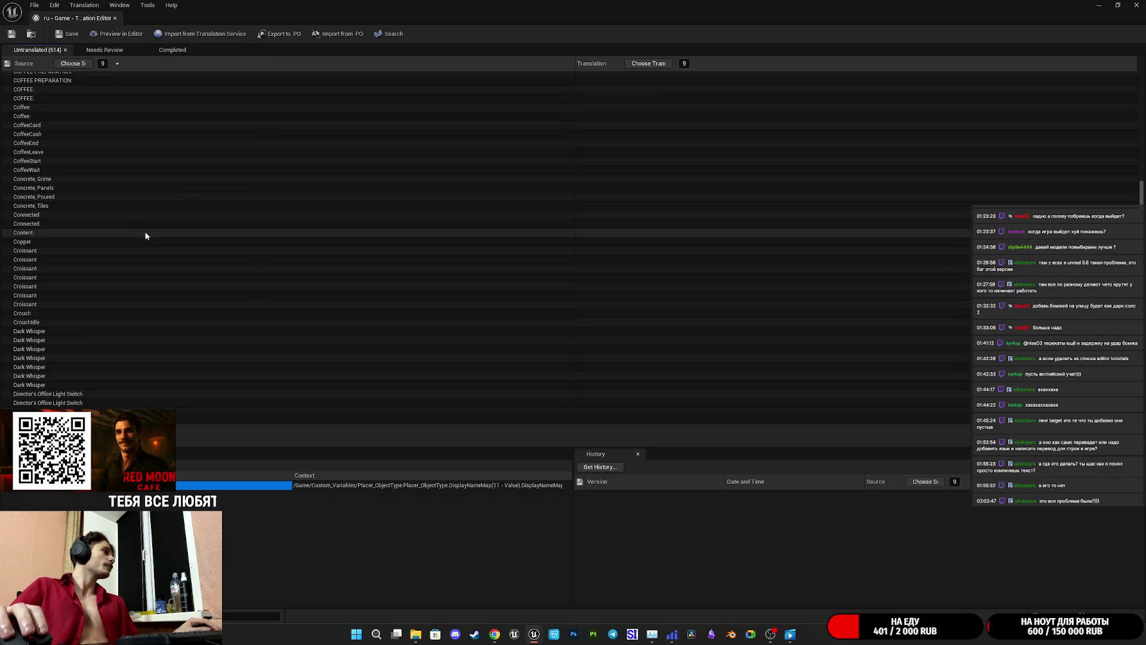
scroll(149, 173, up, 15)
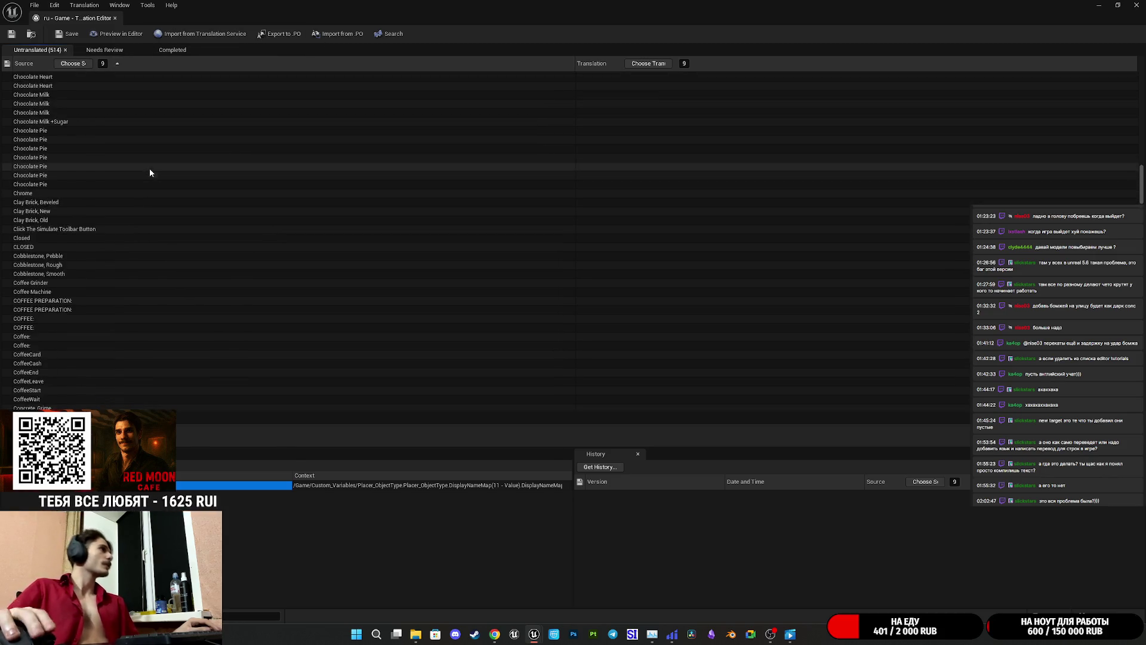
scroll(149, 166, up, 20)
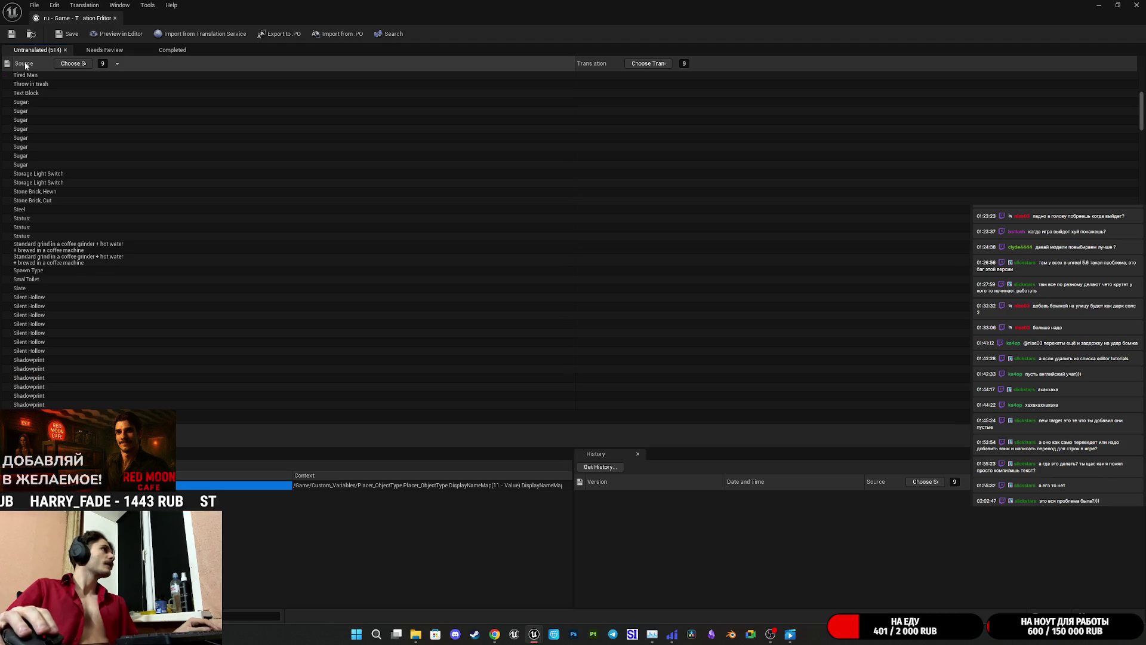
scroll(95, 144, up, 10)
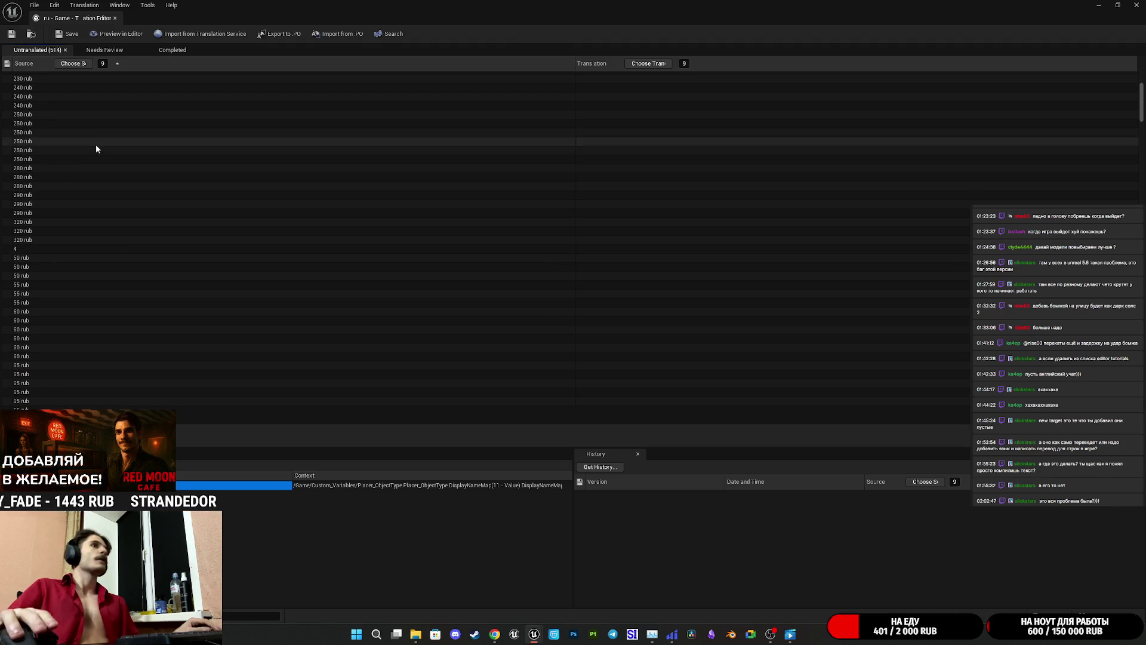
click(24, 63)
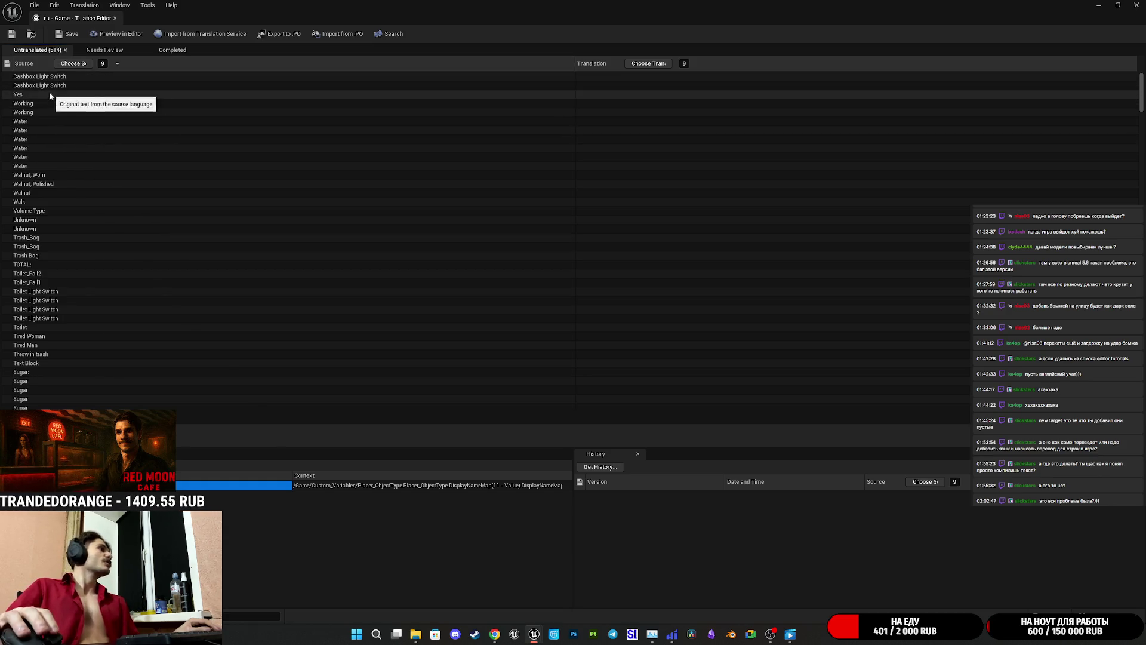
click(37, 84)
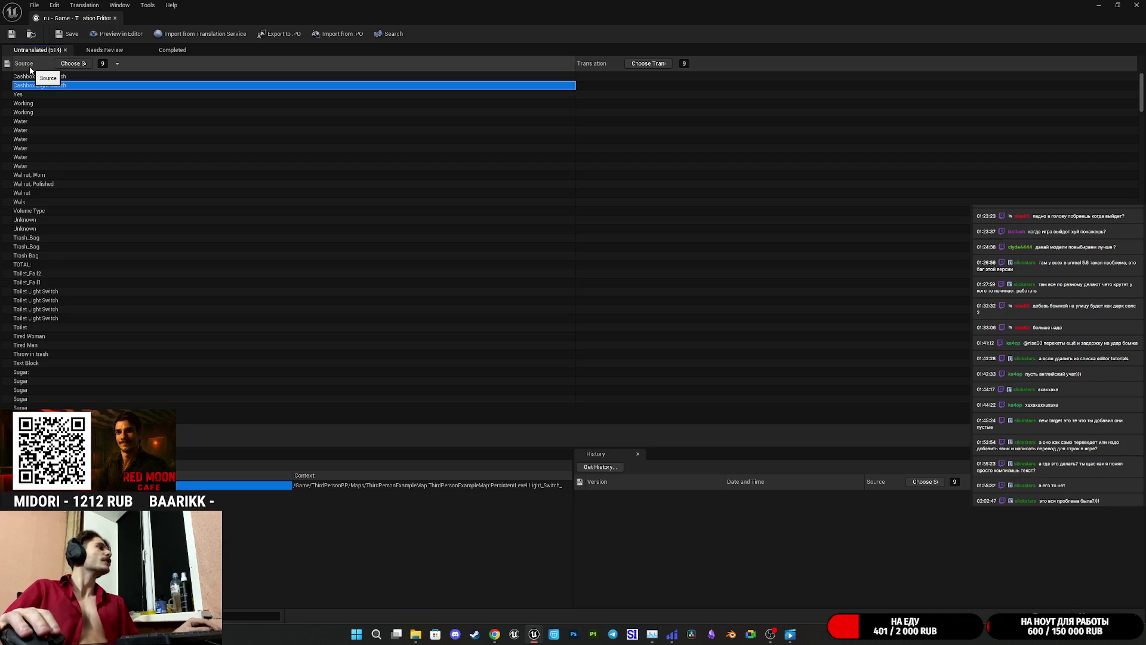
click(32, 69)
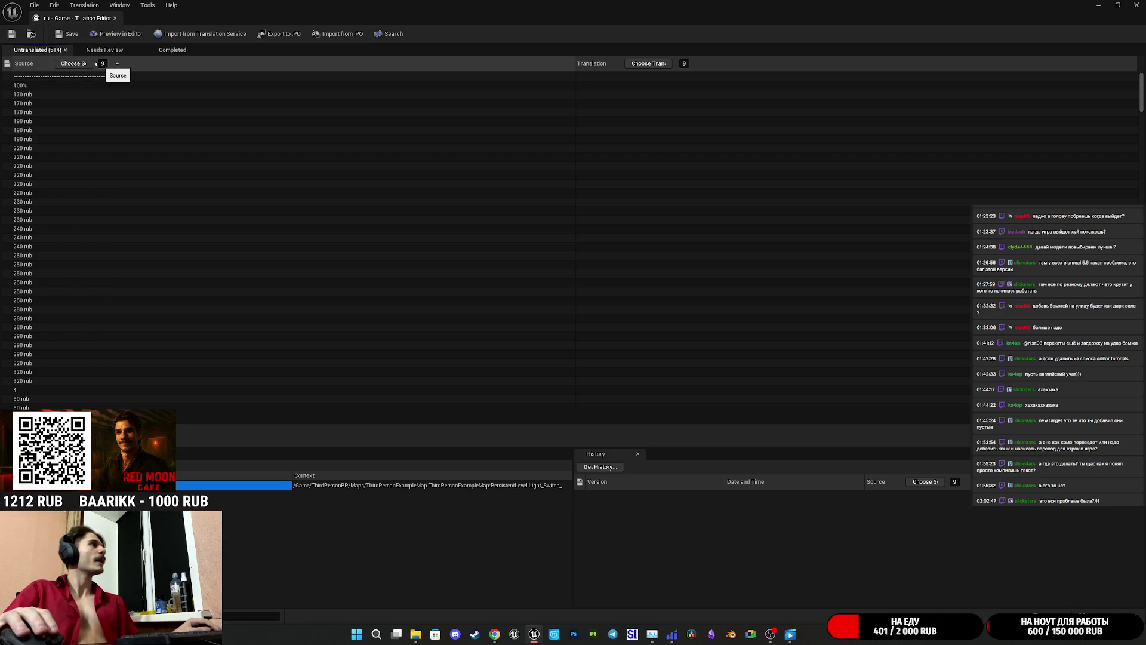
click(80, 64)
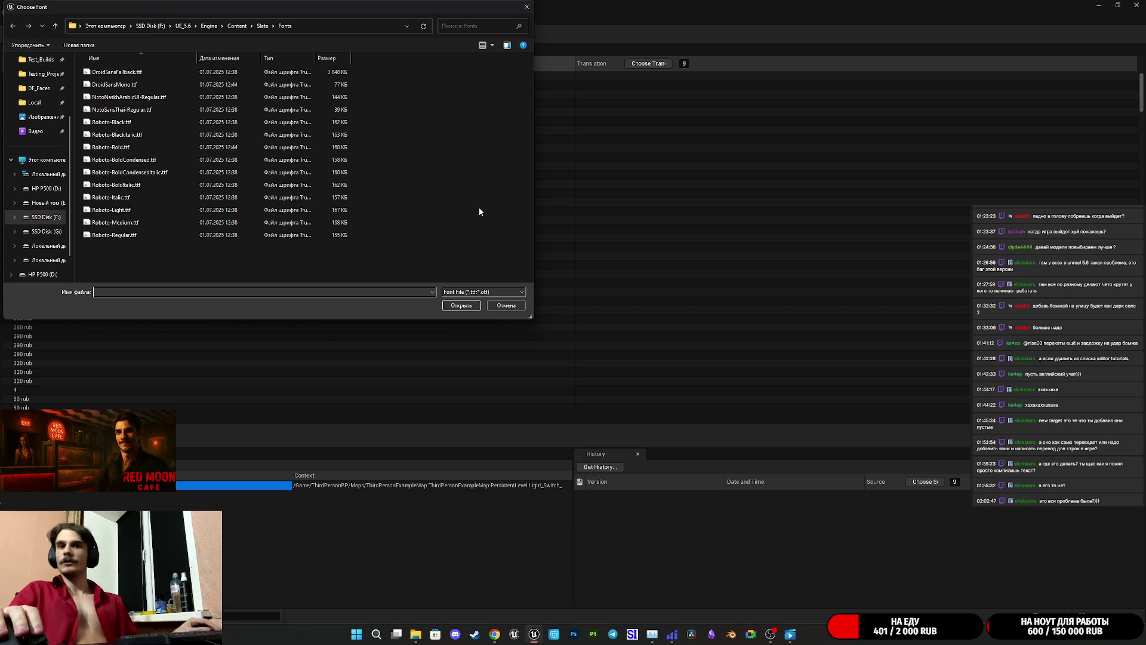
click(237, 25)
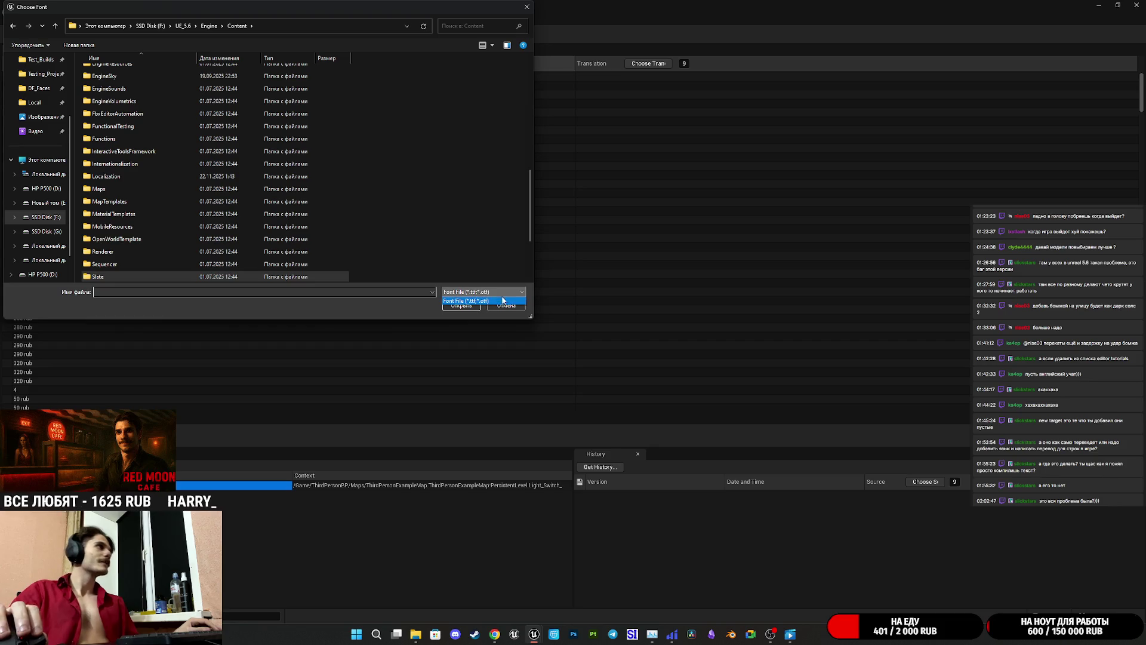
click(505, 304)
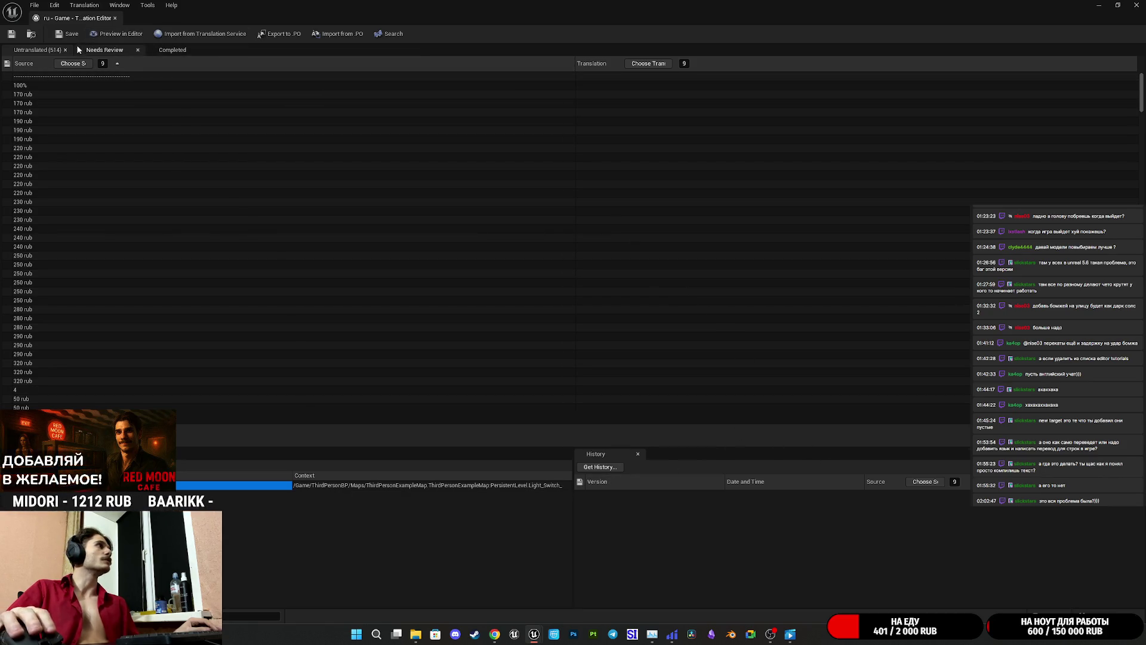
click(104, 63)
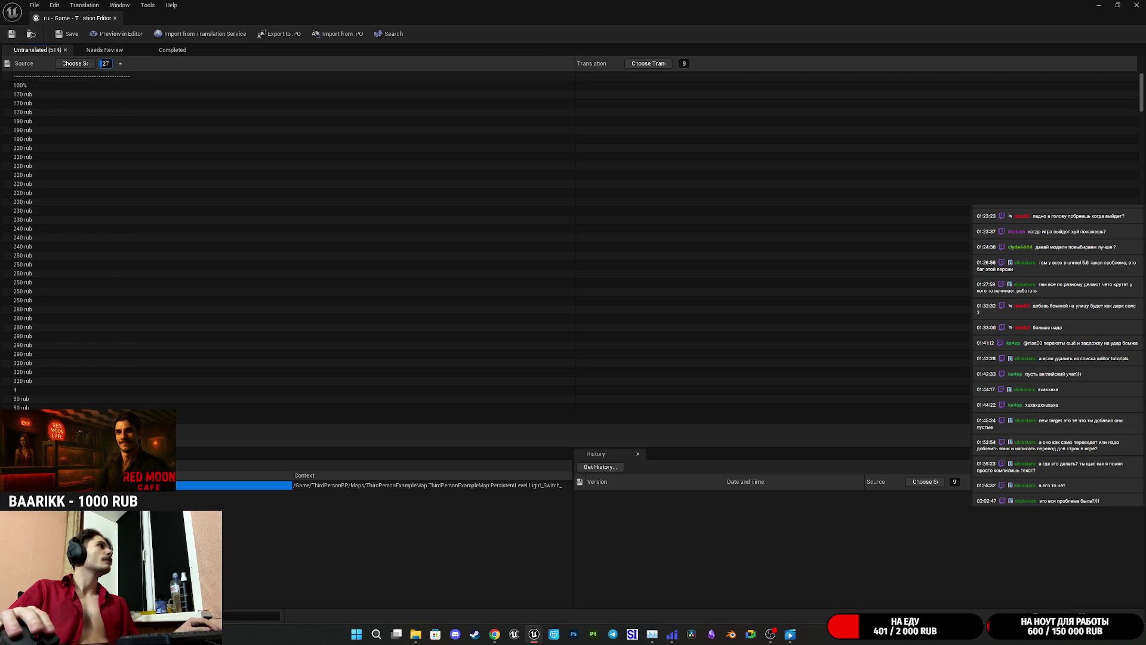
- Reduce the Source text font size to about 9 and return to the list's top
key(Return)
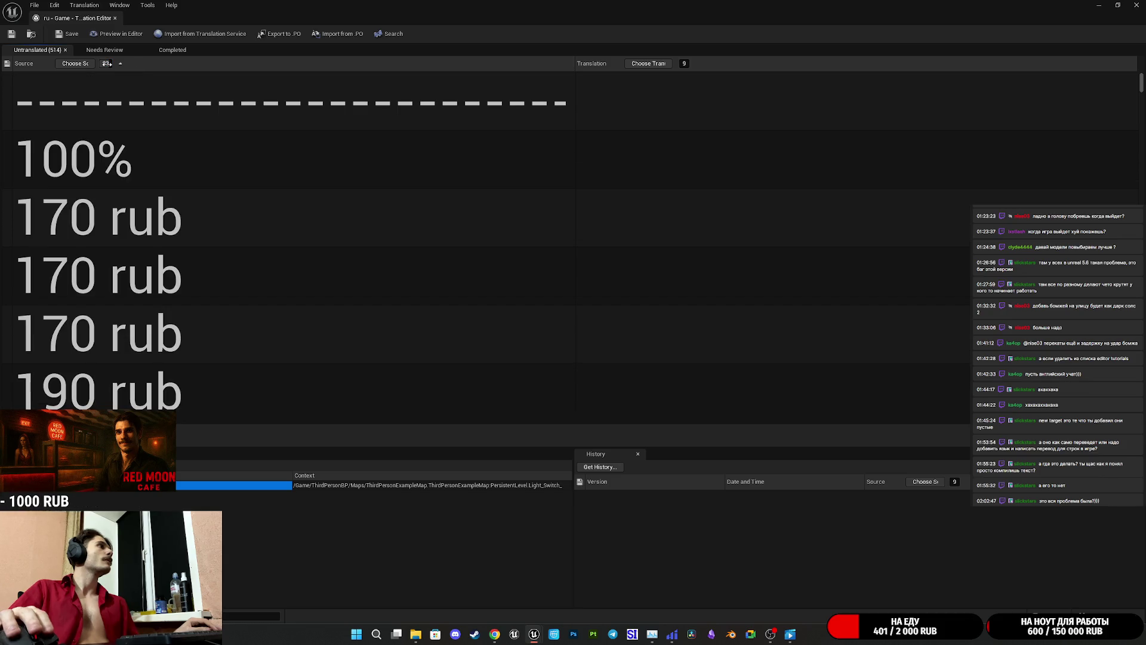
text(40)
key(Return)
click(105, 63)
text(8)
key(Return)
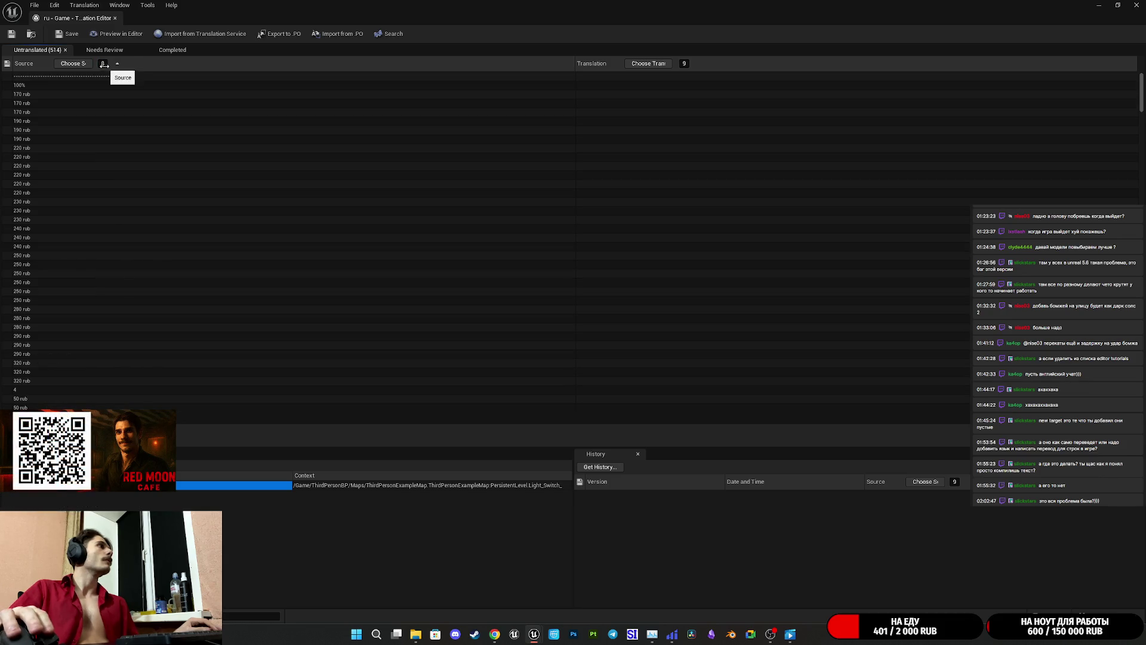
key(Return)
key(Return)
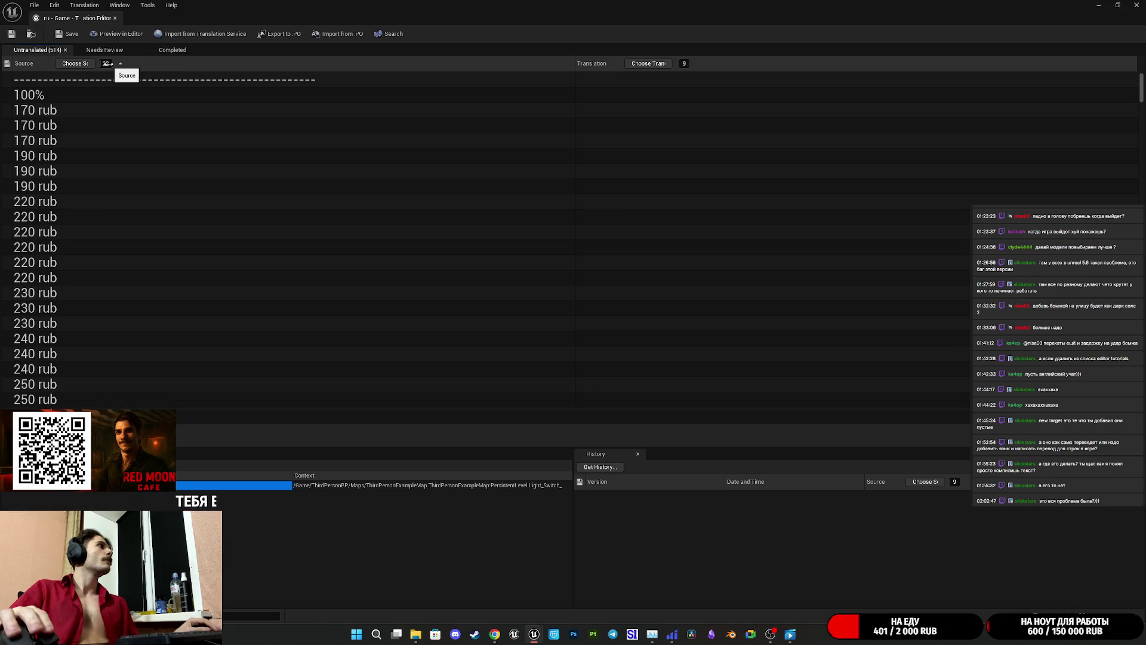
scroll(201, 257, down, 10)
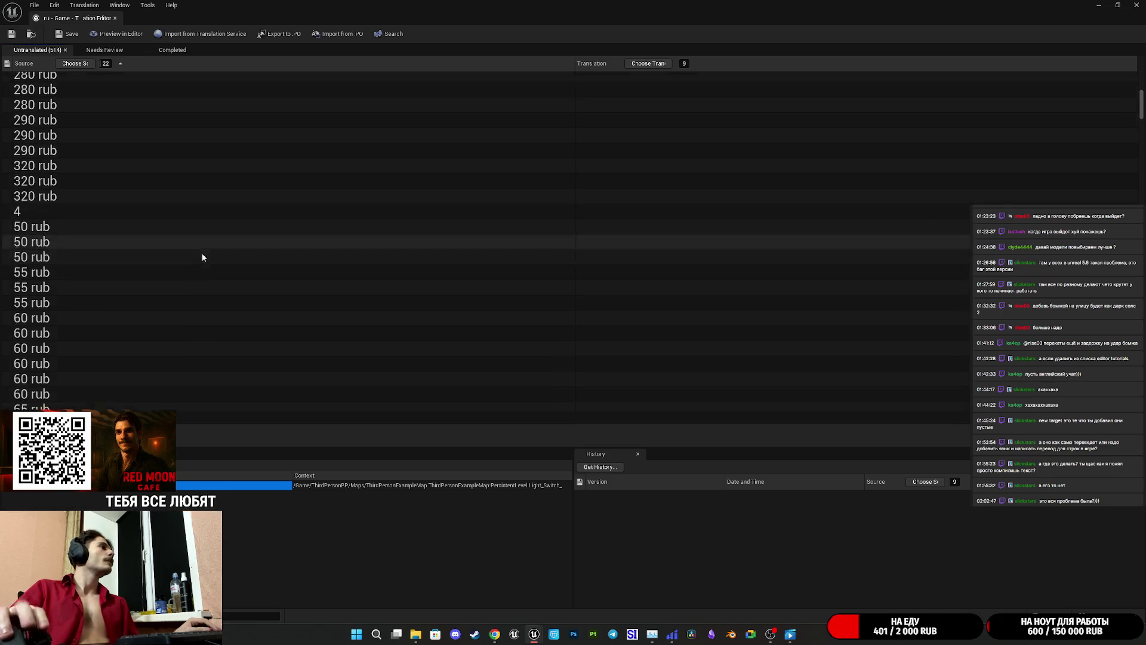
mouse_move(105, 63)
mouse_down()
mouse_move(90, 63)
mouse_move(104, 64)
mouse_up()
text(9)
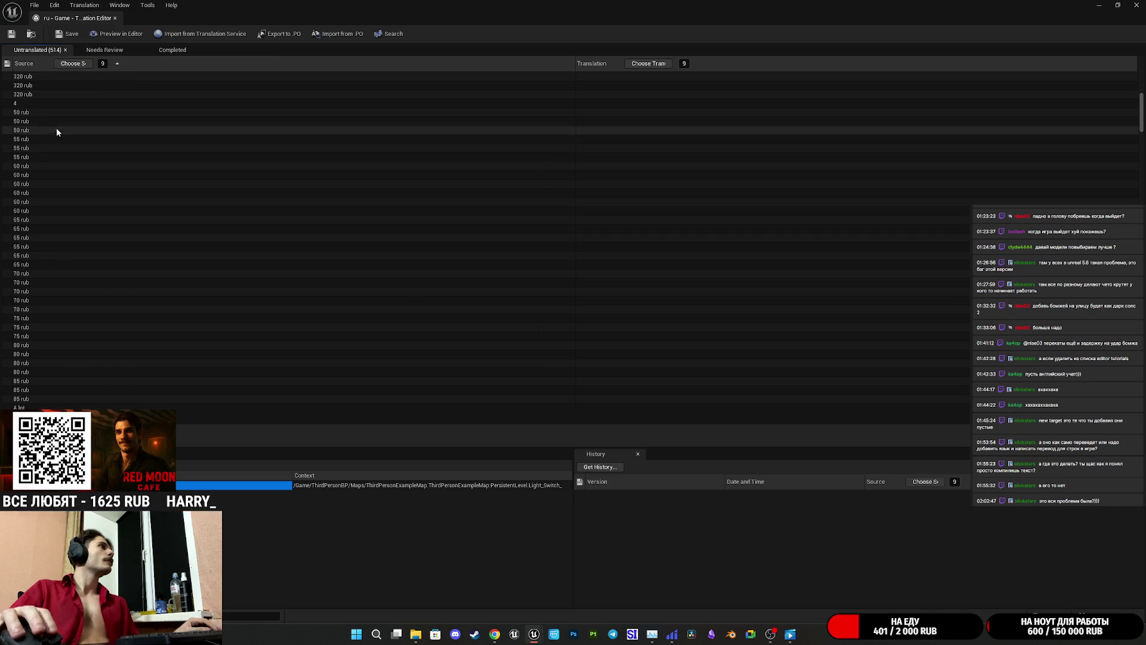
scroll(257, 86, up, 10)
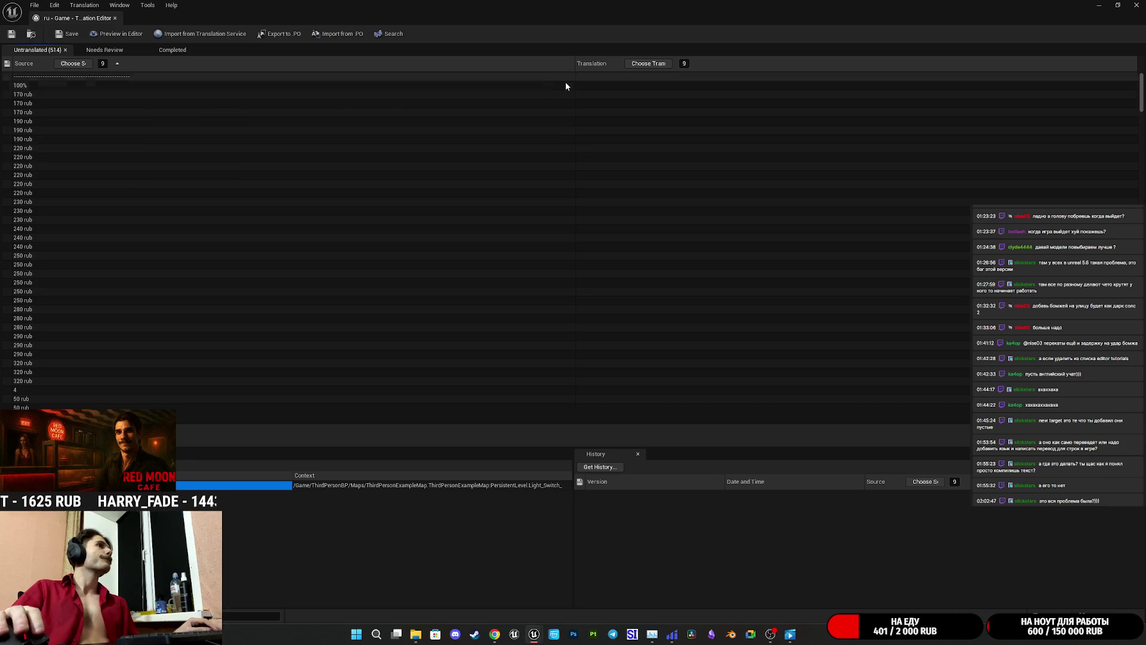
click(44, 95)
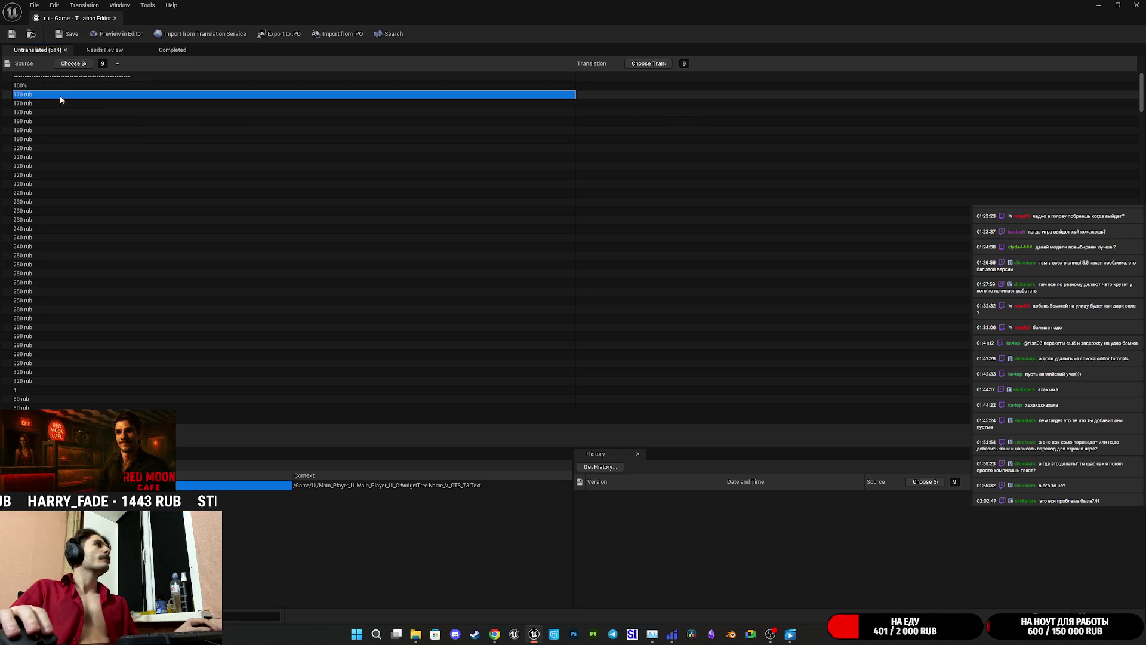
- Enter 170р for the first 170 rub string, then paste it into the next rows
click(621, 97)
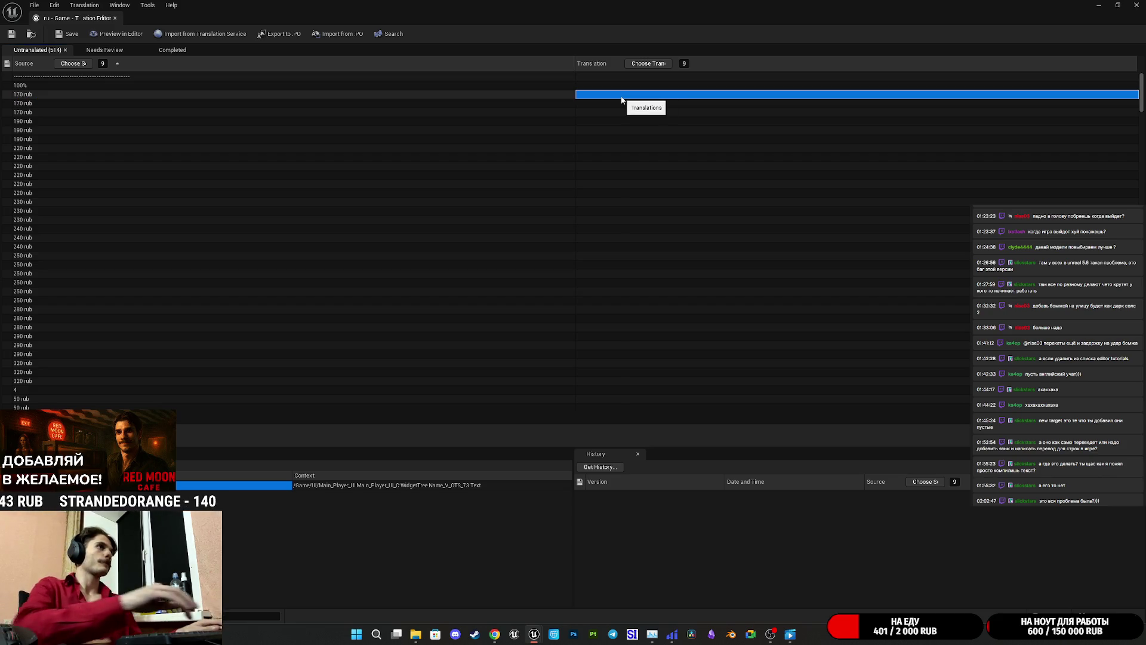
click(621, 98)
text(170р)
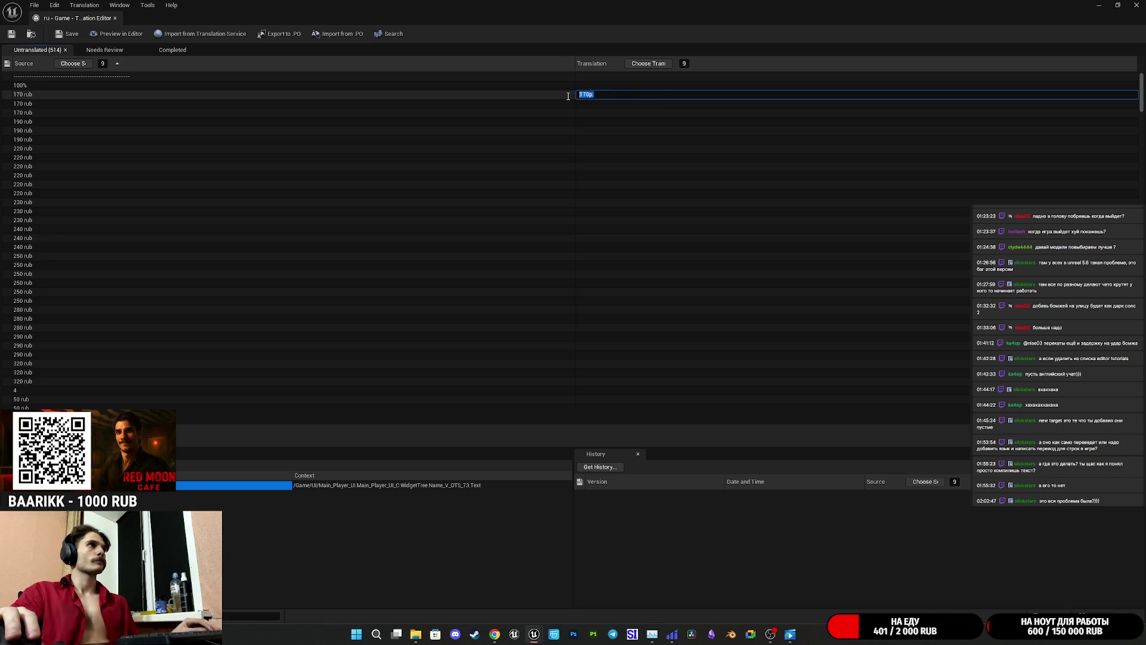
key(Return)
click(600, 95)
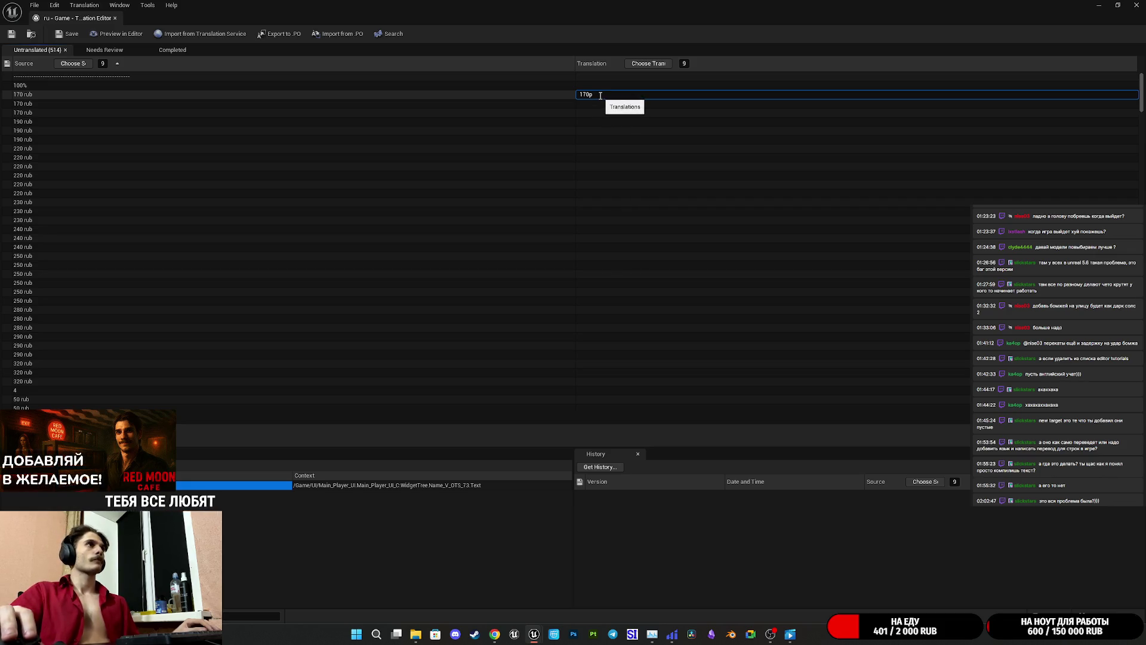
key(ctrl+c)
click(590, 104)
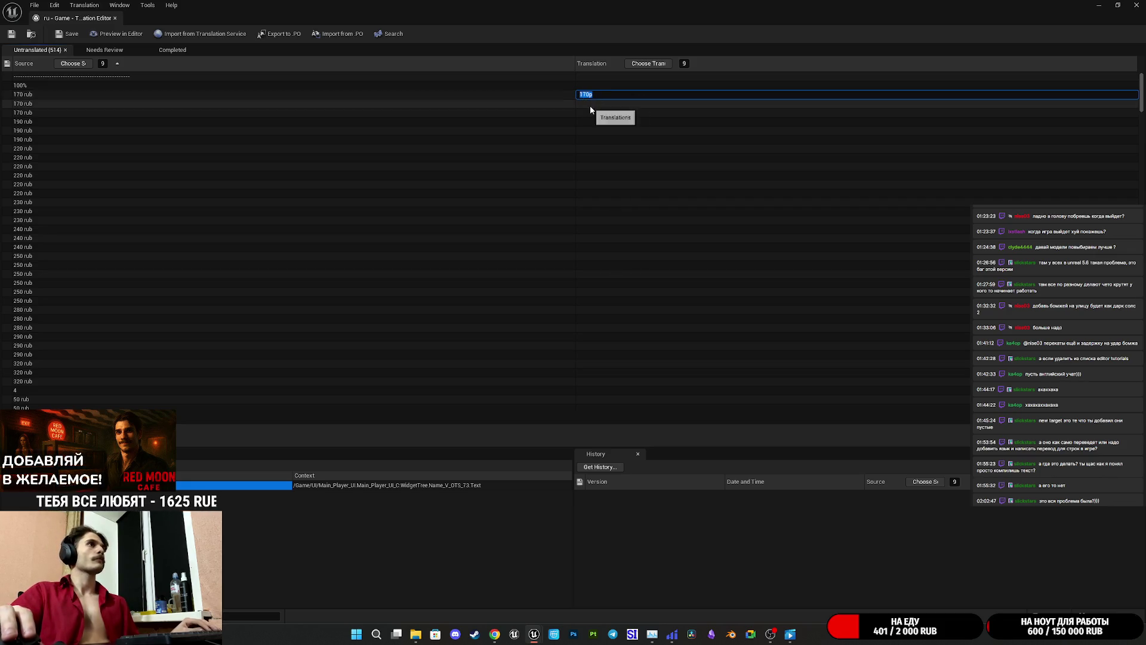
key(ctrl+v)
click(592, 112)
key(ctrl+v)
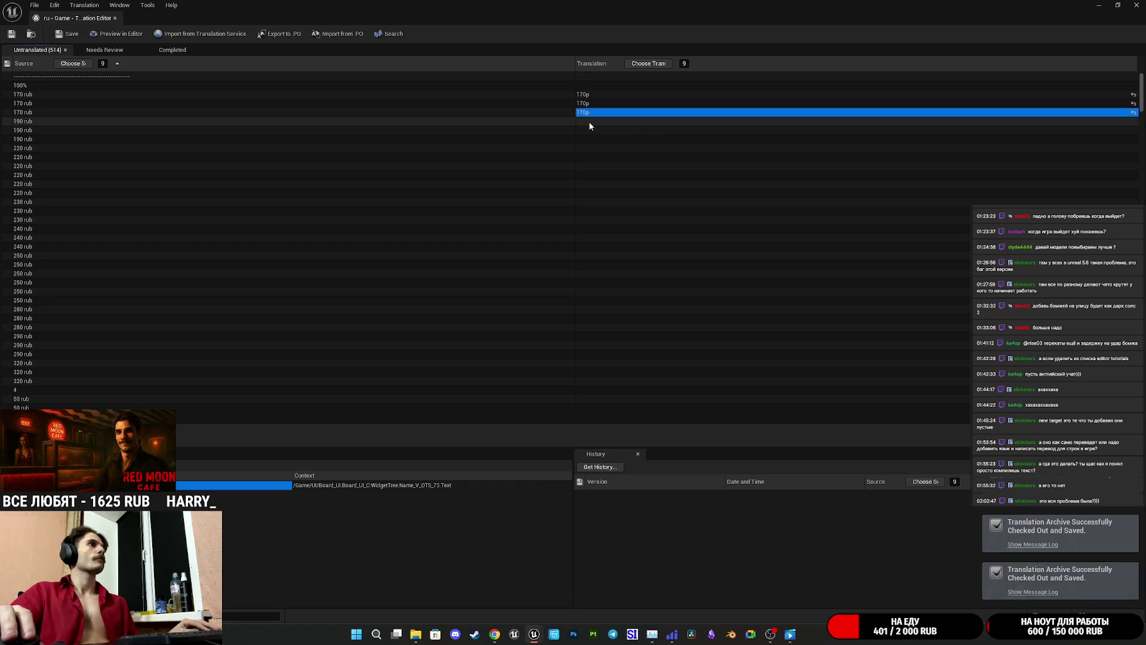
click(589, 120)
key(ctrl+v)
- Change the pasted 170р to 190р and fill the 190 rub rows with it
click(599, 127)
key(ctrl+v)
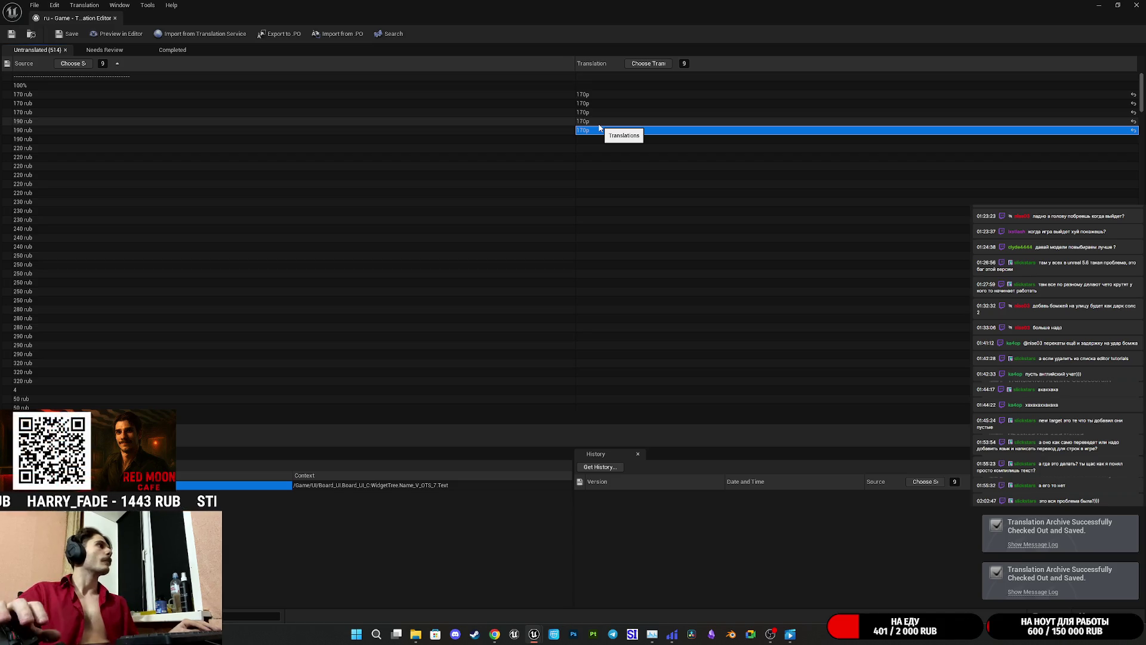
double_click(588, 132)
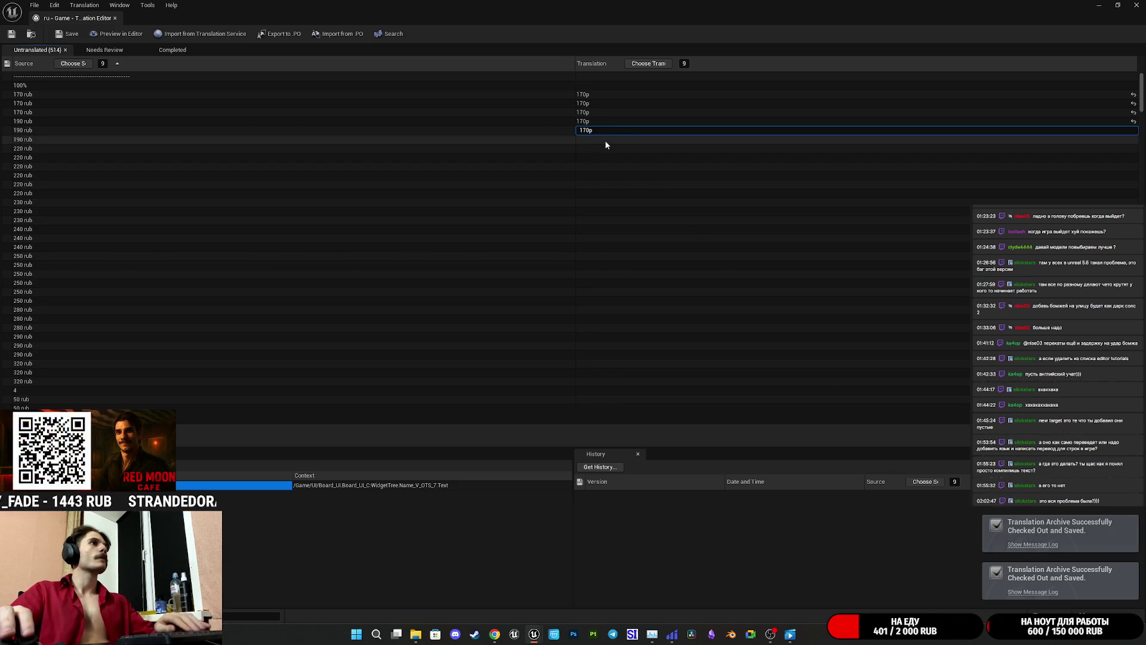
key(BackSpace)
text(9)
key(Return)
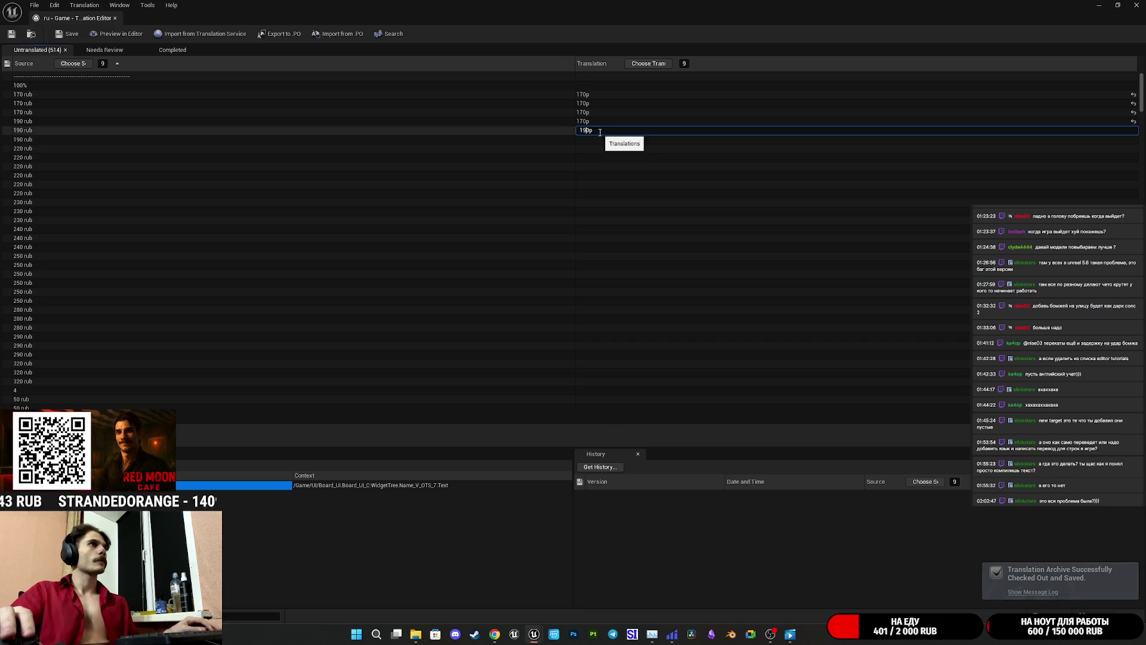
key(Down)
key(ctrl+v)
key(Down)
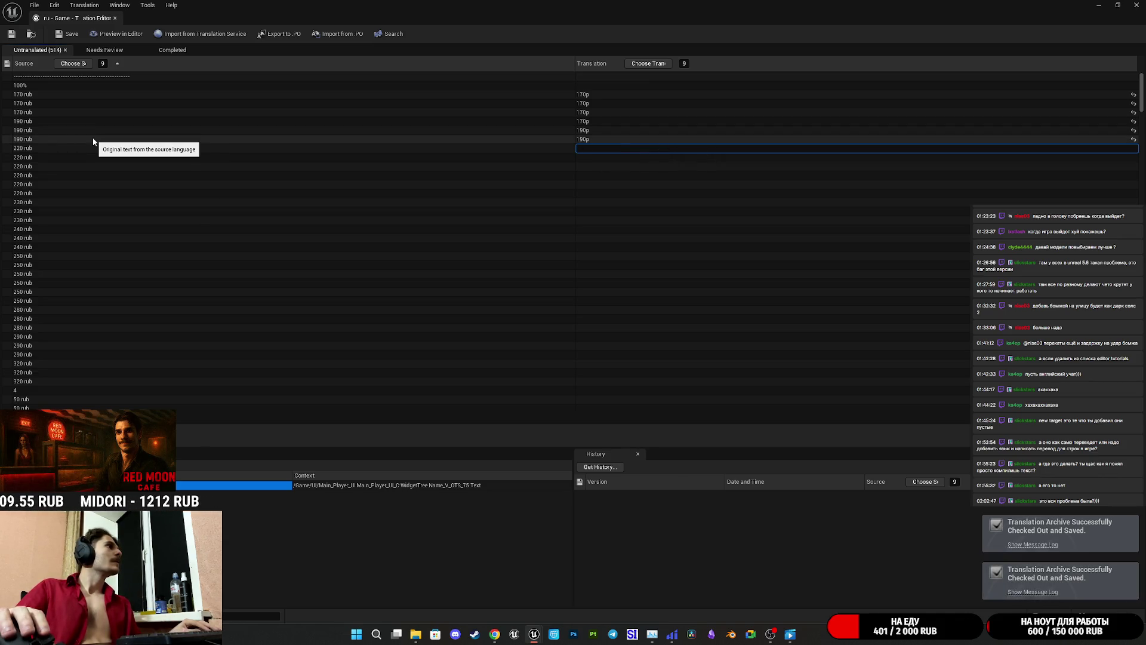
key(ctrl+v)
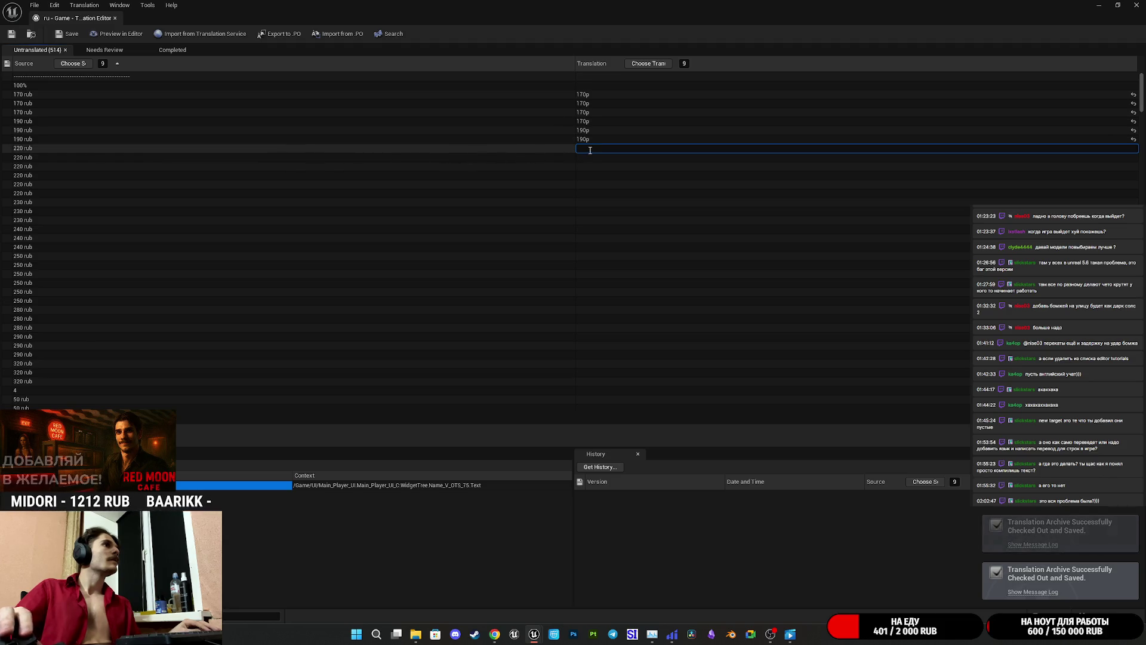
click(594, 158)
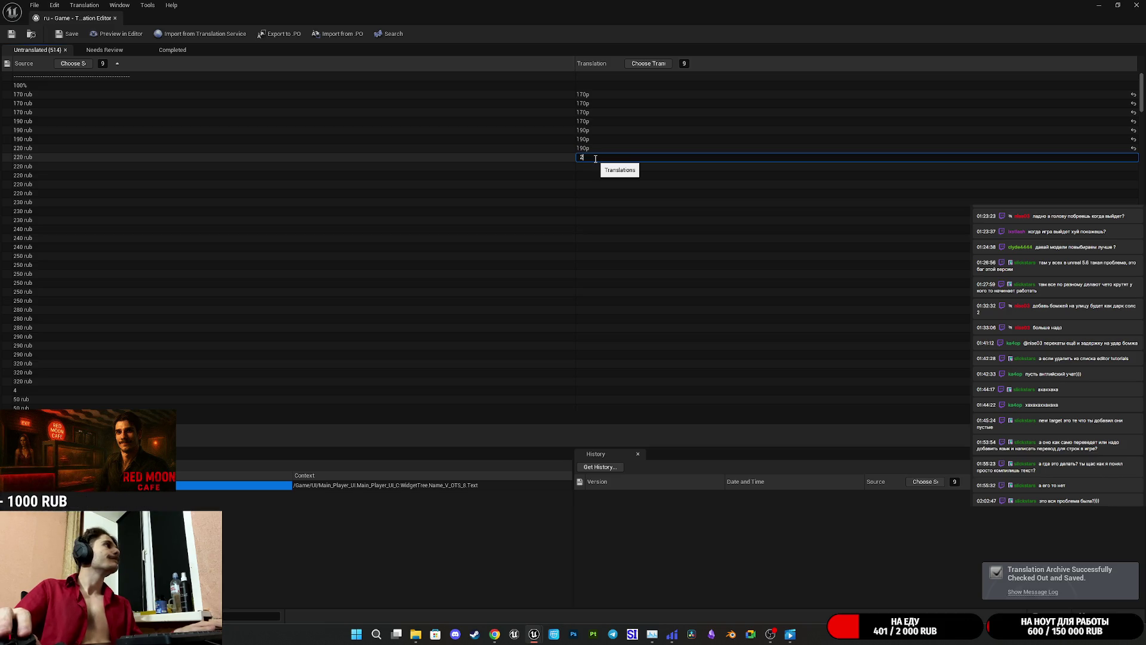
- Give the first 220 rub string the translation 220р
text(20)
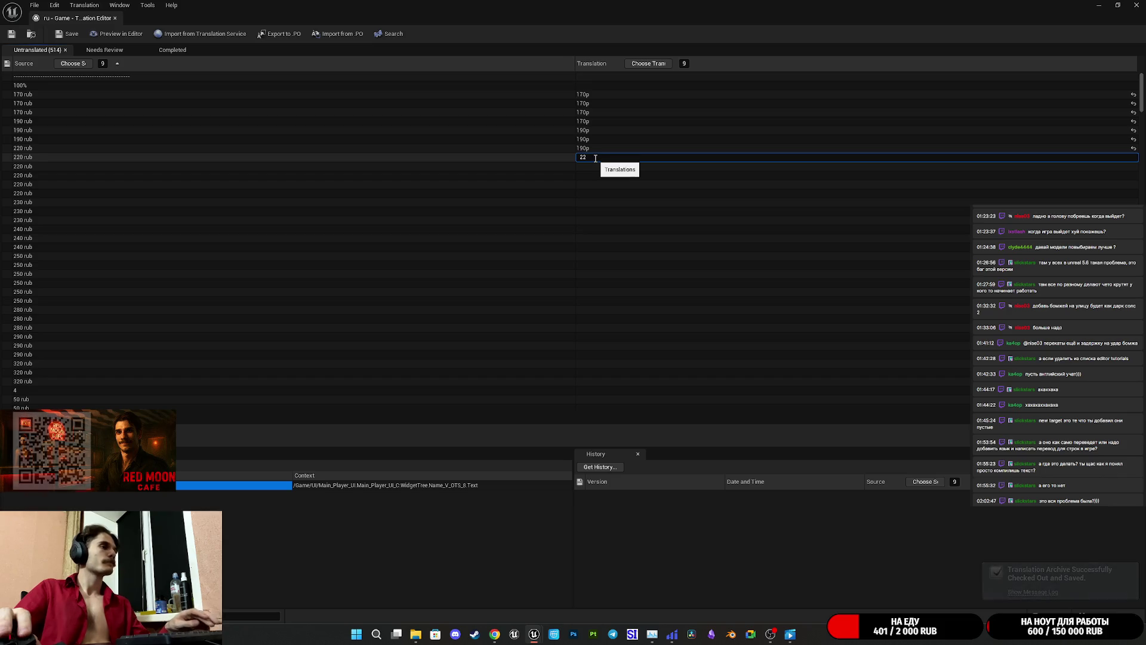
click(548, 148)
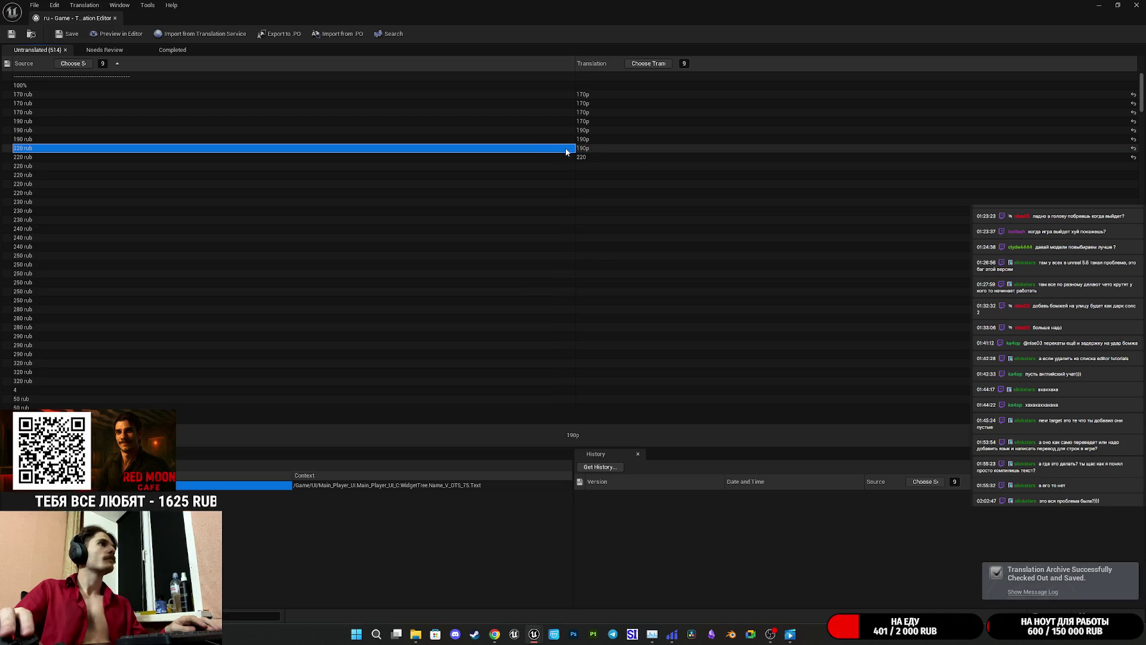
click(588, 149)
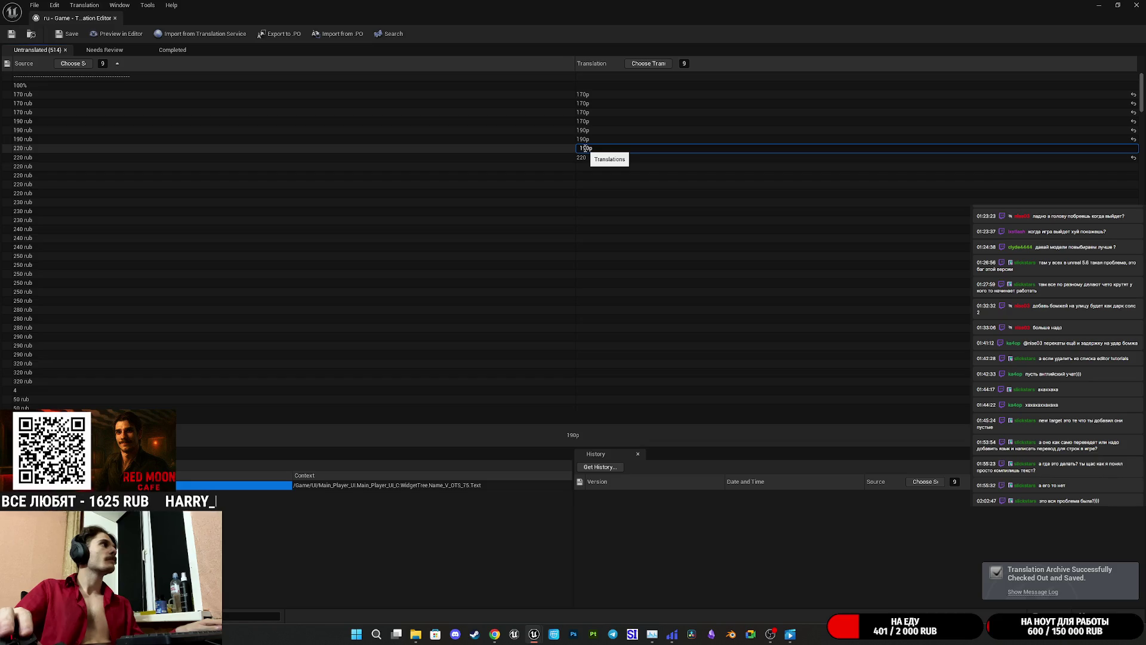
text(220)
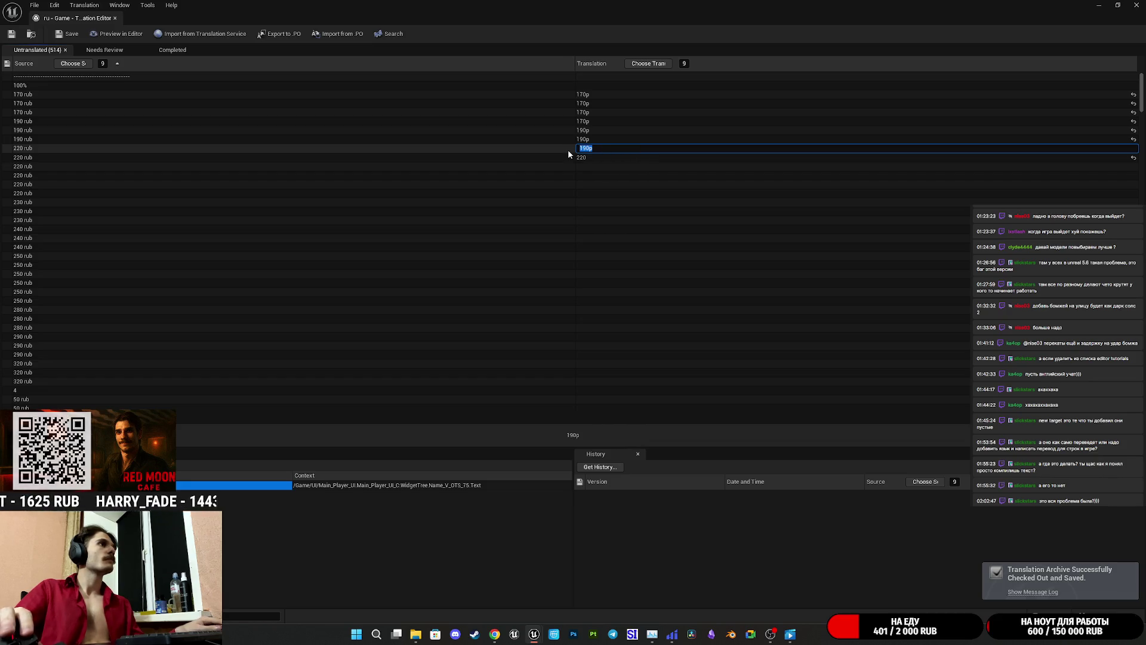
text(p)
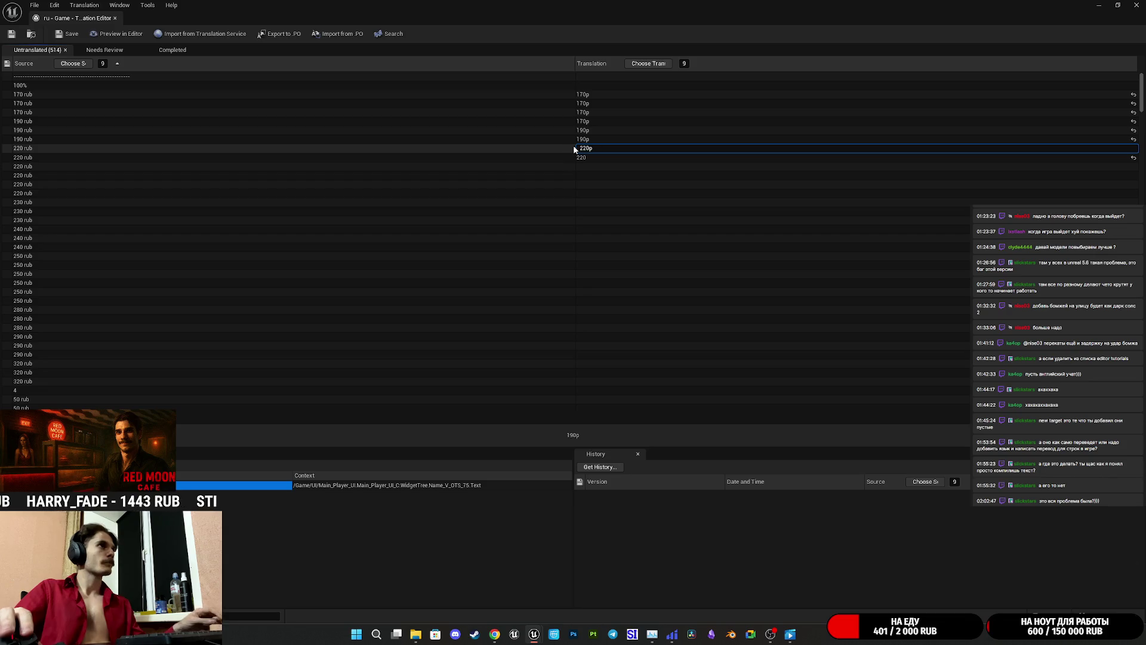
click(584, 141)
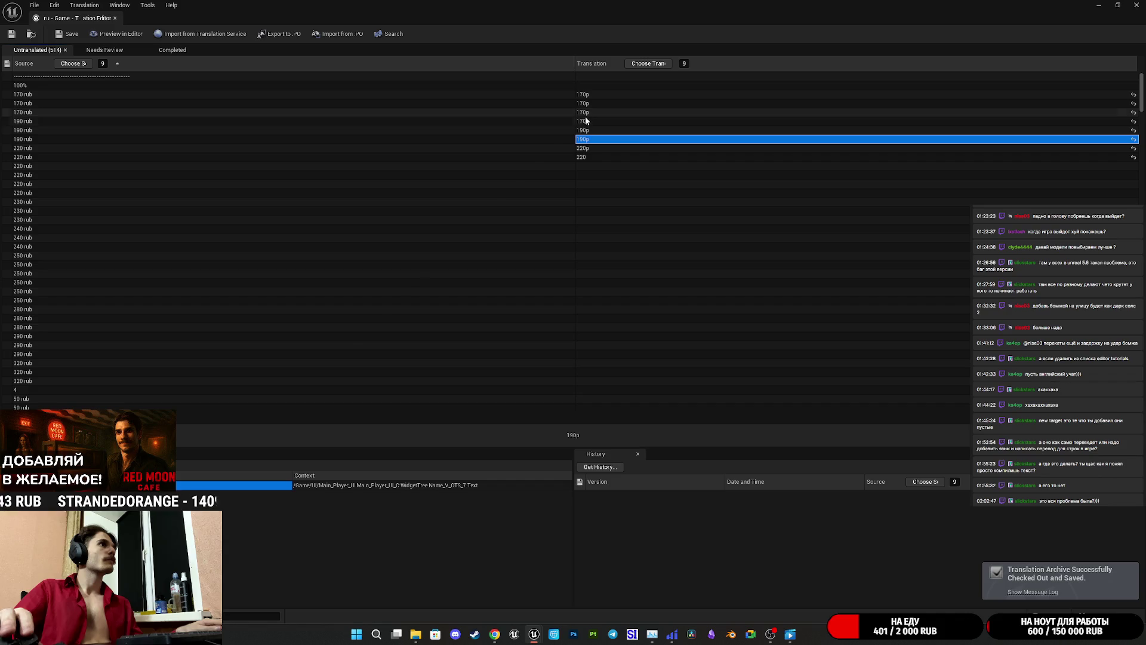
- Correct the leftover 170р row to 190р and translate the second 220 rub string as 220р
click(585, 120)
click(585, 121)
key(BackSpace)
text(9)
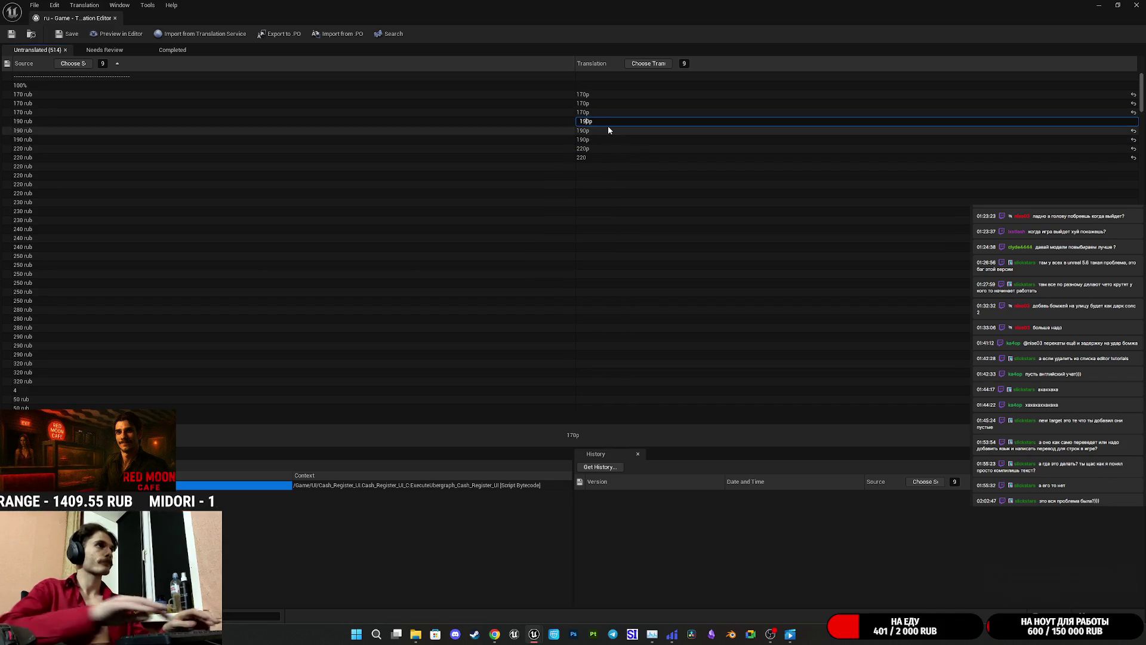
click(608, 131)
click(585, 157)
click(585, 158)
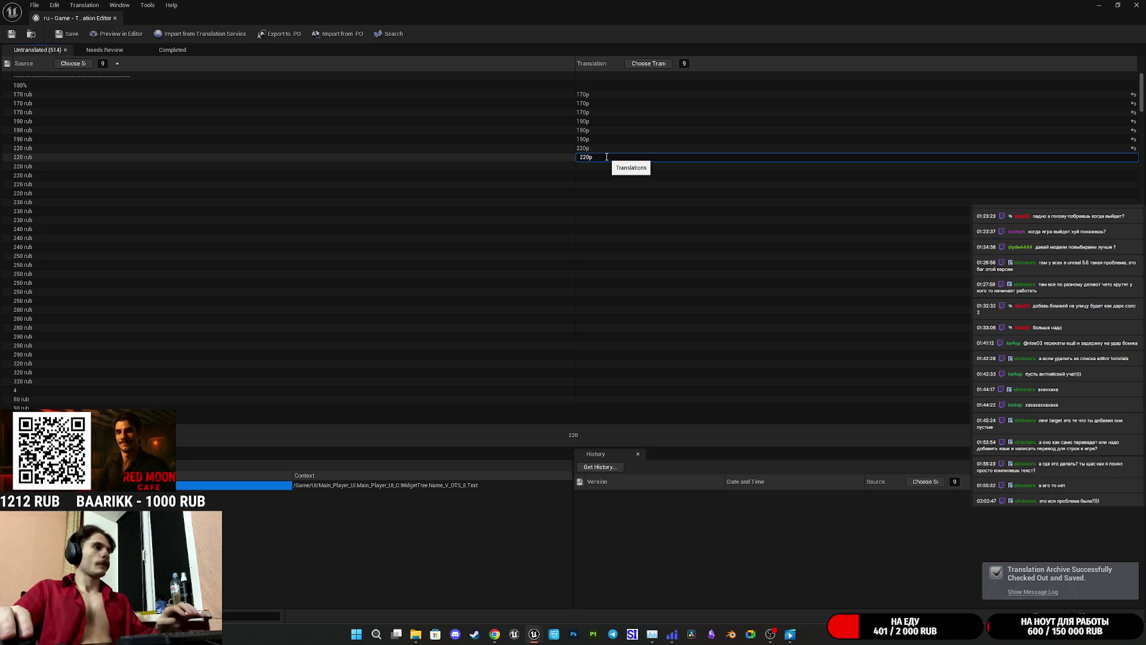
double_click(615, 168)
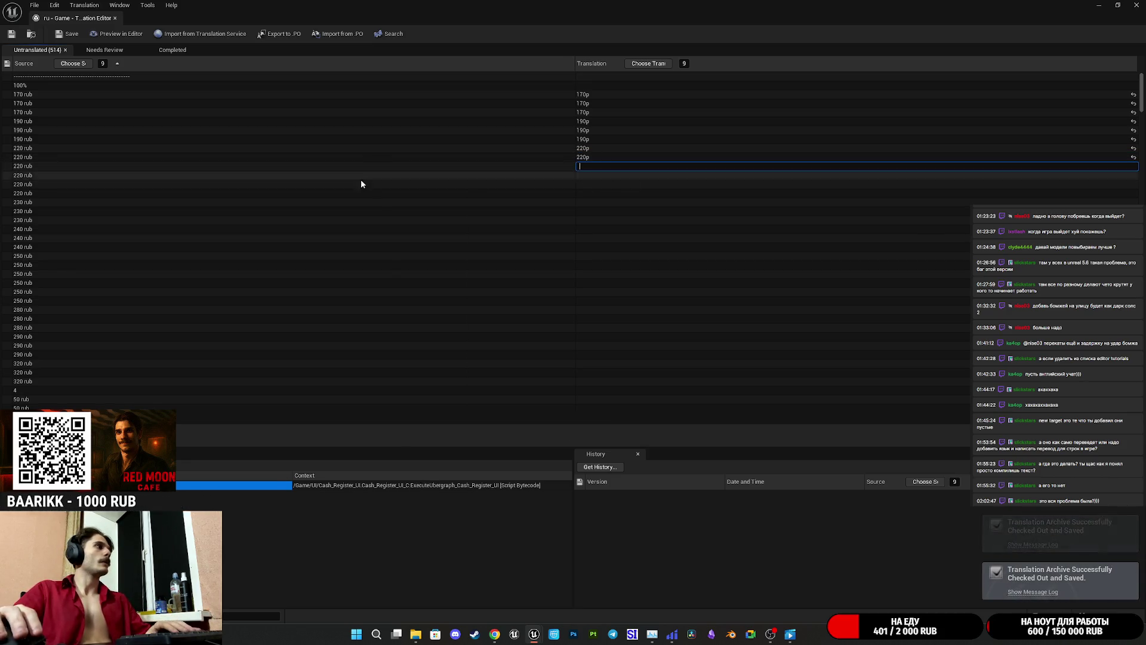
scroll(355, 207, down, 15)
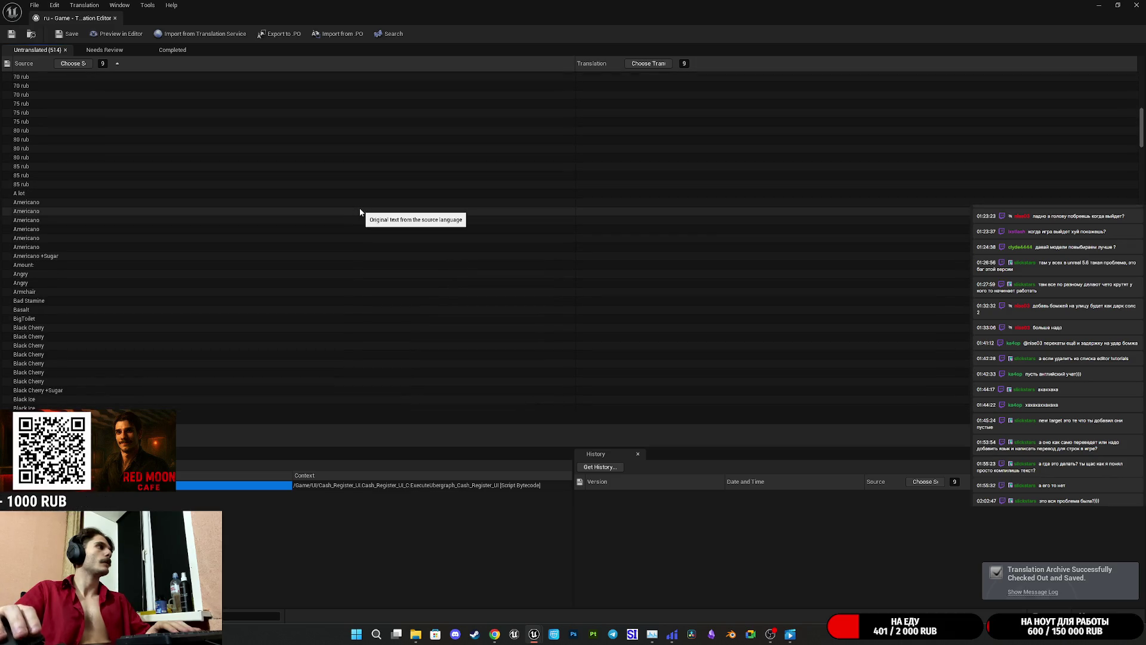
- Review the translated list and begin exporting the Russian translations to a PO file
scroll(360, 212, down, 7)
scroll(362, 213, up, 5)
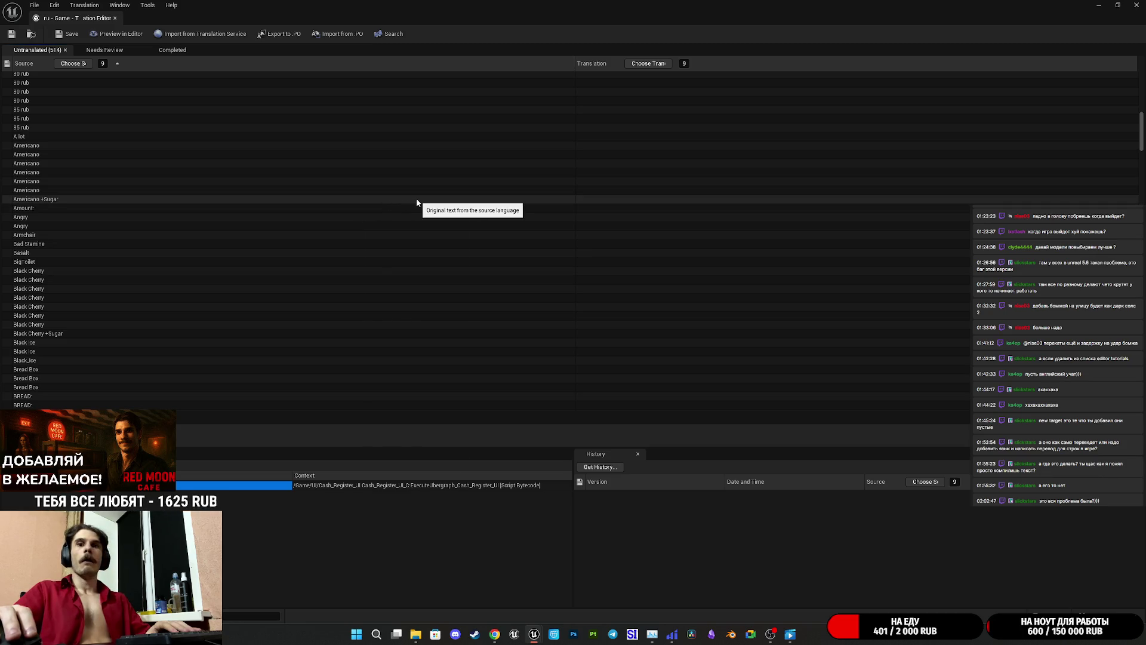
scroll(527, 216, up, 4)
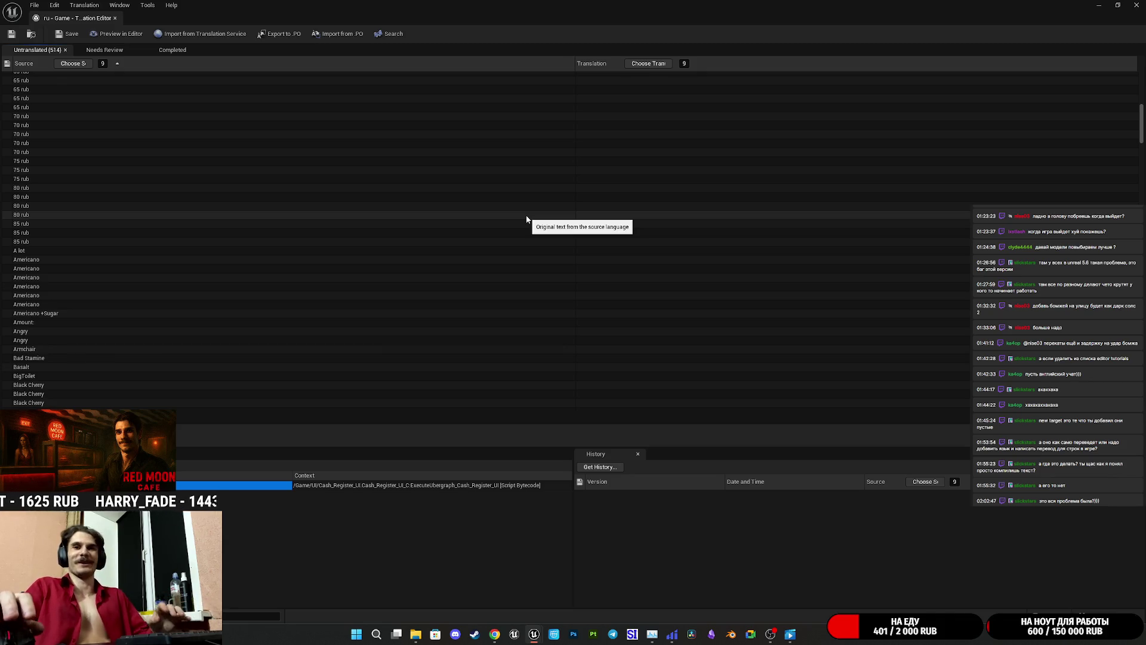
scroll(407, 166, up, 9)
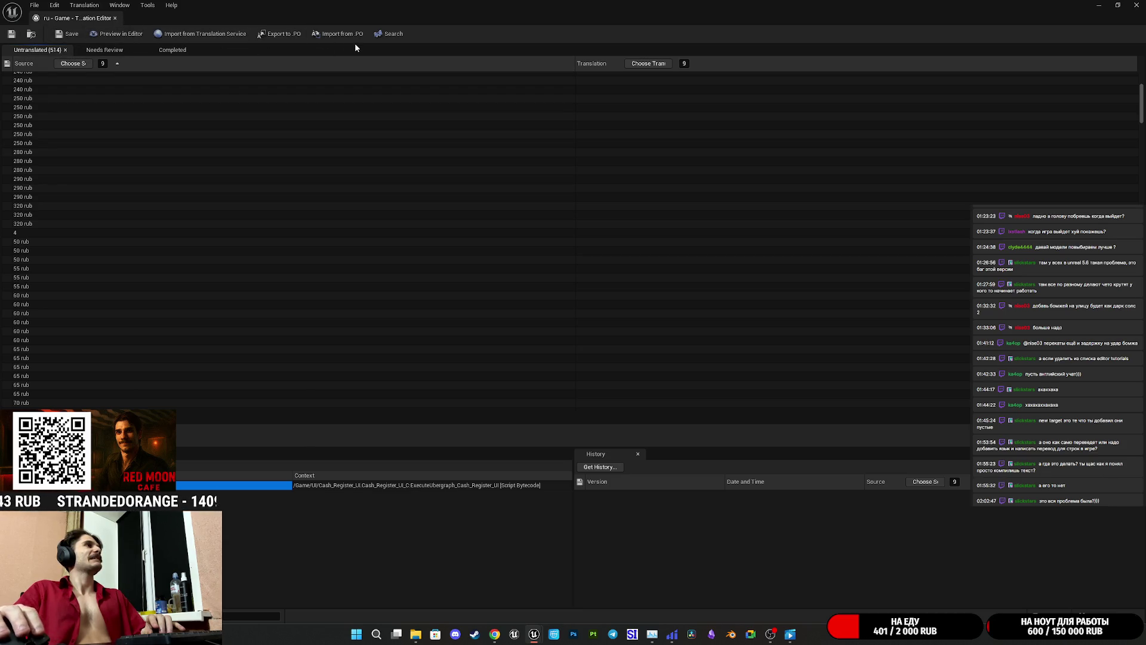
click(278, 37)
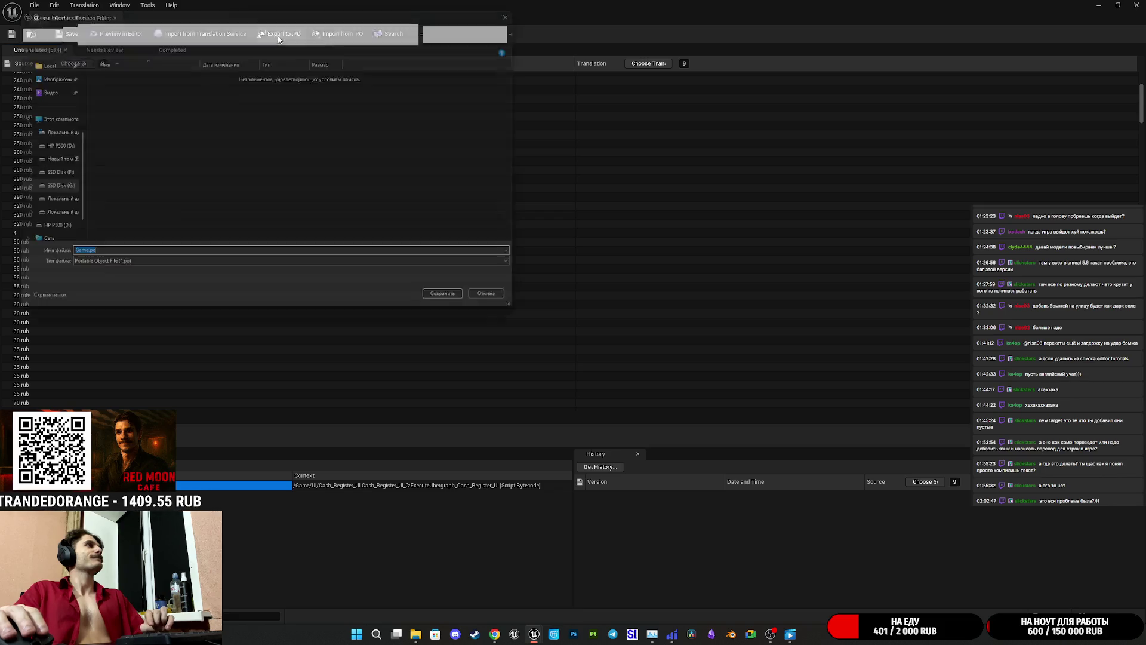
- Save the export as Game.po in the Загрузки folder and dismiss the export report
scroll(53, 133, up, 3)
click(40, 119)
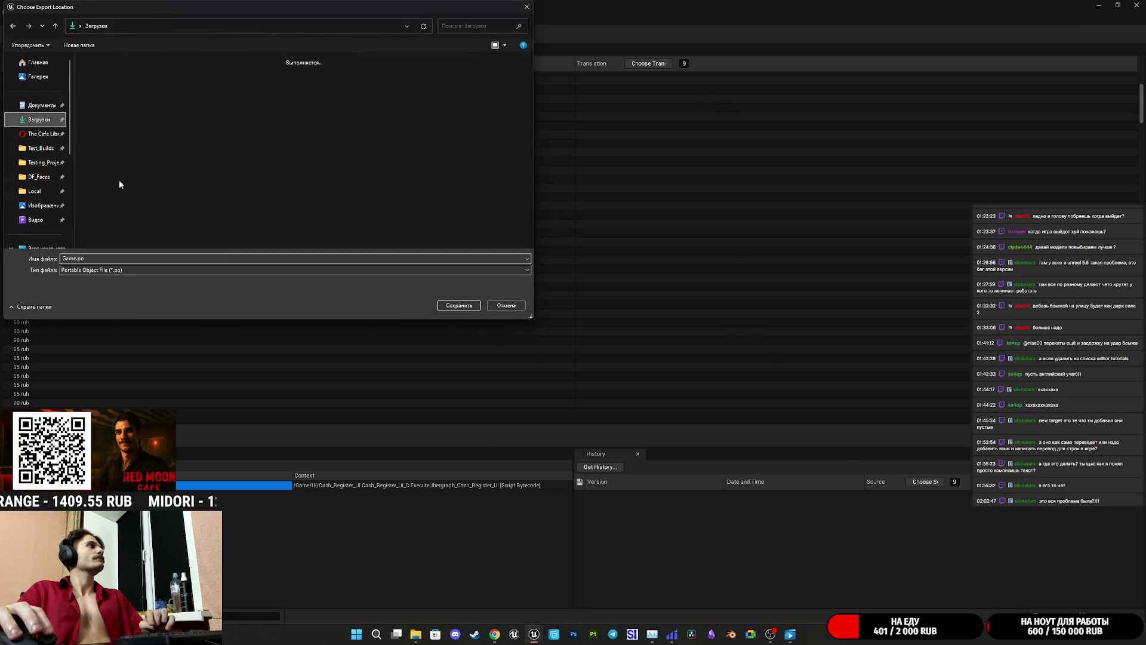
click(459, 306)
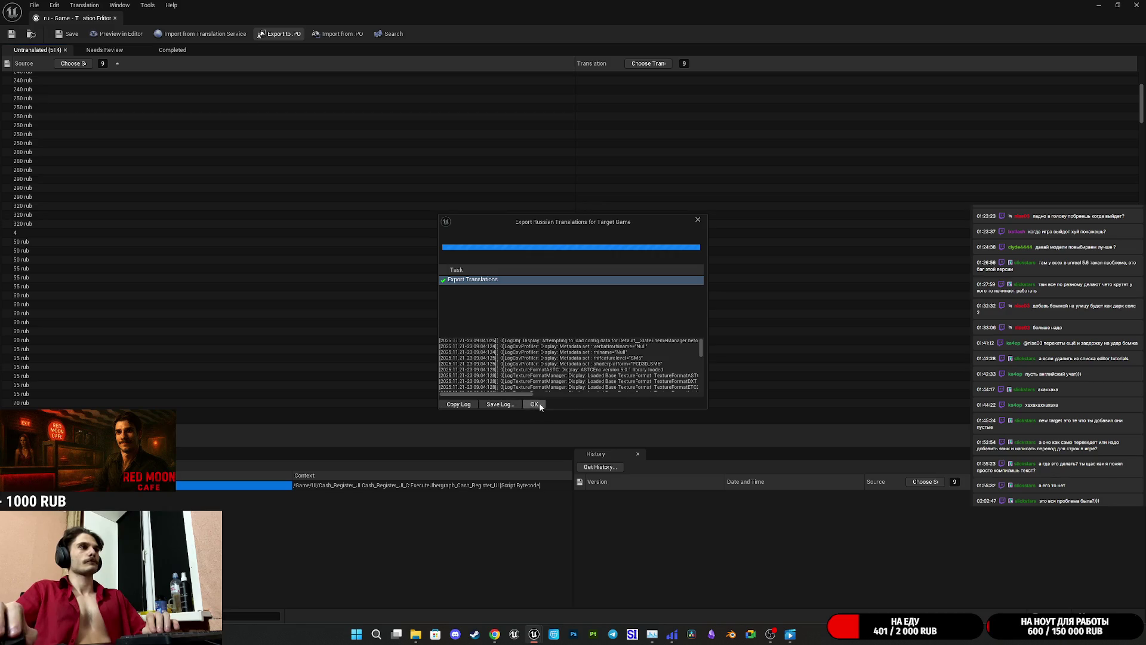
click(535, 404)
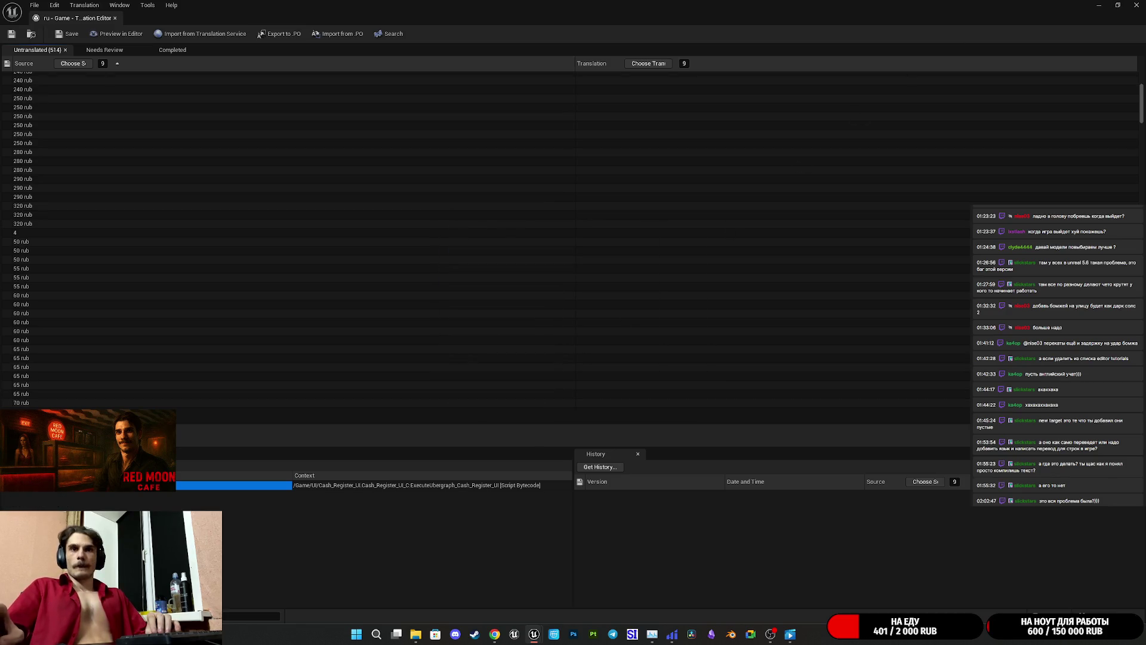
- Open Game.po from Downloads in Poedit via File Explorer
click(415, 634)
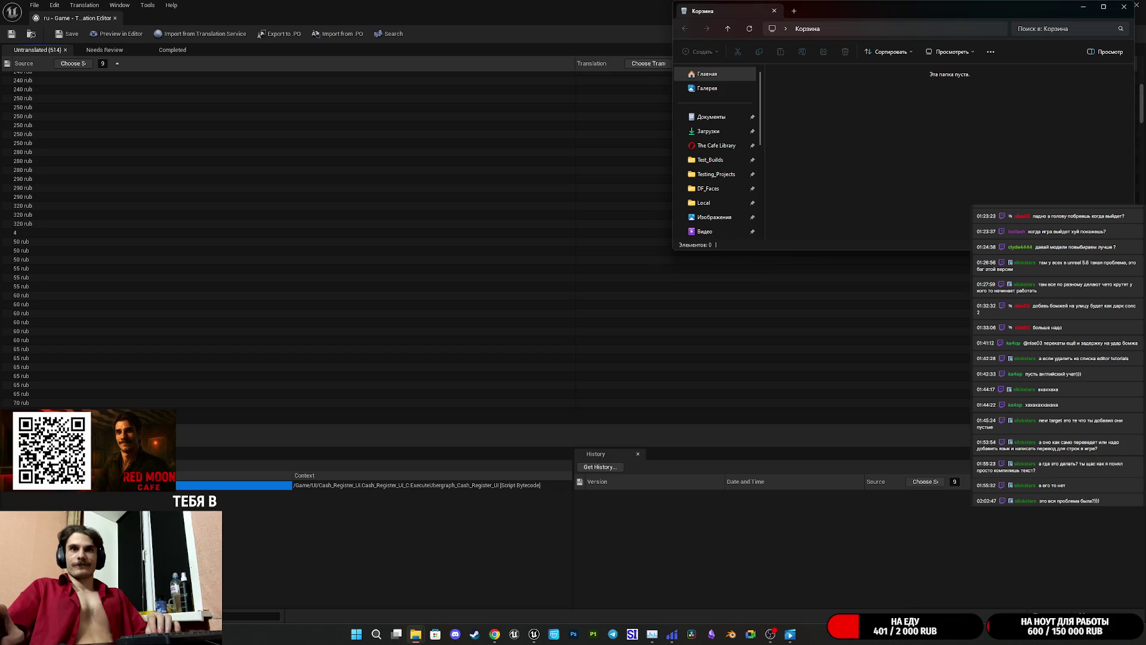
click(707, 132)
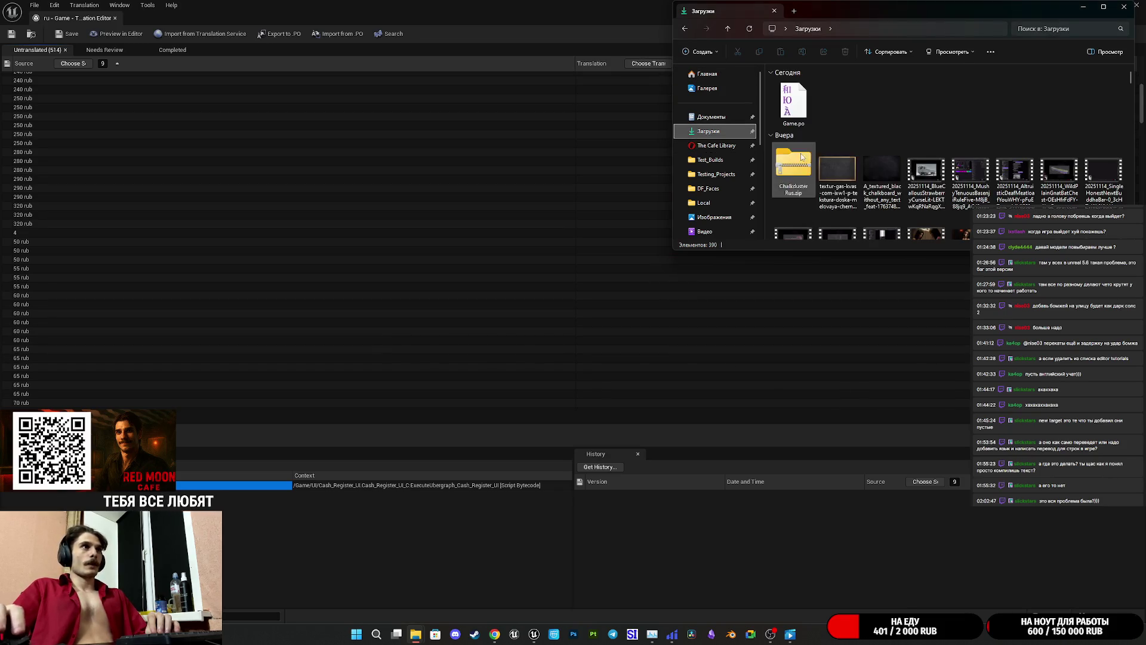
double_click(794, 103)
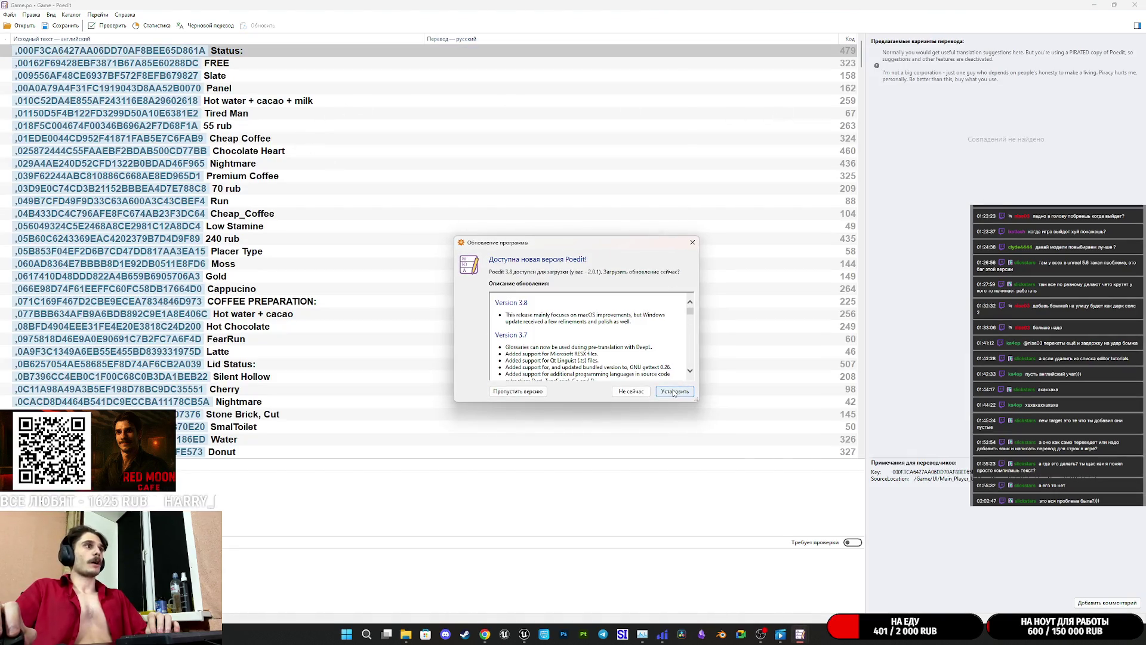
- Dismiss Poedit's update notice and scroll down through the Game.po string list
click(692, 242)
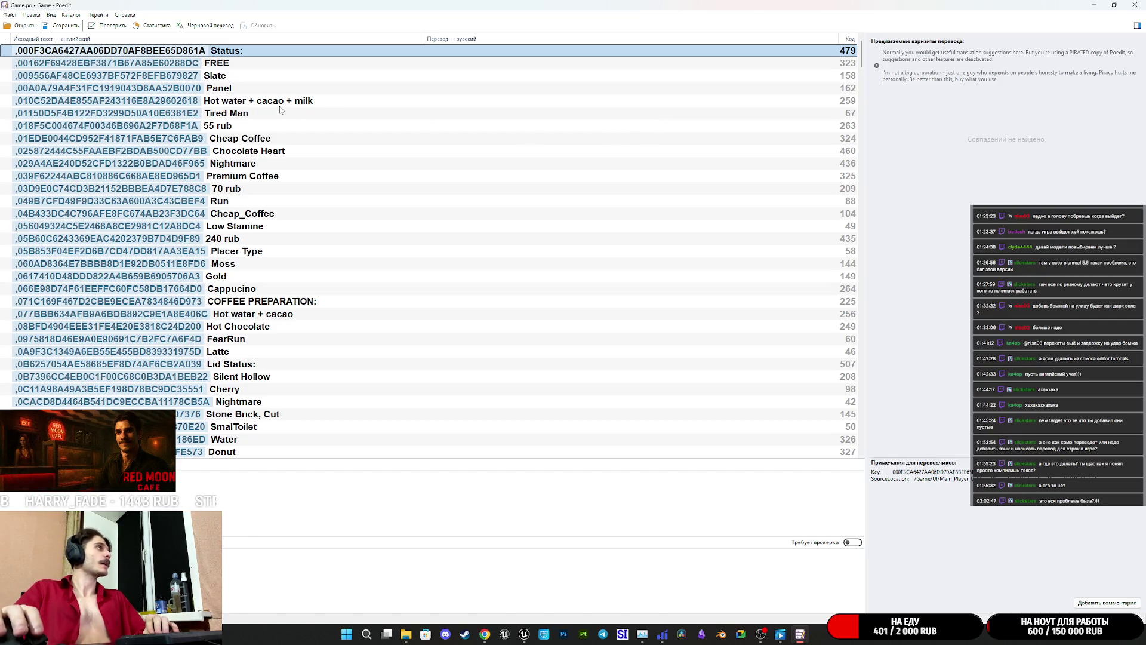
scroll(293, 141, down, 20)
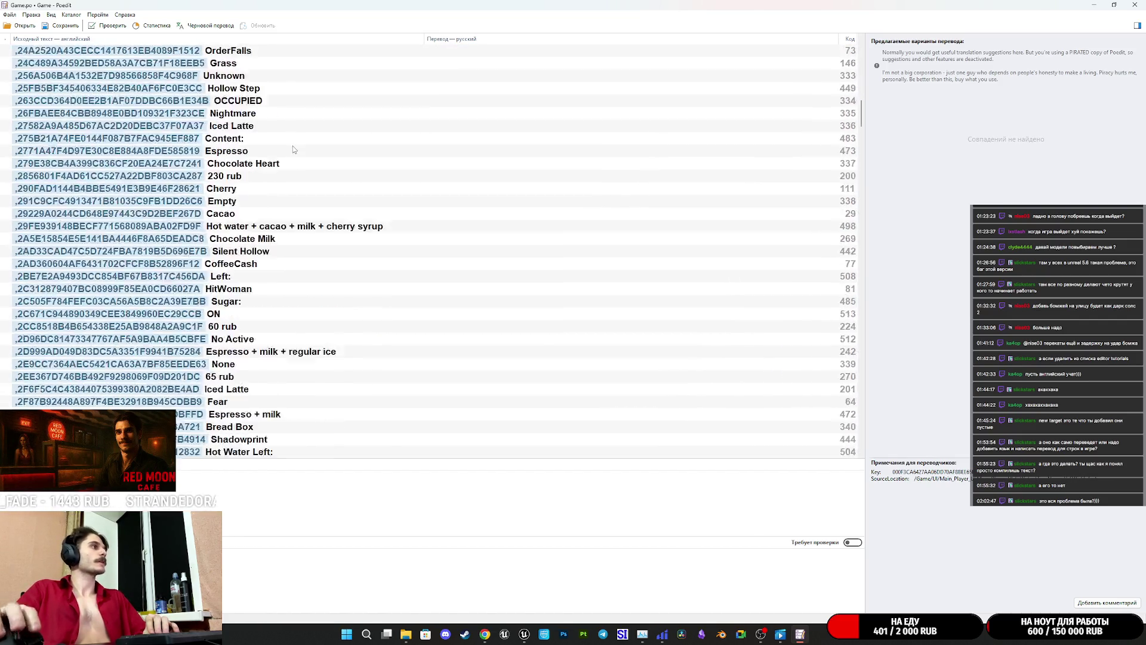
scroll(303, 153, down, 15)
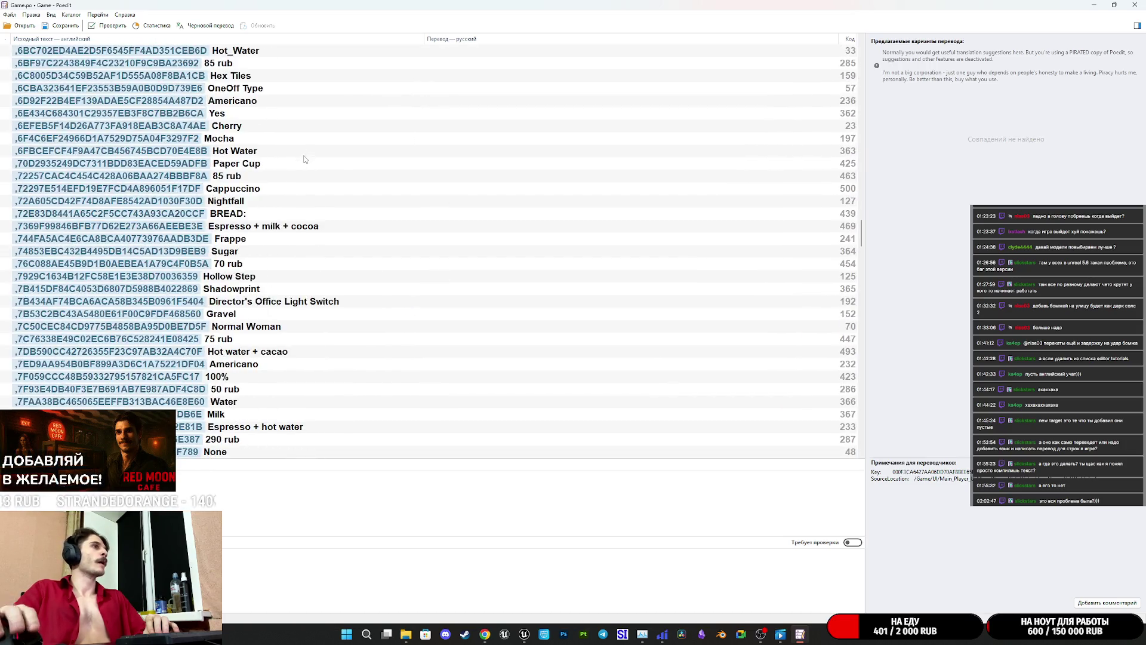
scroll(366, 248, down, 4)
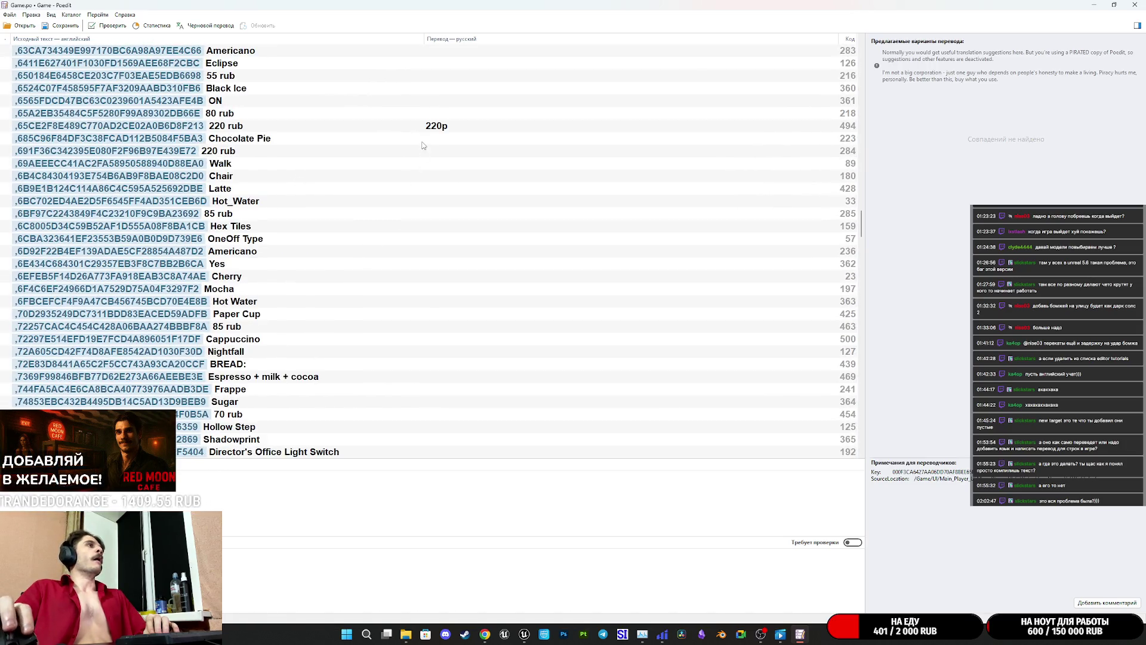
scroll(423, 146, down, 20)
scroll(433, 204, down, 20)
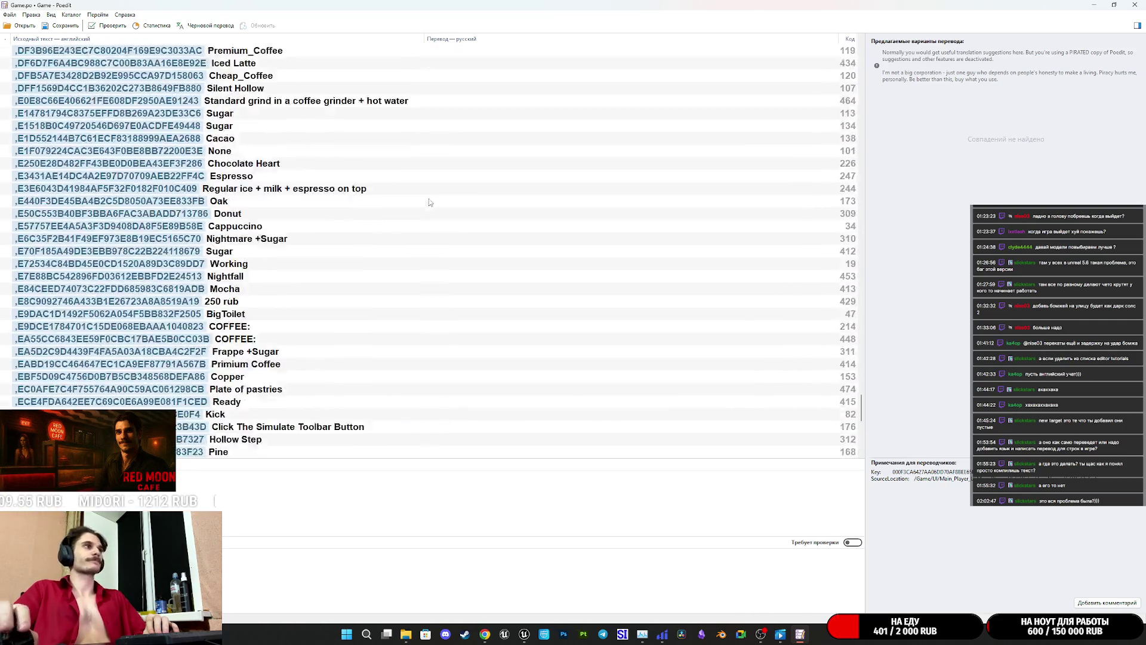
scroll(433, 197, down, 10)
- Scroll back to the top of the list and look for a pre-translation command
scroll(432, 194, up, 20)
scroll(433, 195, up, 20)
scroll(432, 182, up, 20)
scroll(428, 174, up, 20)
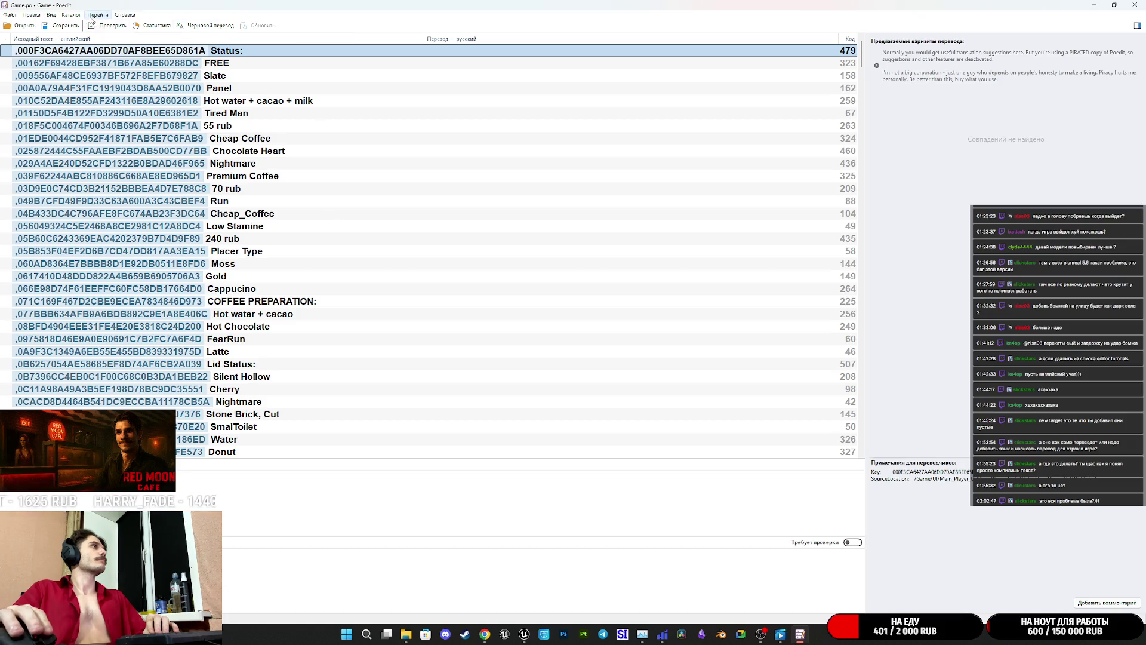
click(297, 59)
click(284, 54)
click(35, 15)
click(40, 16)
click(51, 15)
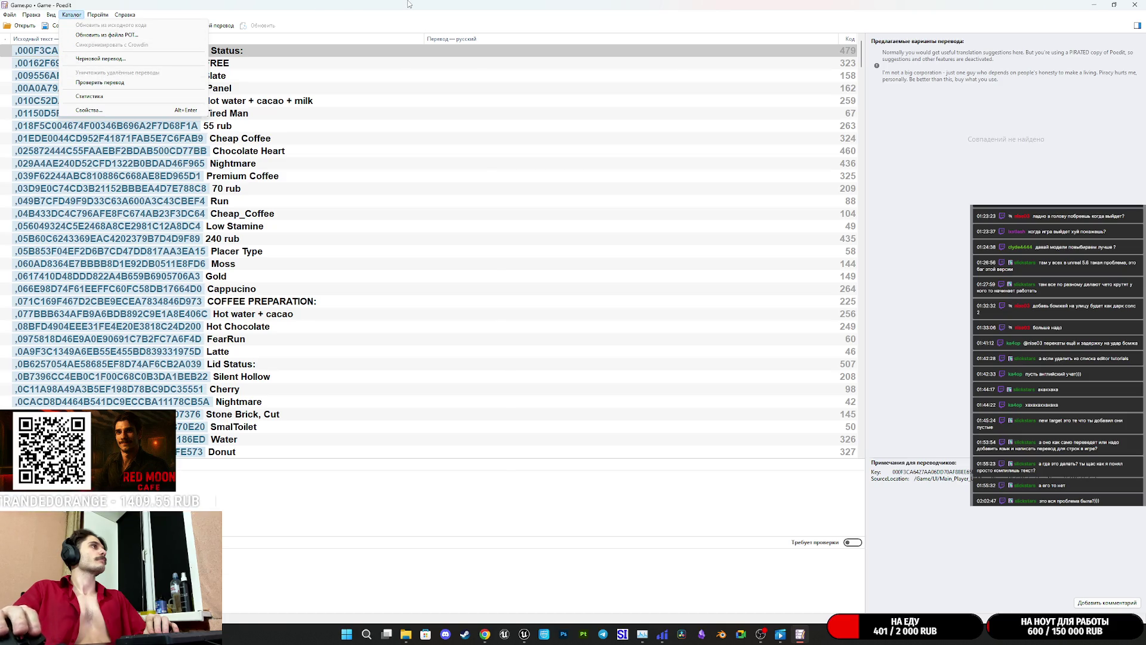
click(113, 58)
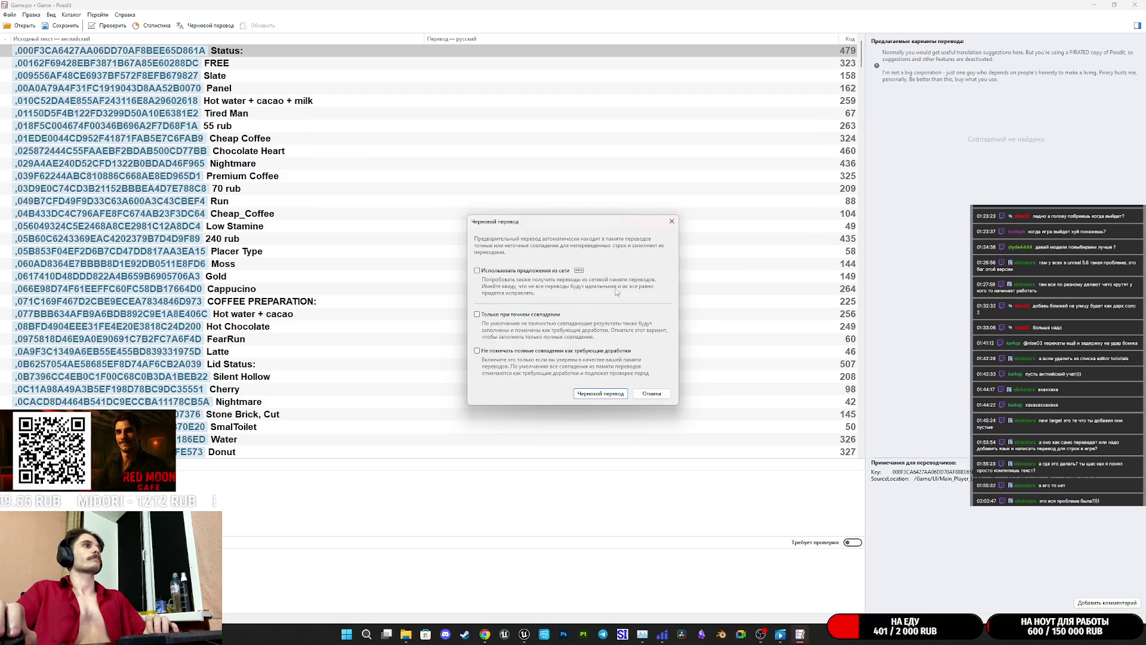
click(673, 223)
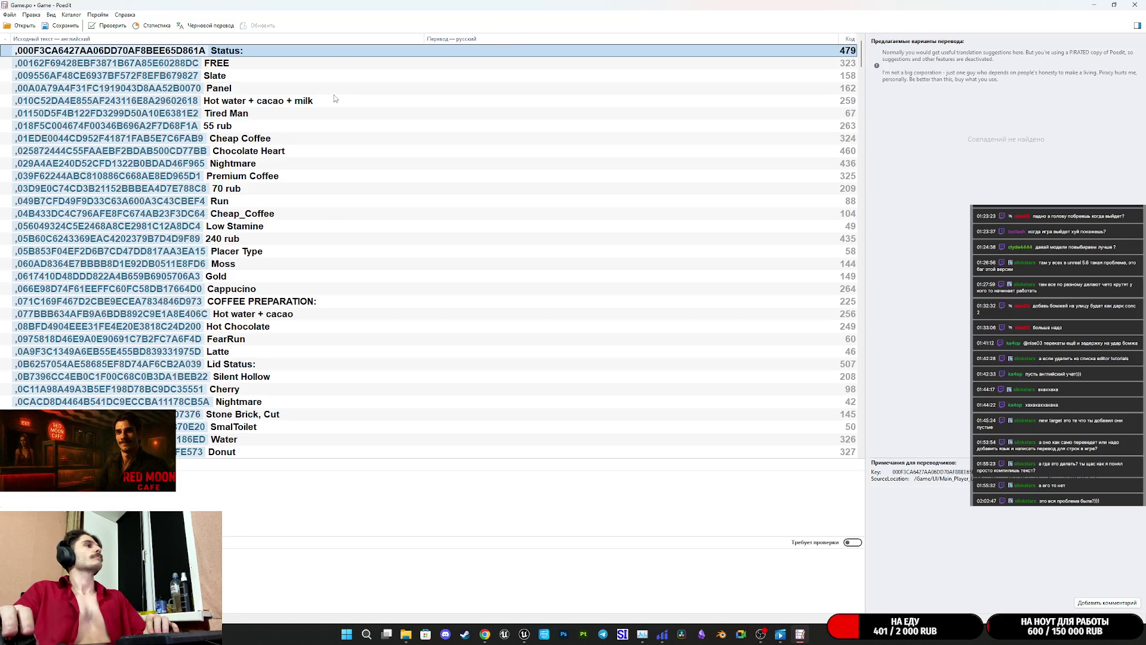
- Browse the Game.po strings, selecting the divider line string
scroll(336, 101, down, 20)
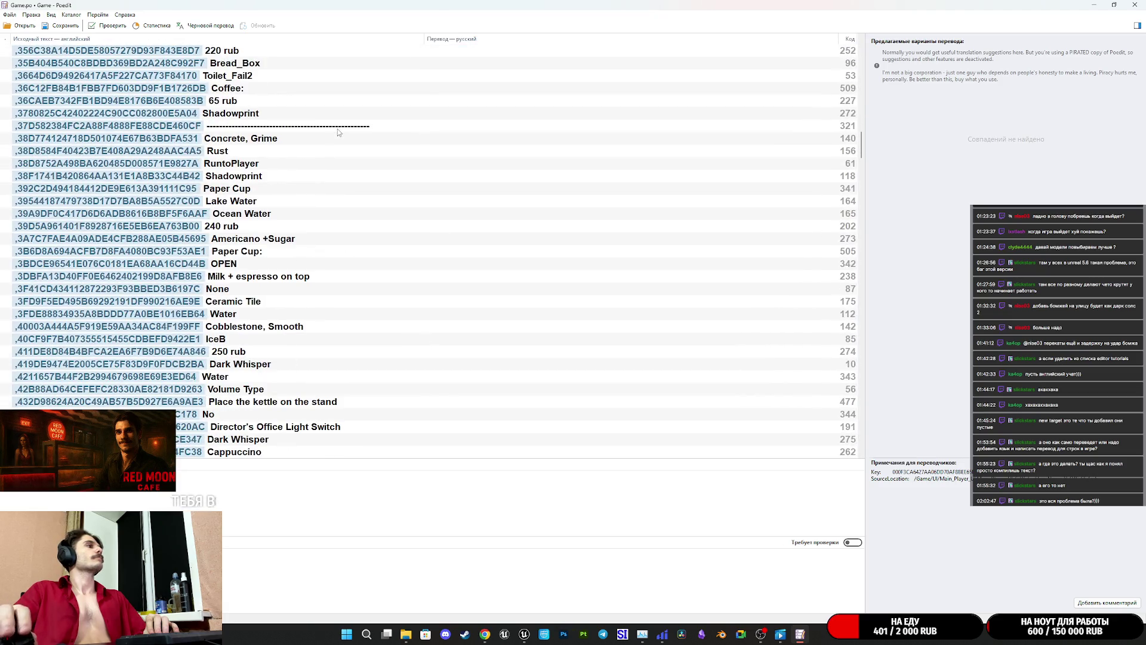
scroll(298, 124, down, 1)
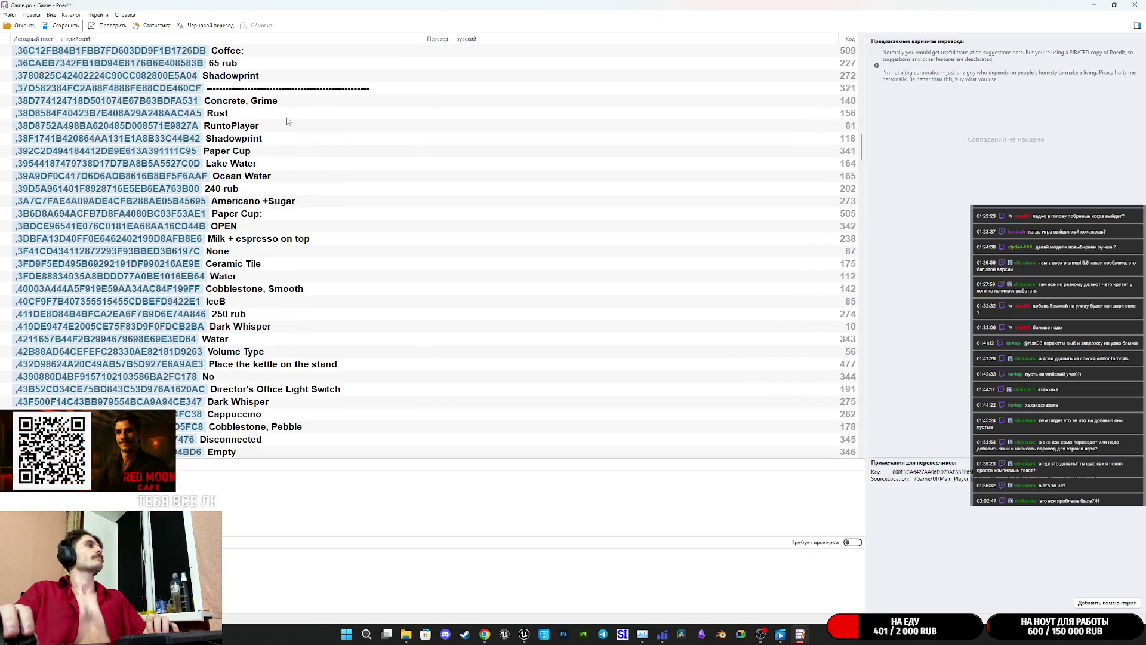
click(252, 89)
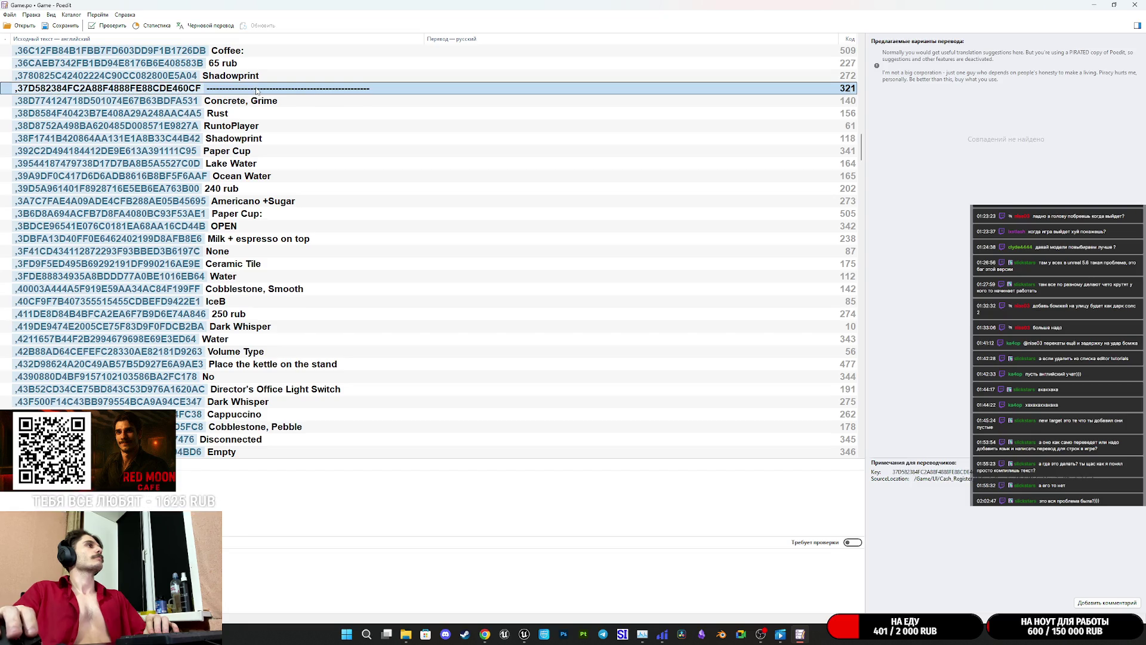
scroll(262, 102, down, 20)
scroll(273, 118, up, 2)
scroll(273, 117, down, 20)
scroll(280, 120, up, 8)
scroll(281, 120, down, 20)
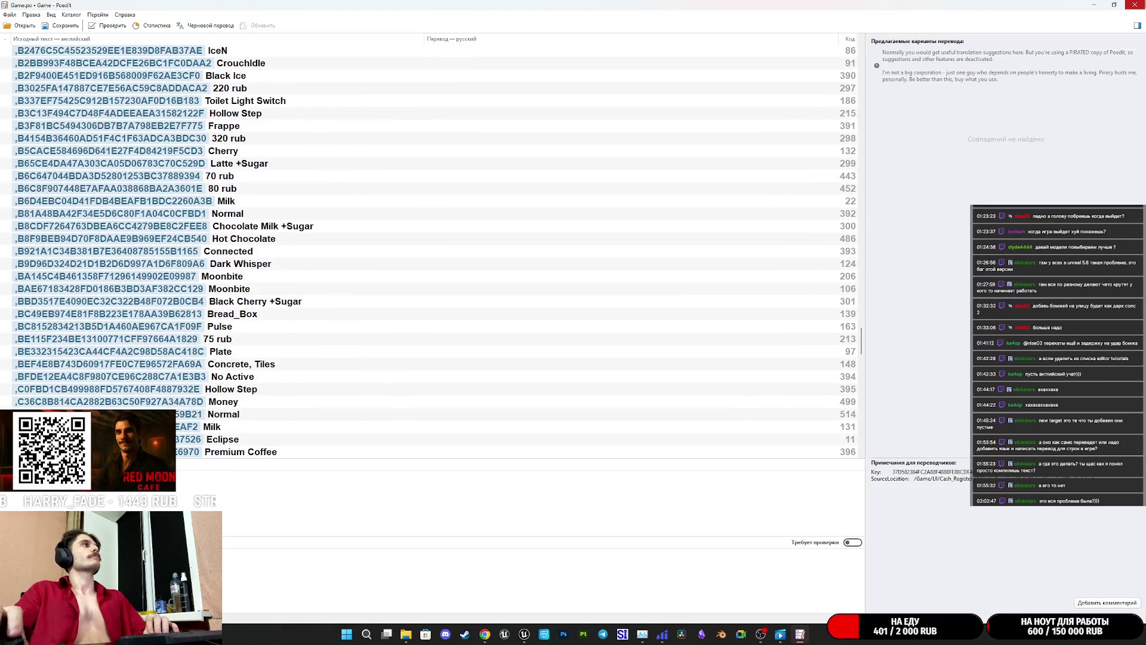
- Close Poedit and the file browser to return to Unreal's Translation Editor
key(alt+F4)
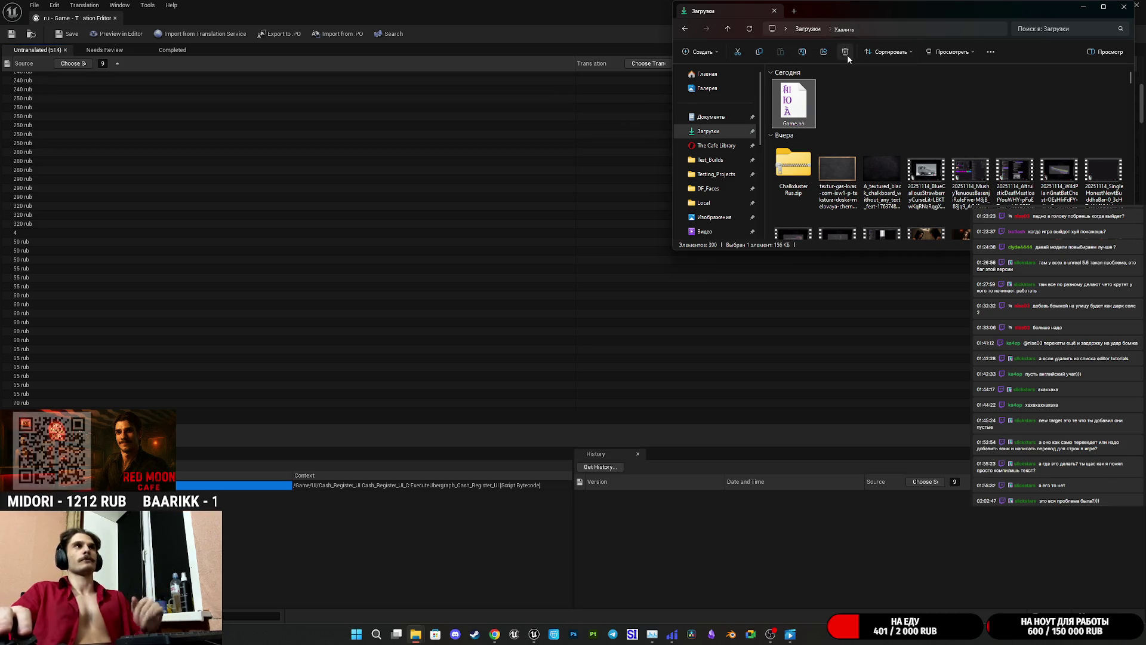
key(alt+Tab)
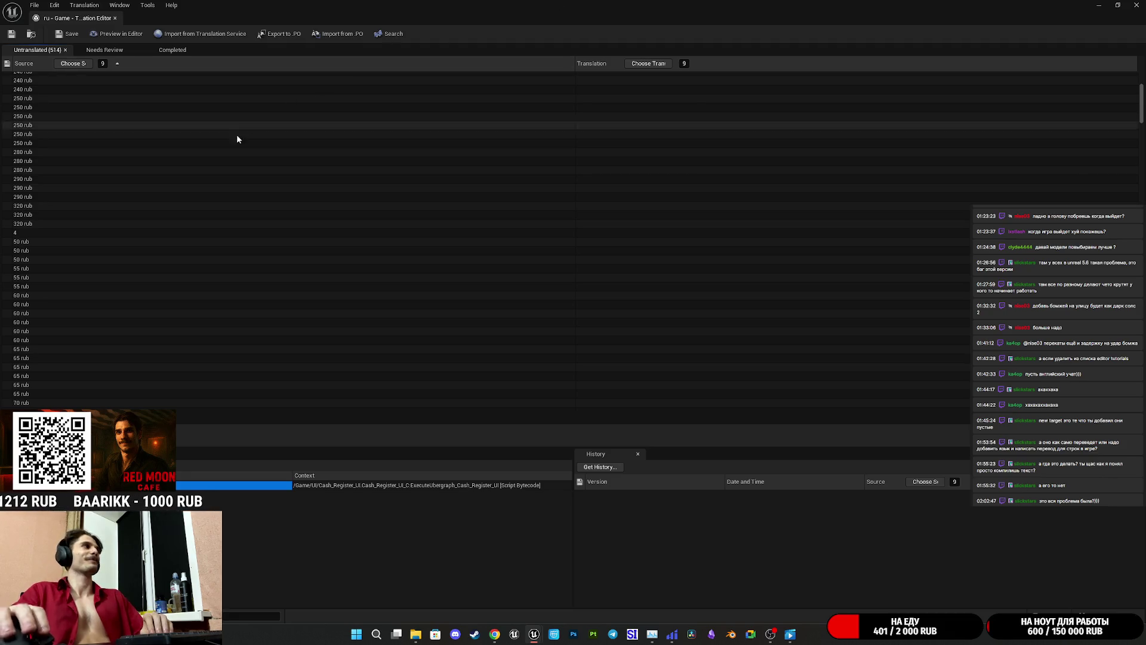
scroll(252, 144, up, 1)
- Copy the existing 220р translation into all the empty 220 rub rows
click(587, 166)
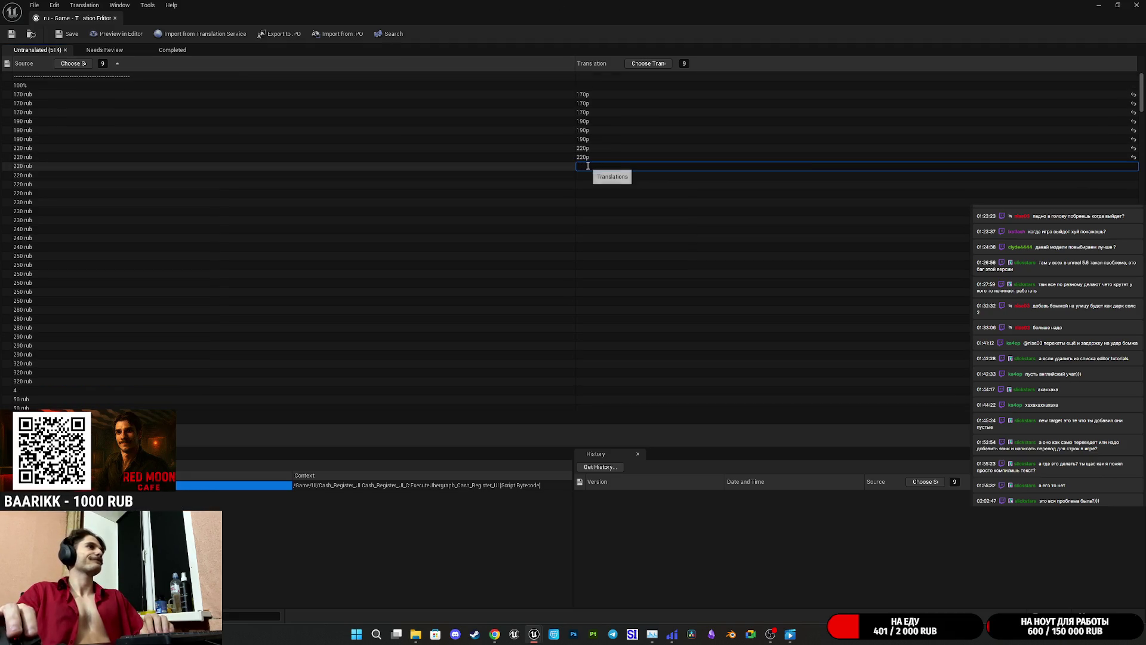
text(220р)
click(590, 158)
click(597, 170)
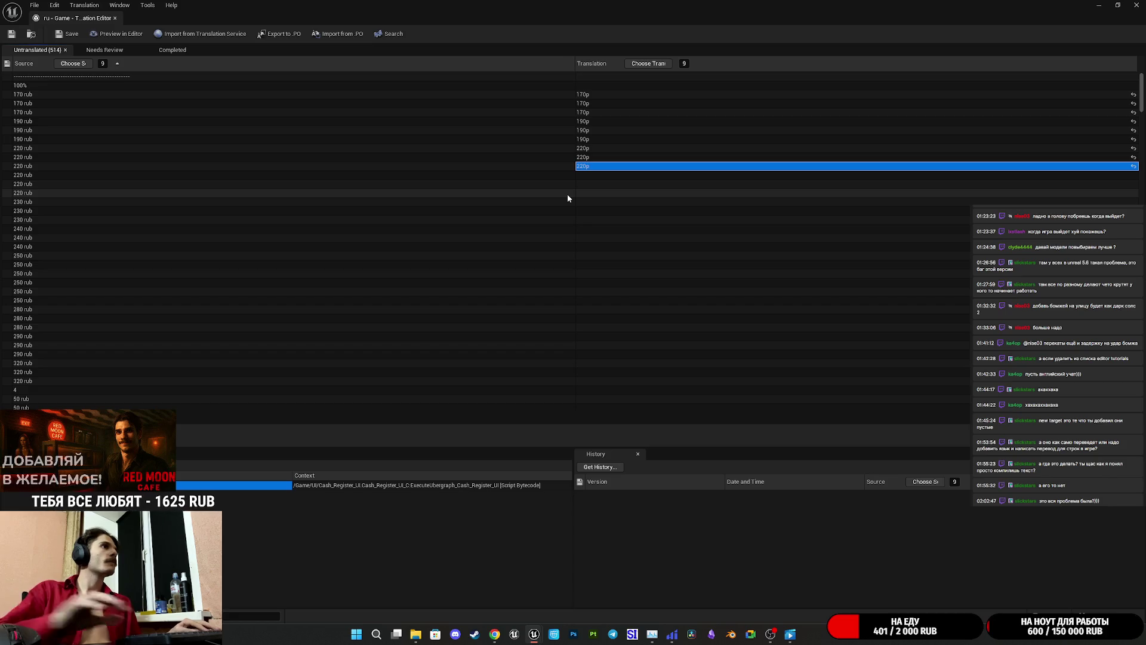
key(Down)
key(ctrl+v)
key(Down)
text(220p)
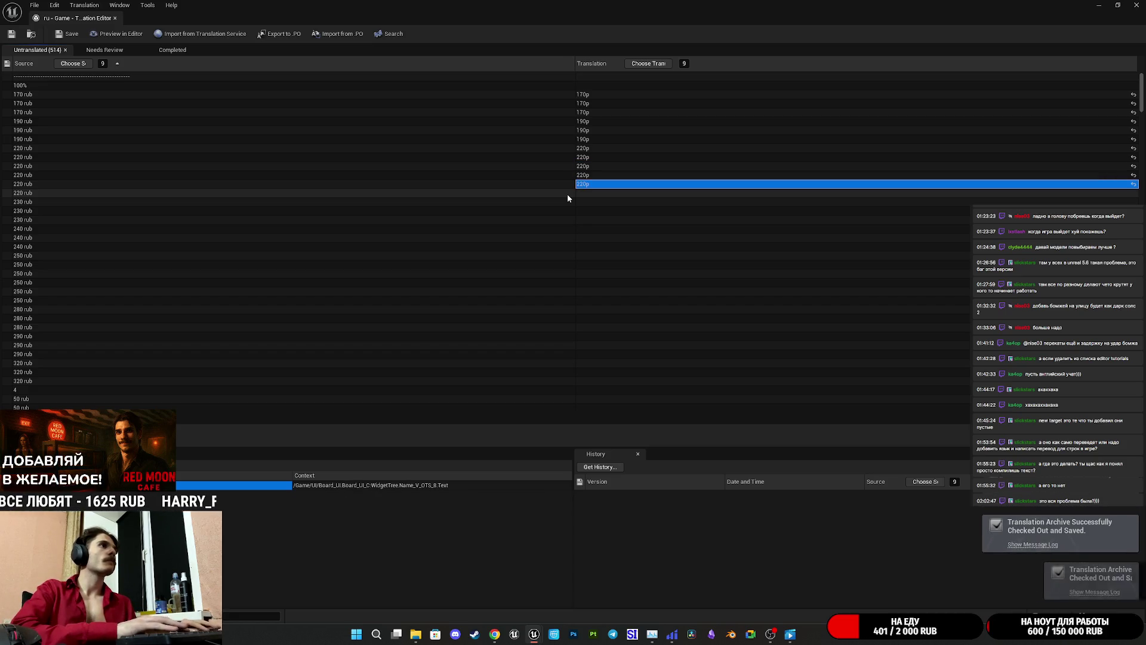
key(Down)
text(220р)
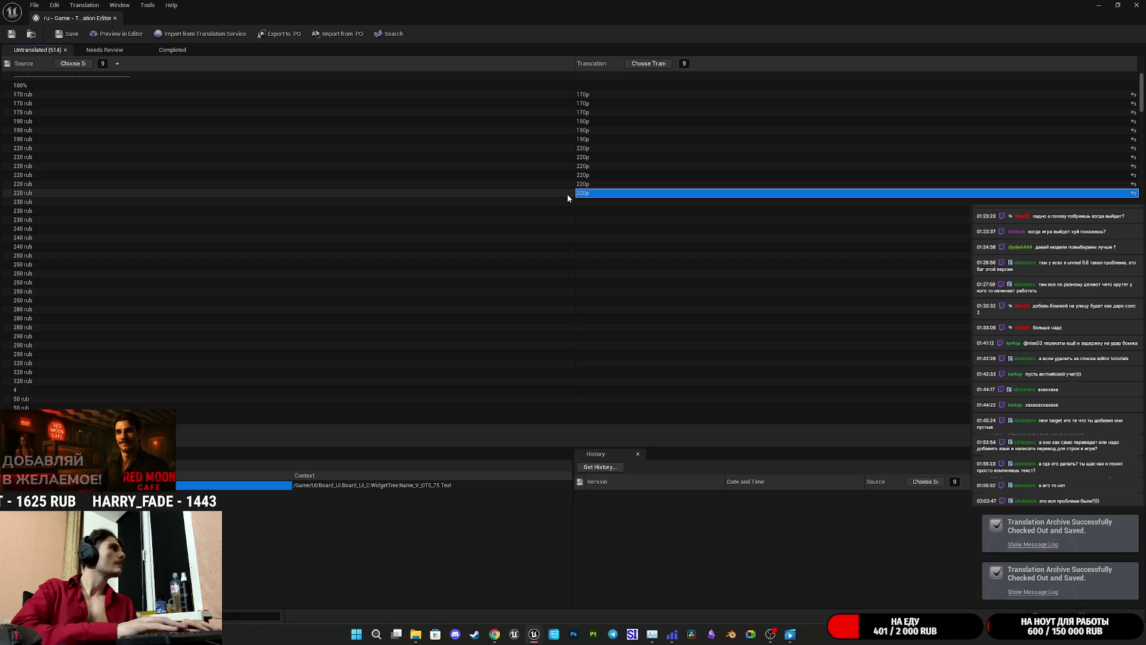
key(Down)
key(ctrl+v)
- Change the next translation to 230р and paste it into the other 230 rub rows
click(588, 203)
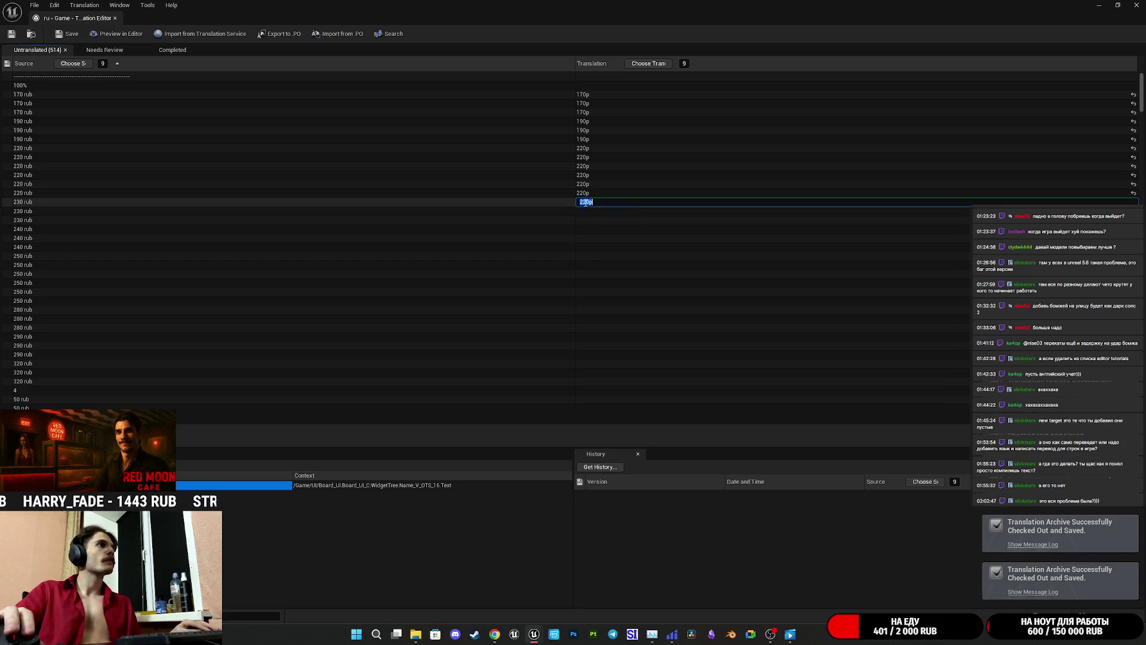
key(BackSpace)
text(3)
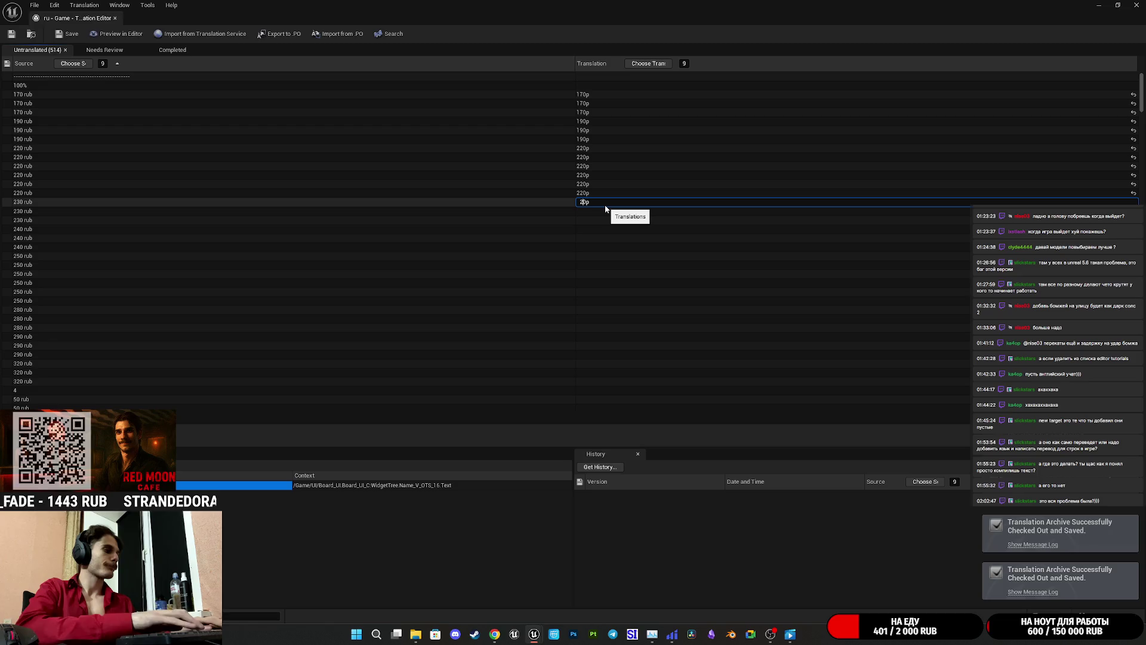
drag(599, 203, 576, 198)
key(ctrl+c)
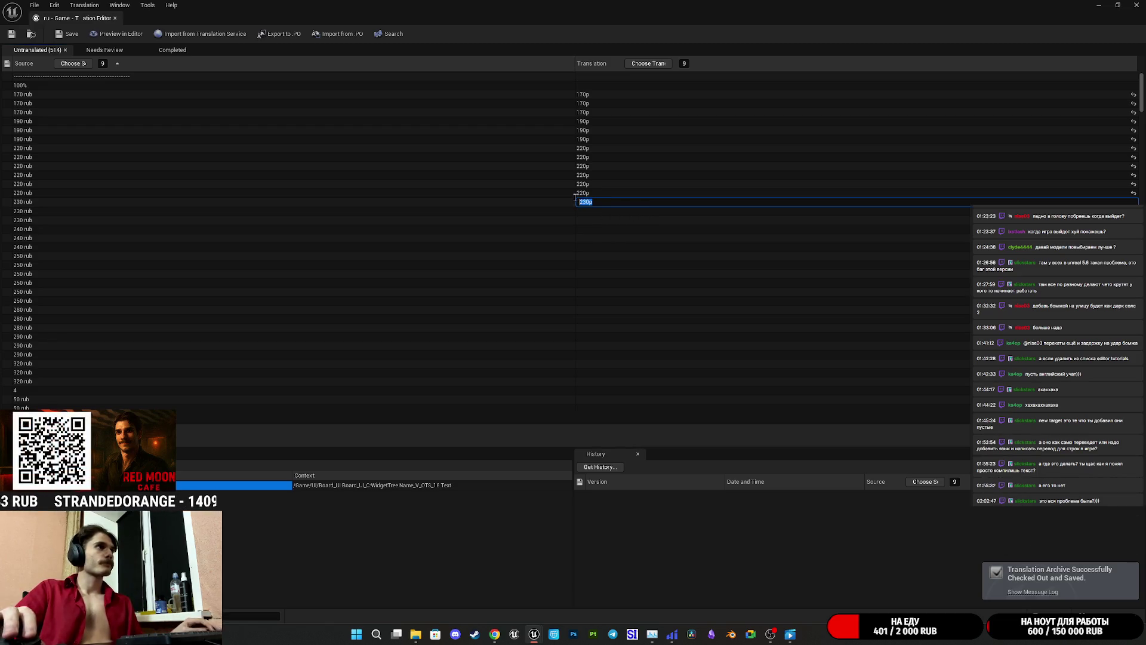
click(600, 209)
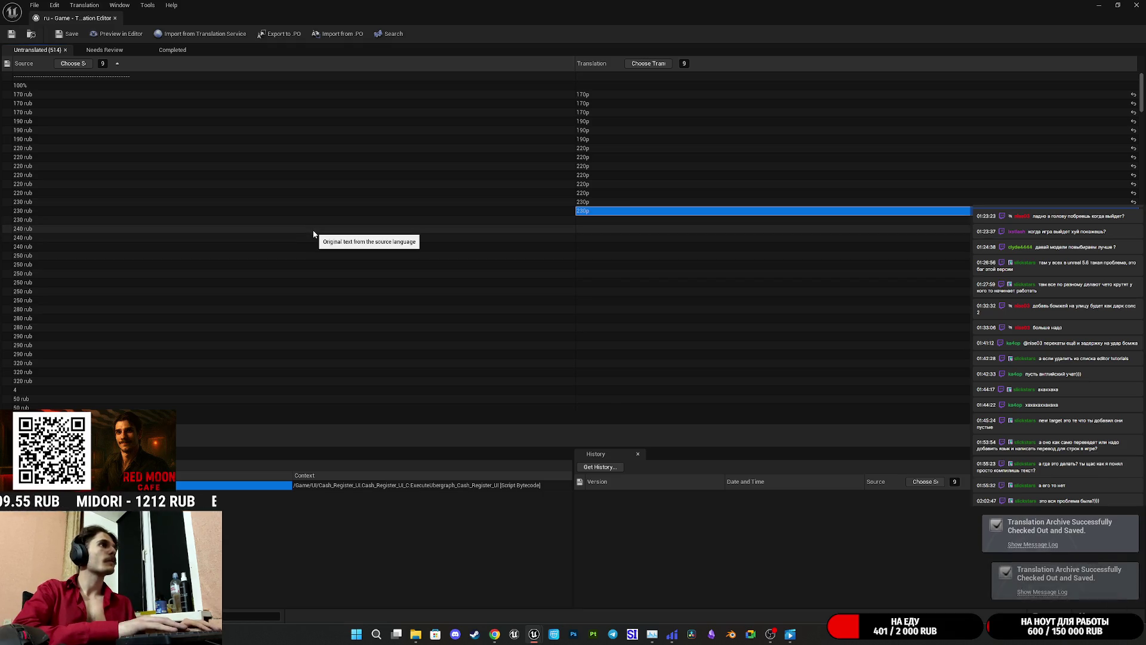
key(ctrl+v)
key(Return)
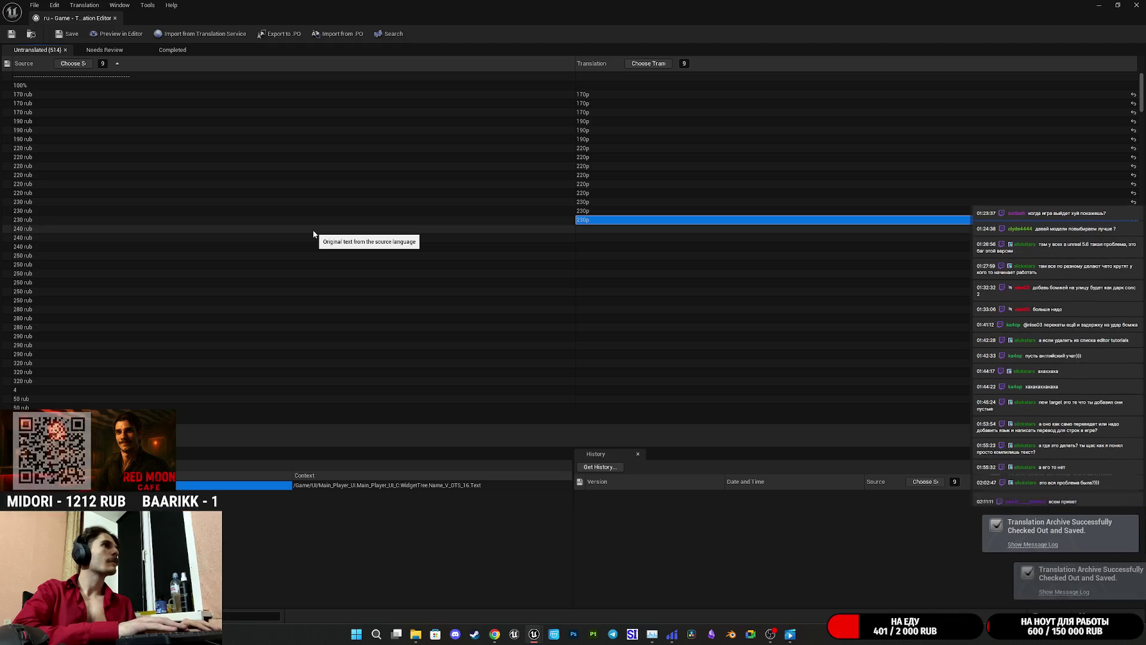
key(ctrl+v)
key(Return)
- Turn the first 240 rub row's pasted translation into 240р
key(ctrl+v)
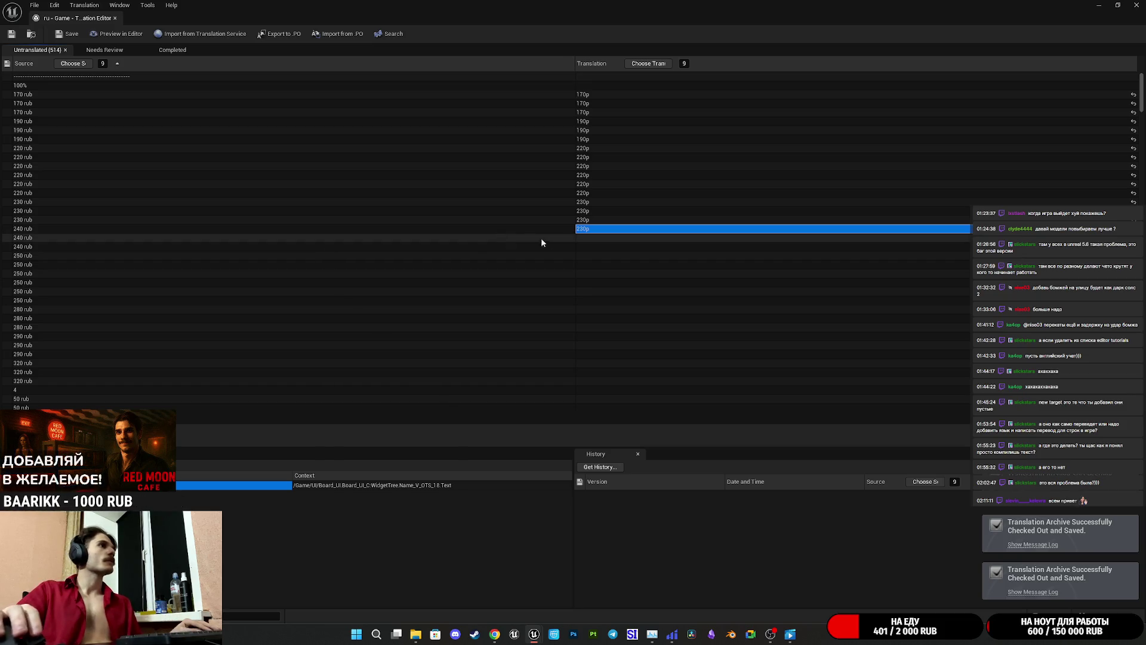
click(595, 232)
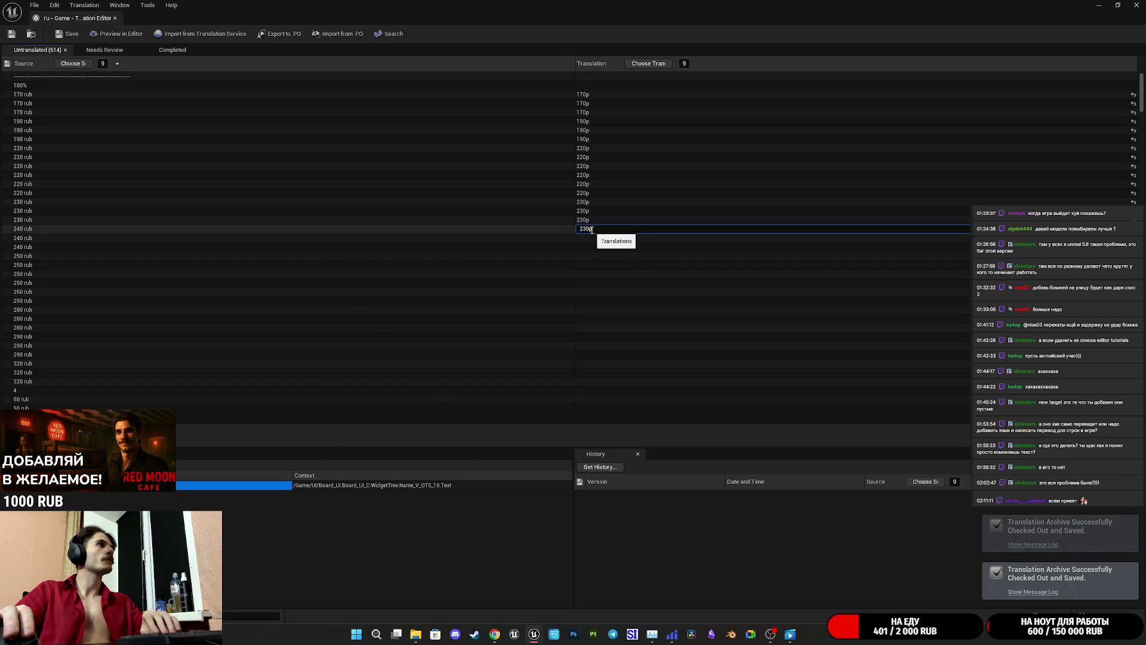
click(584, 229)
key(BackSpace)
text(4)
click(607, 238)
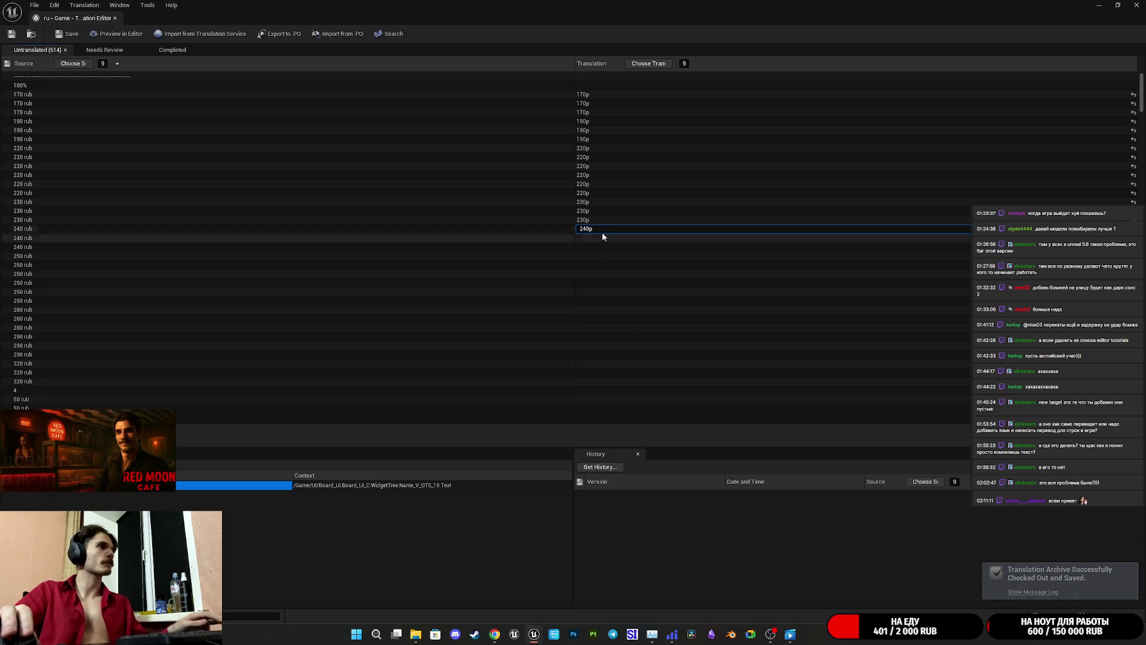
- Copy 240р into the remaining 240 rub rows
click(584, 229)
click(585, 229)
click(598, 238)
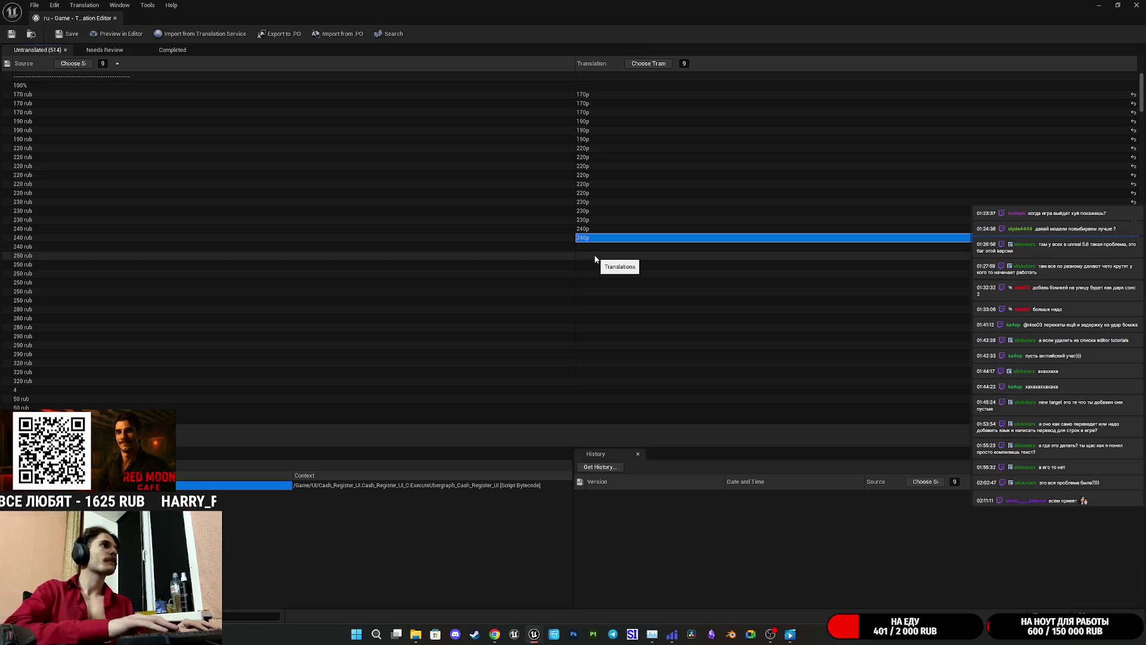
key(ctrl+v)
key(Down)
text(240p)
key(Down)
text(240p)
key(Down)
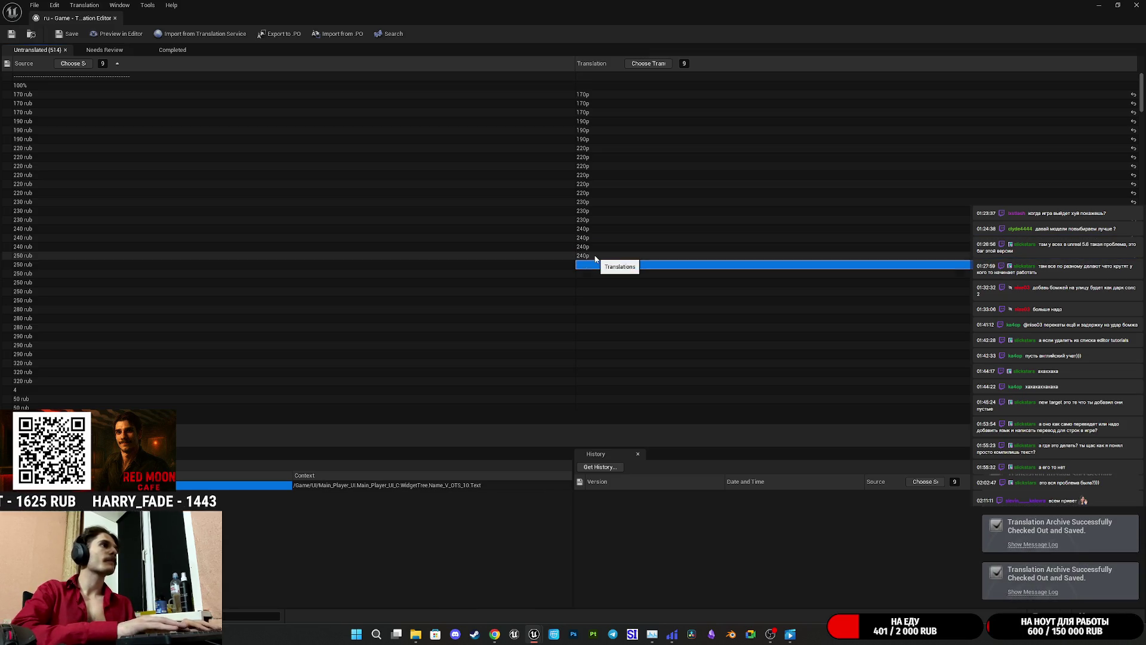
- Correct the mistyped 250 rub translation to 250р and enter 250р in the row below
click(587, 256)
click(587, 255)
key(BackSpace)
text(5)
click(601, 265)
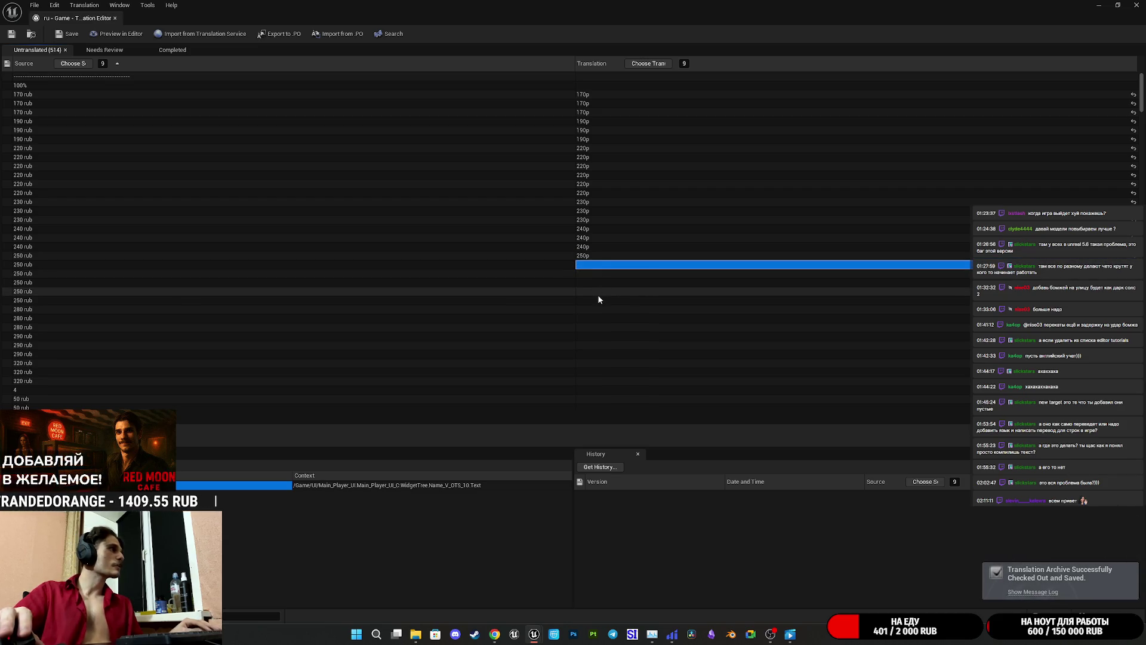
text(250p)
key(Return)
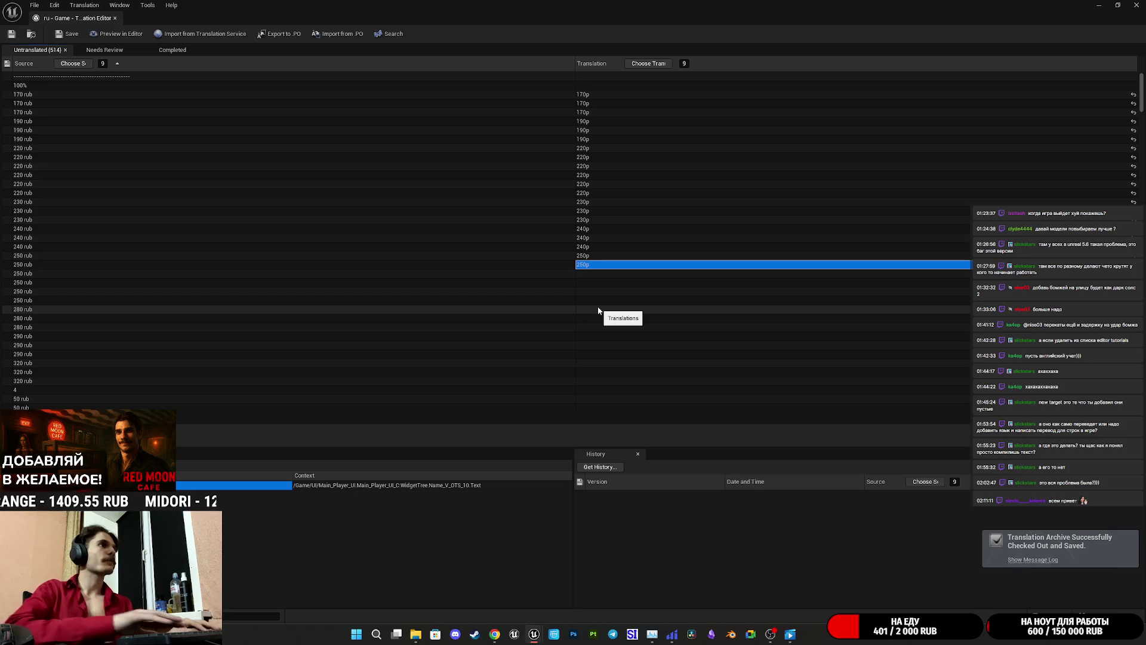
- Paste 250р into the remaining 250 rub rows and start correcting the 280 rub row
key(Down)
text(250p)
key(Return)
text(250p)
key(Return)
key(ctrl+v)
key(Return)
key(ctrl+v)
key(Return)
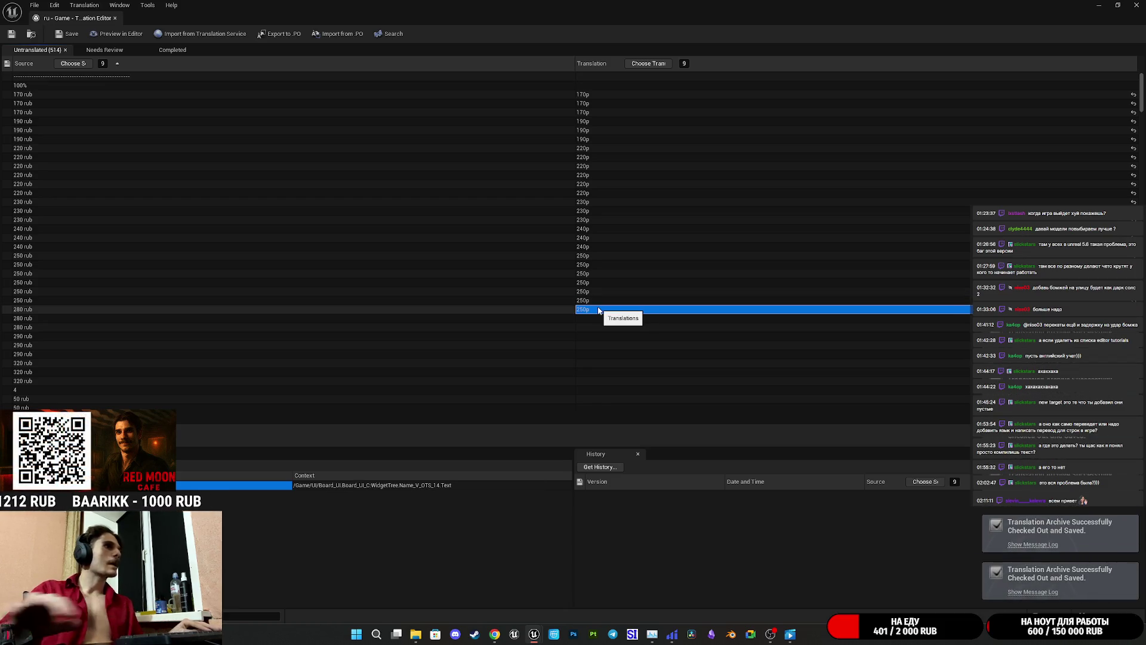
key(ctrl+v)
key(BackSpace)
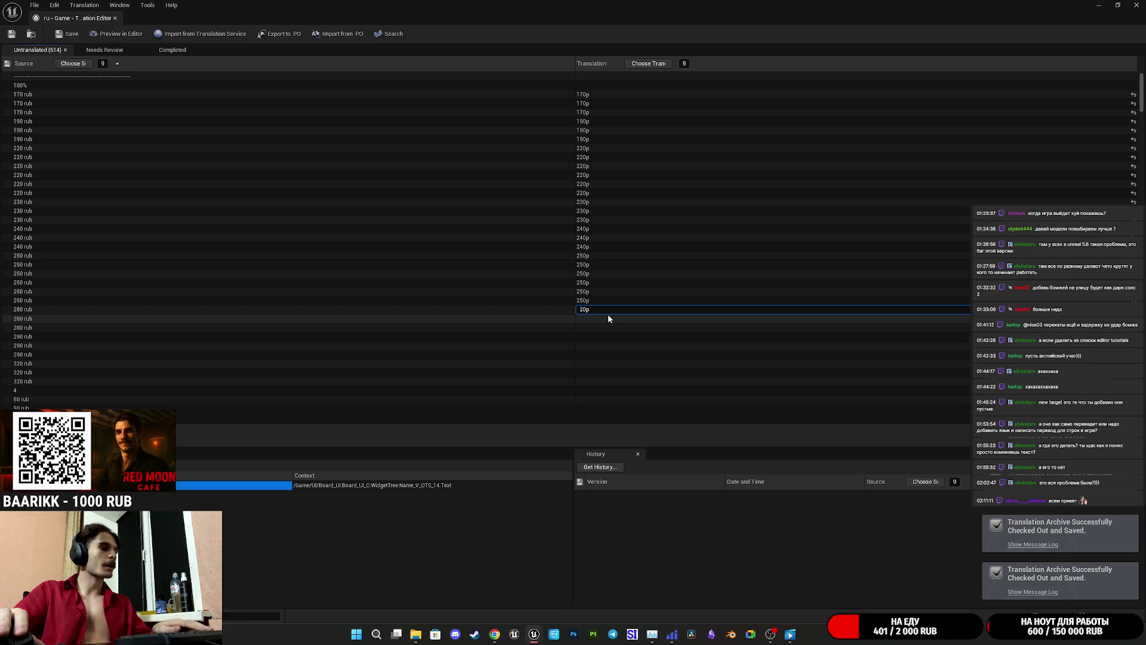
text(8)
- Give all the 280 rub rows the translation 280р
double_click(585, 309)
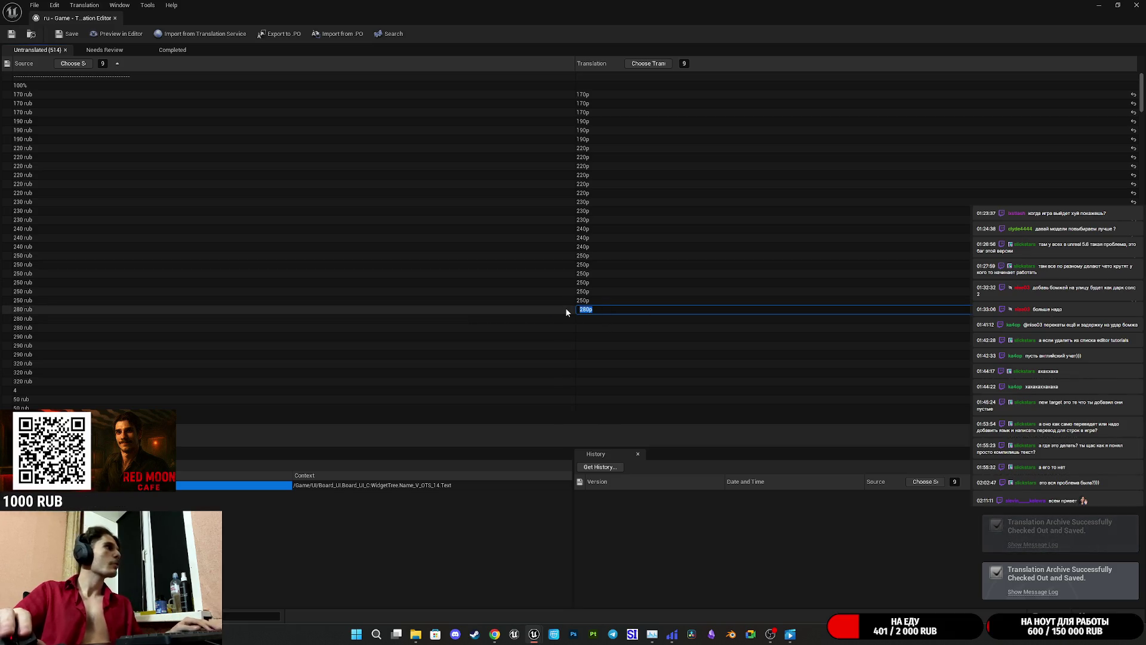
click(621, 336)
click(597, 318)
text(280p)
click(603, 326)
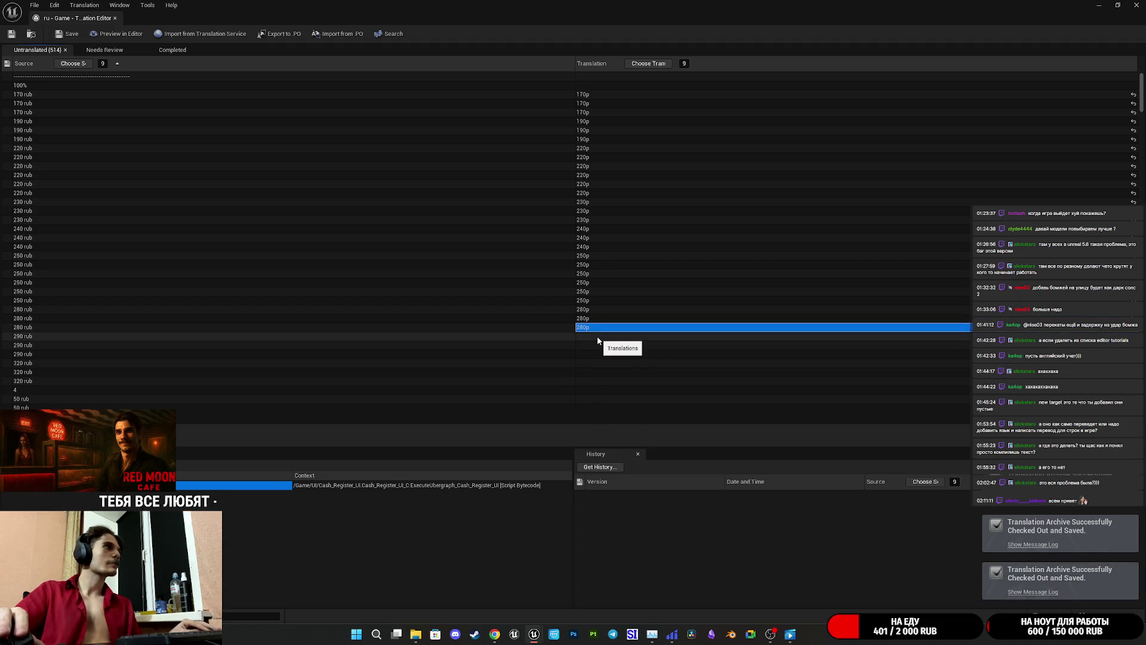
text(280p)
click(598, 338)
text(280p)
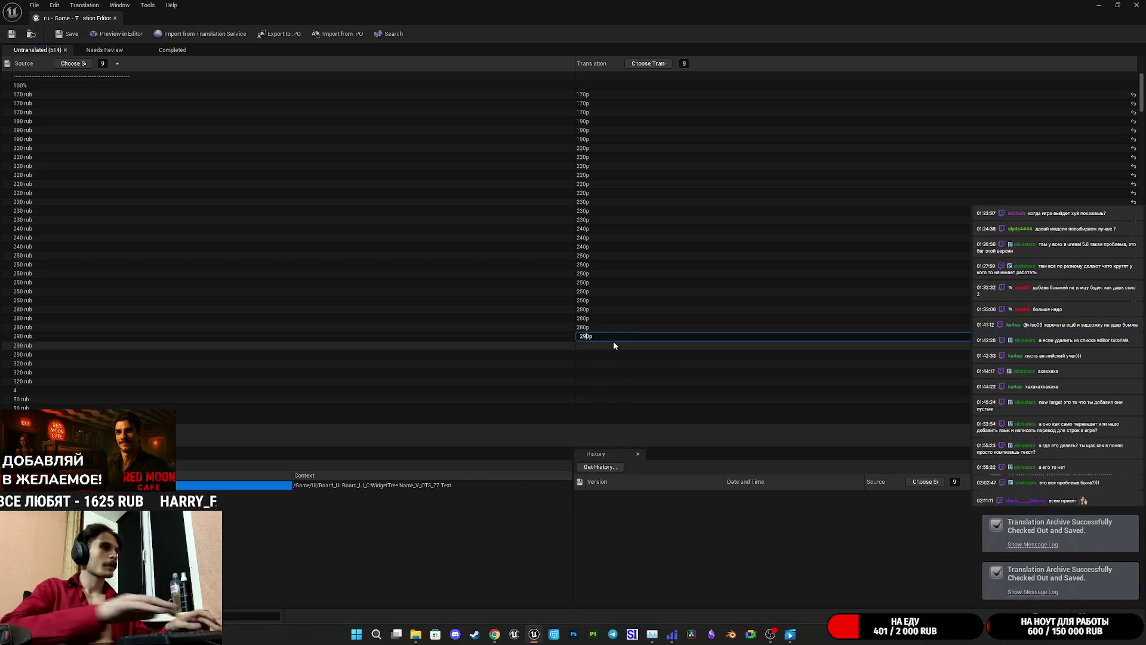
- Fill the 290 rub rows with the translation 290р
double_click(588, 337)
key(ctrl+c)
key(Return)
click(593, 346)
key(ctrl+v)
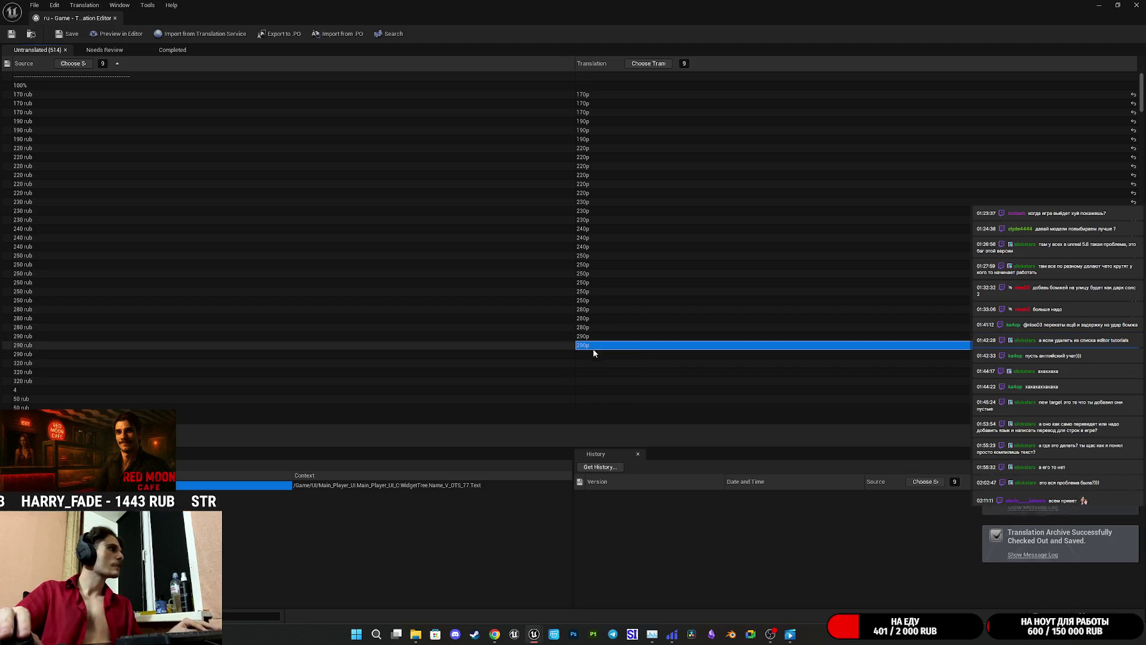
click(590, 354)
key(ctrl+v)
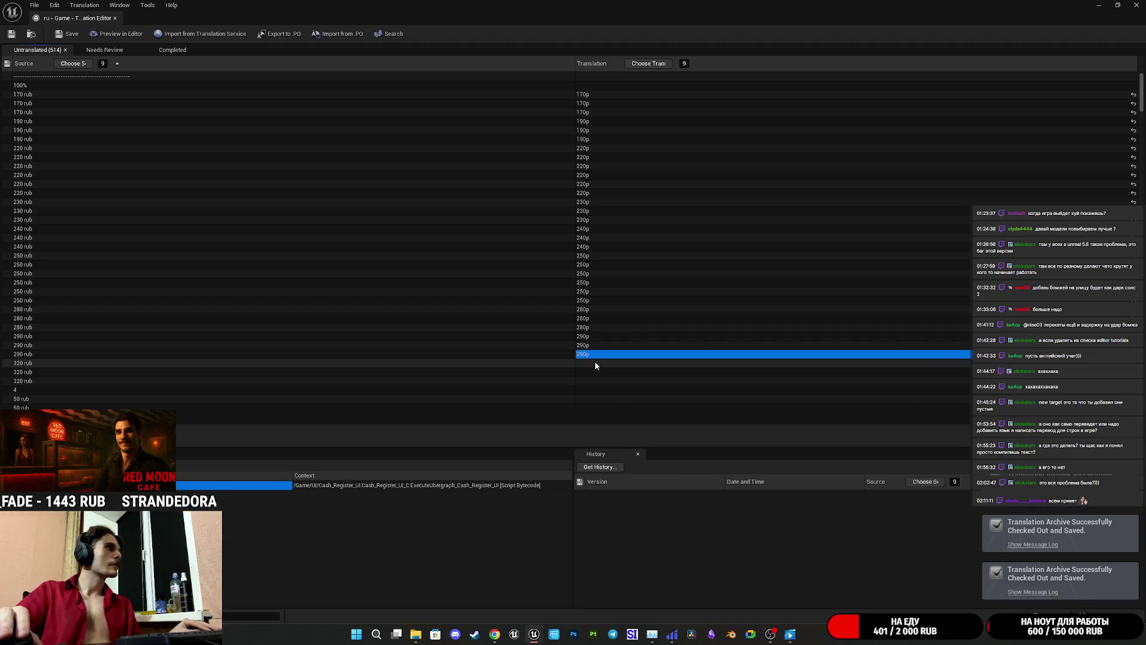
click(595, 363)
- Enter 320р for each of the 320 rub rows
key(ctrl+v)
click(602, 362)
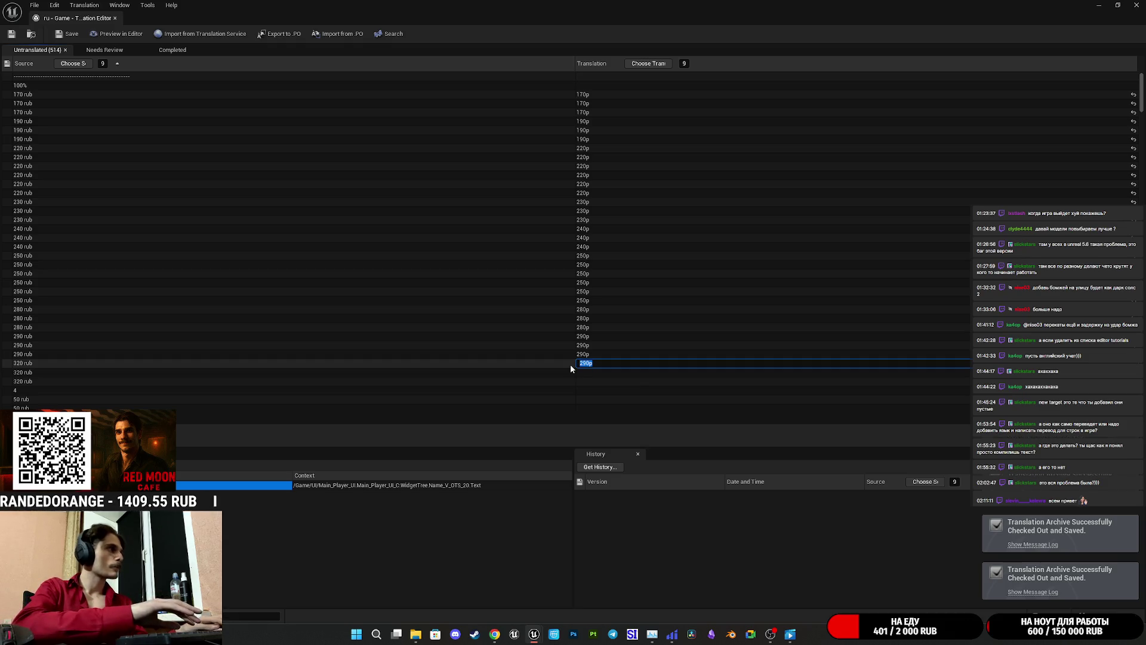
text(320)
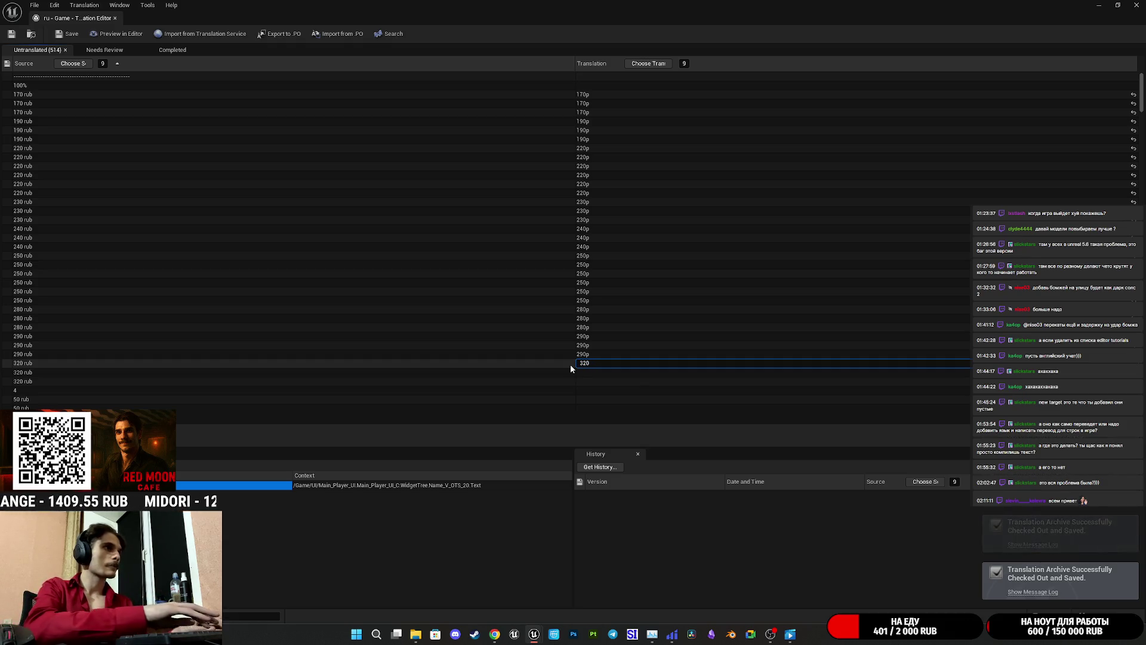
text(p)
key(Return)
key(Escape)
click(584, 364)
click(594, 372)
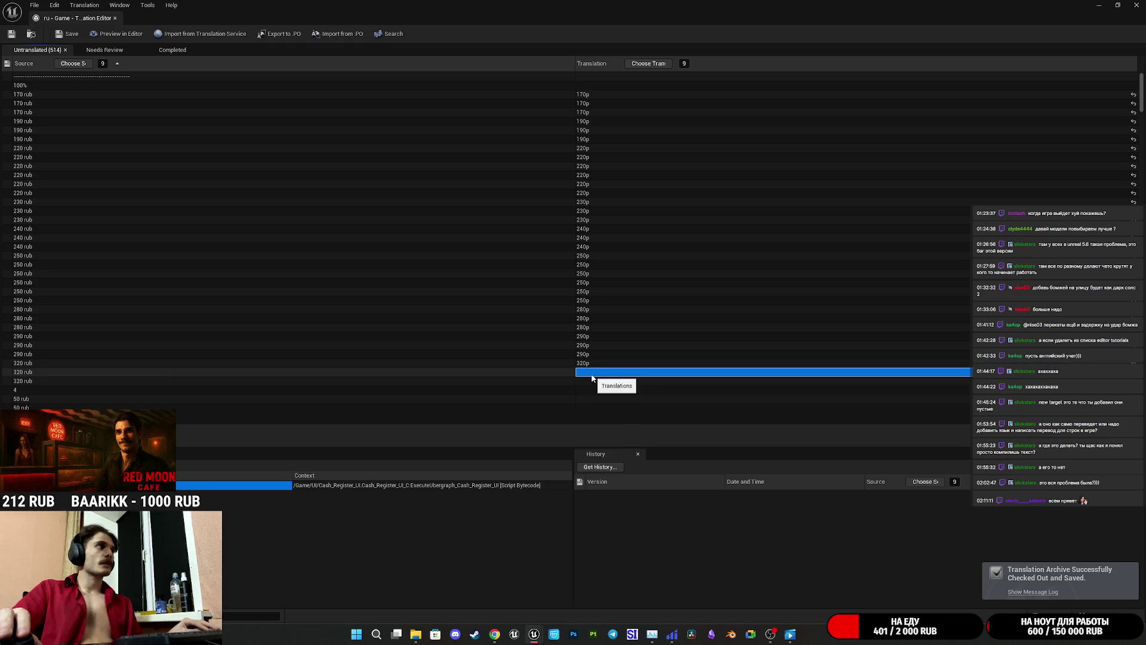
click(593, 380)
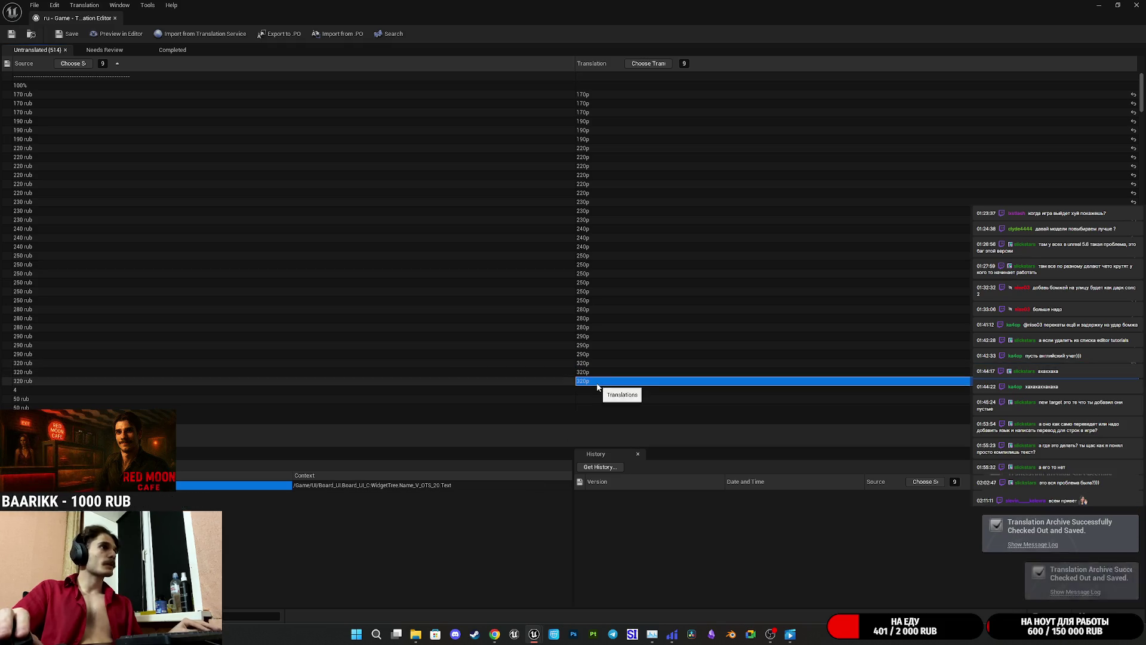
scroll(595, 396, down, 10)
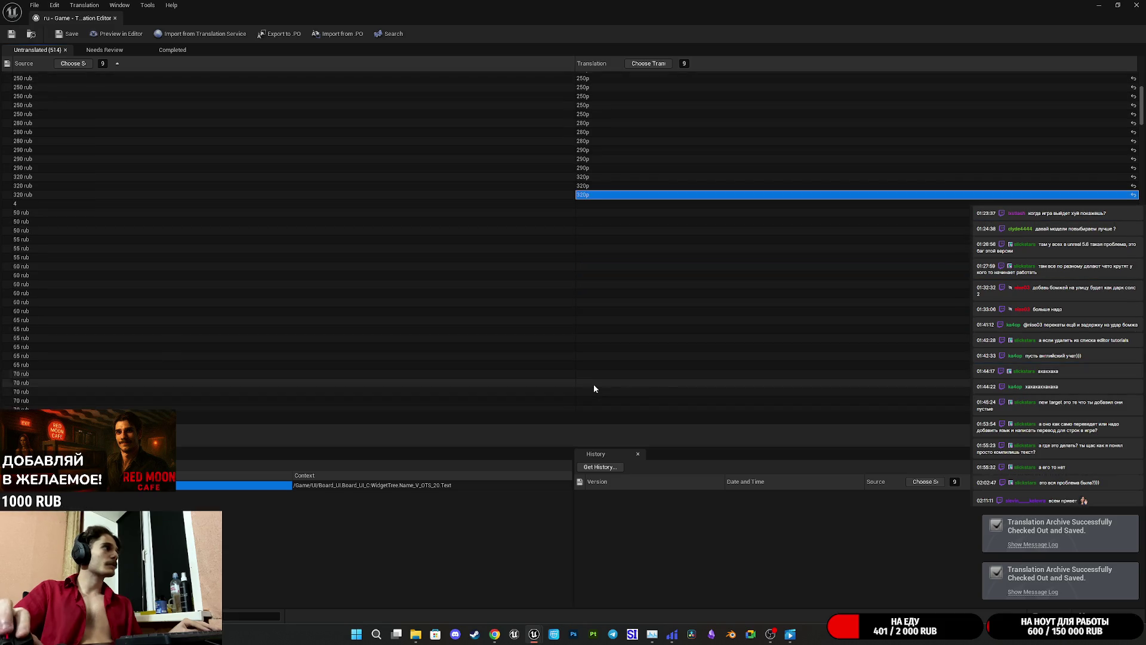
- Enter 50р as the translation for the three 50 rub rows
scroll(594, 383, up, 5)
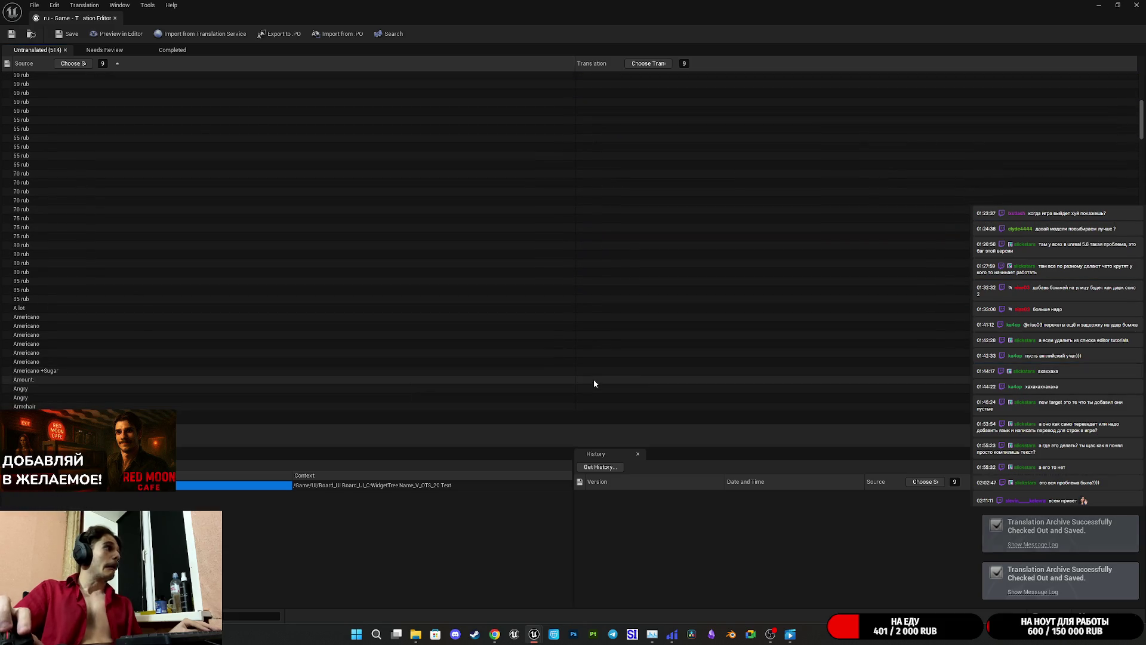
click(611, 185)
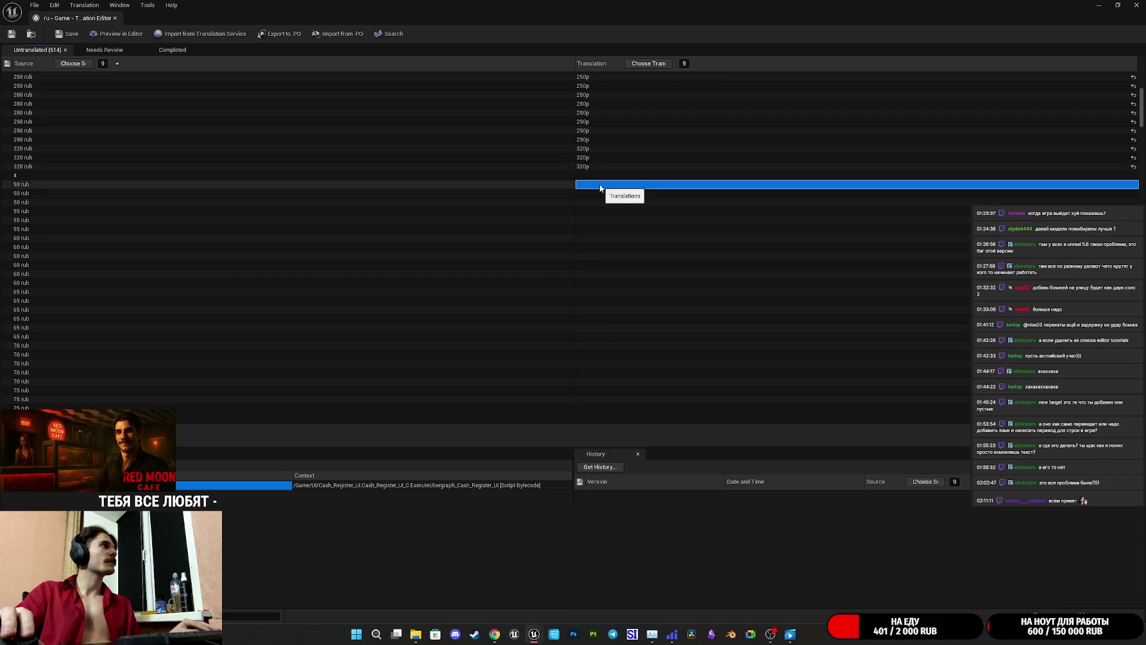
click(600, 185)
text(50р)
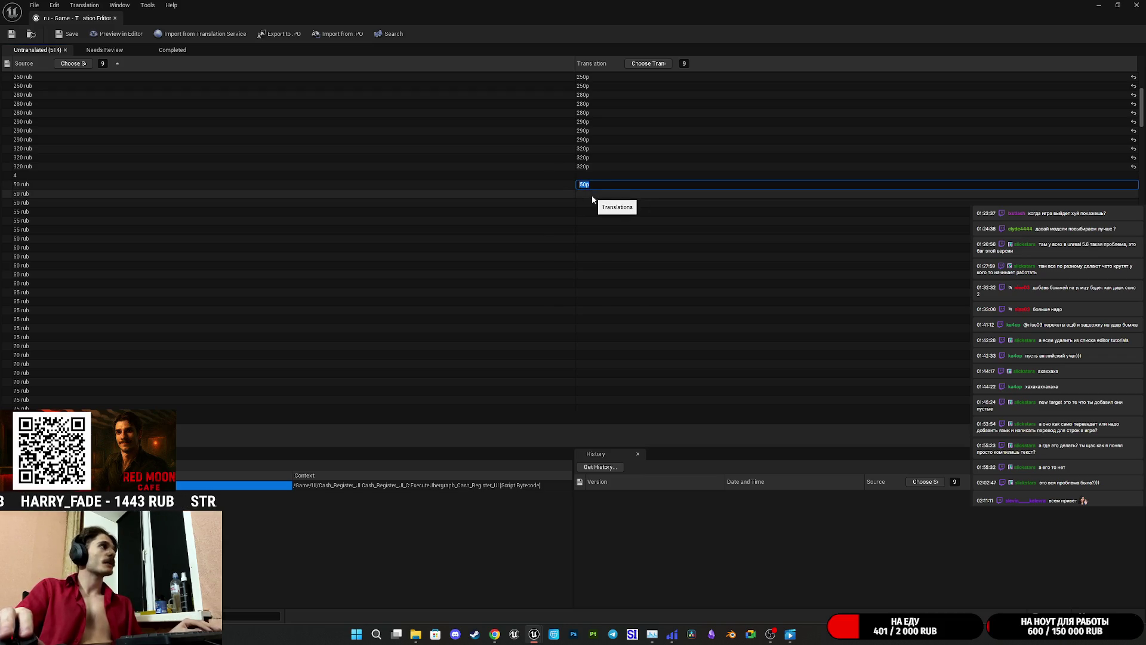
click(593, 197)
text(50р)
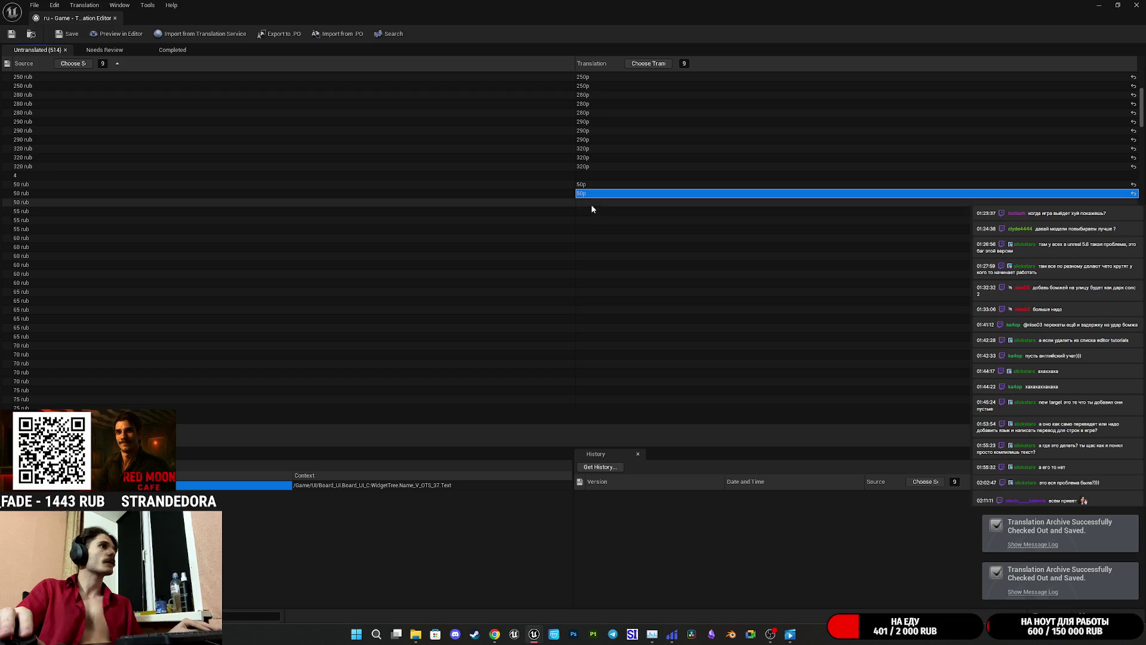
click(592, 205)
key(ctrl+v)
- Give the 55 rub rows the translation 55р
click(596, 211)
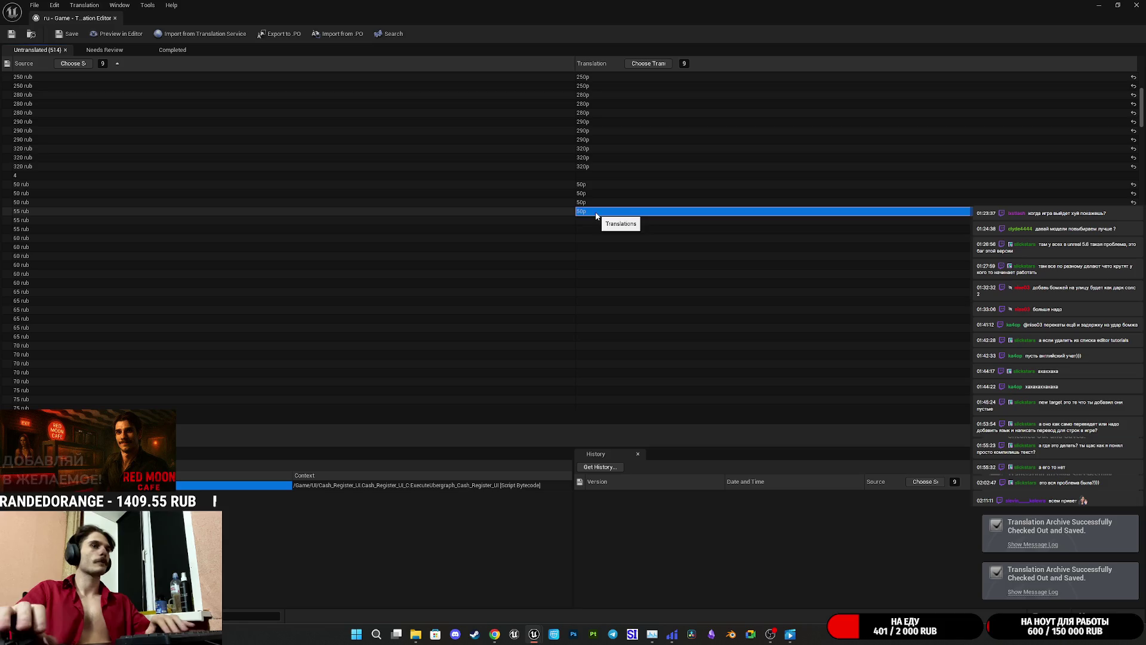
click(597, 213)
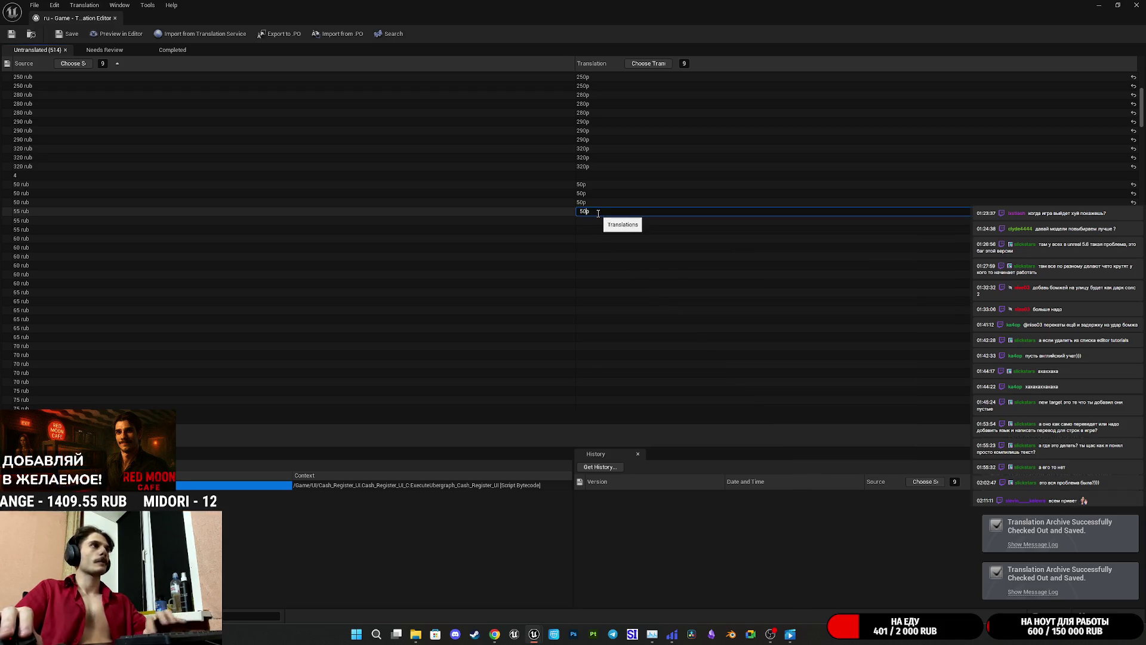
text(5)
key(Return)
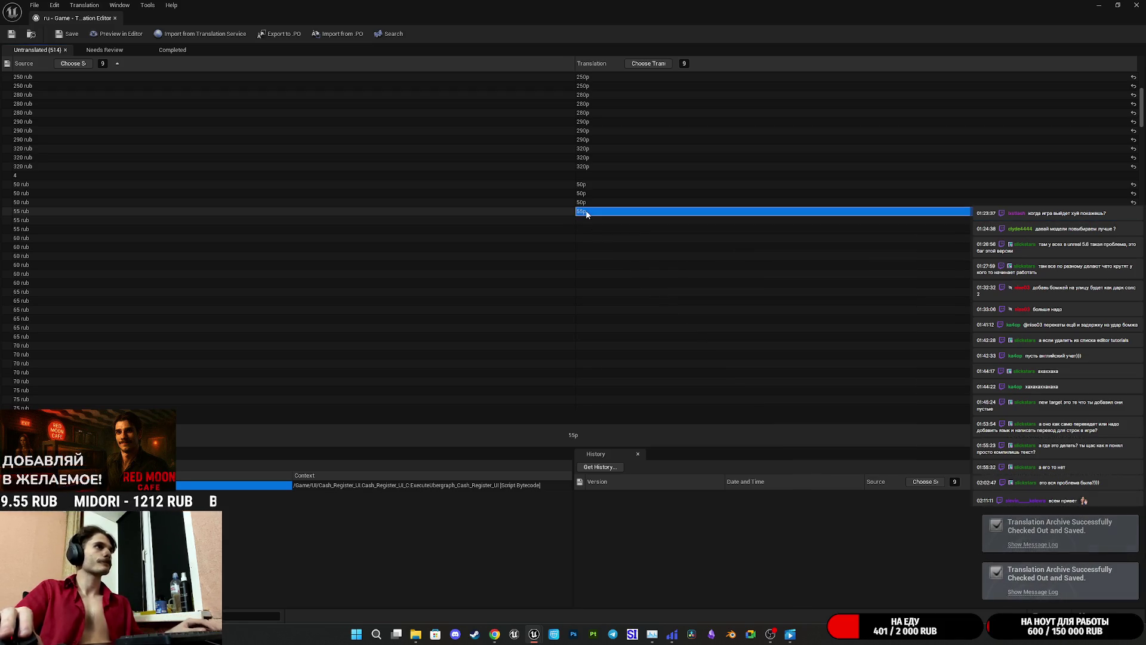
click(596, 220)
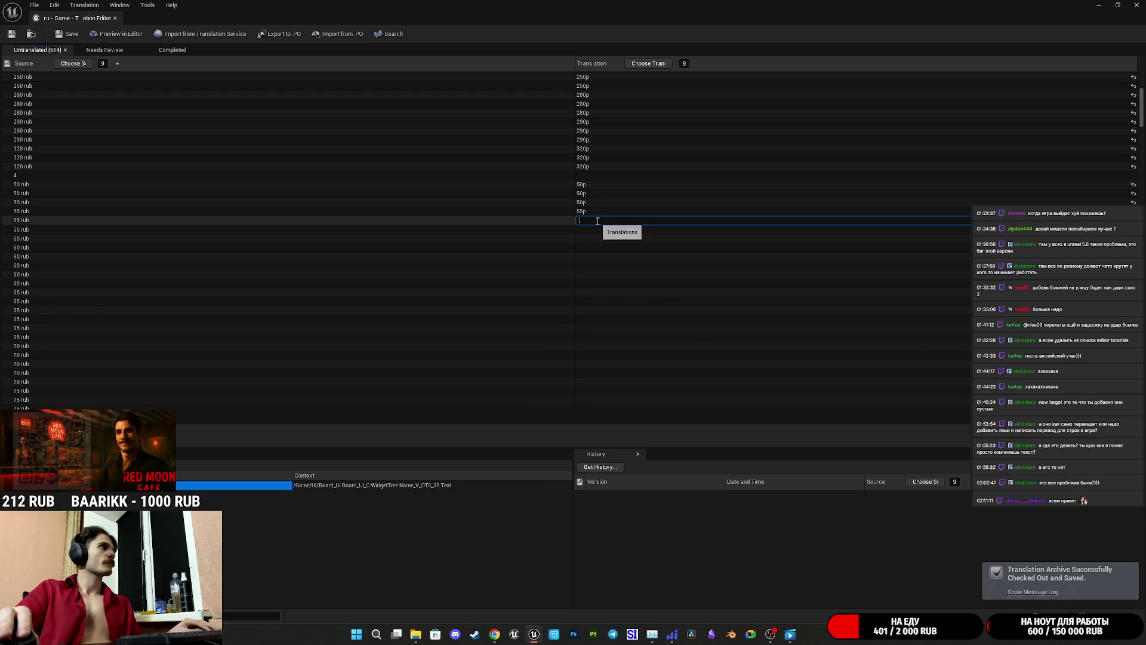
click(587, 229)
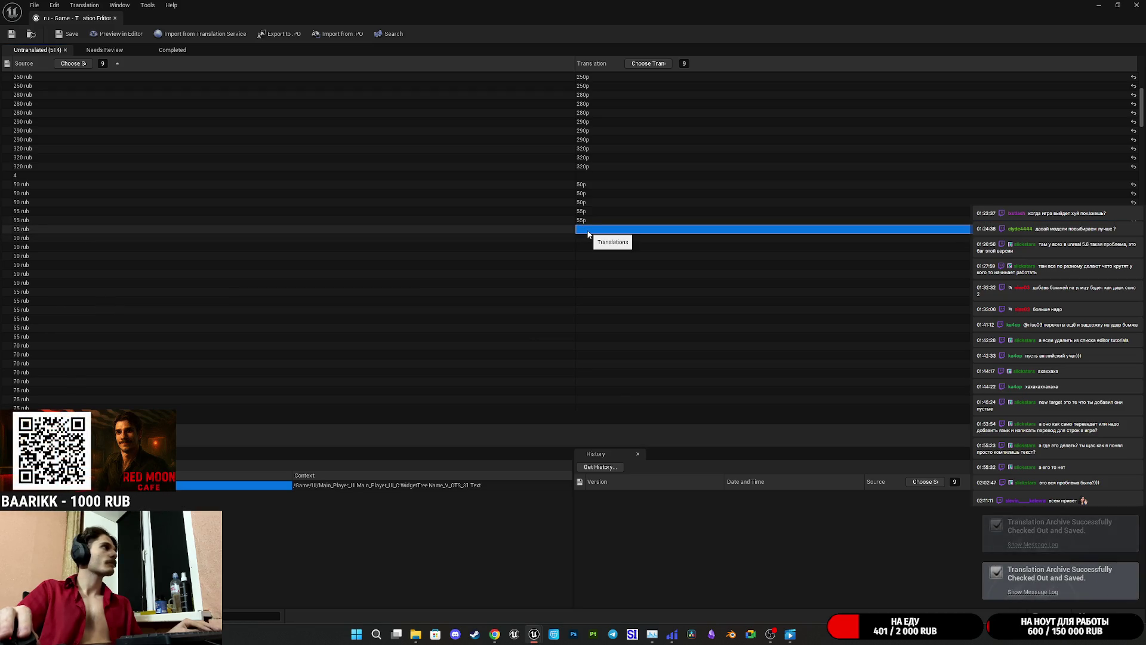
- Translate the first 60 rub row as 60р
click(589, 238)
click(589, 238)
text(60р)
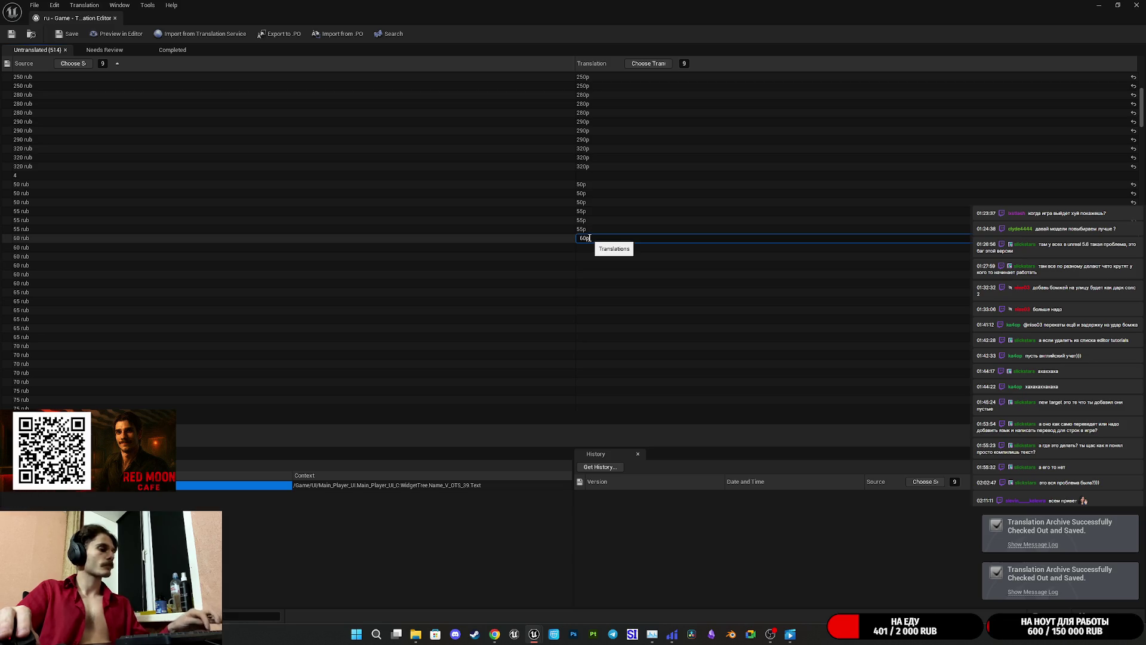
click(587, 246)
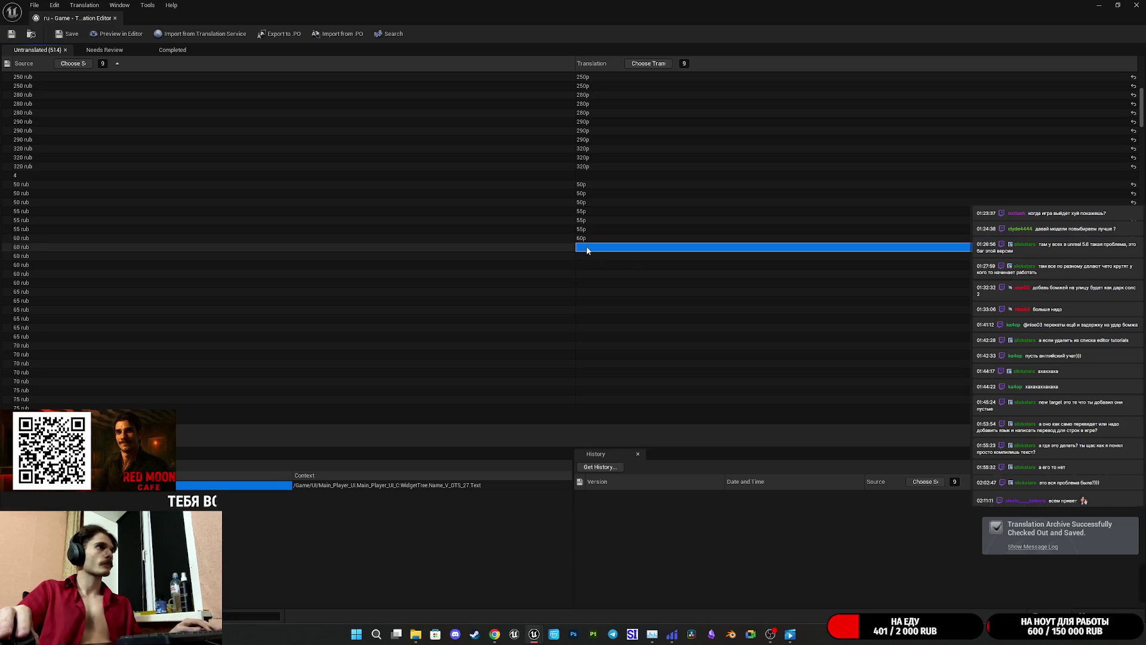